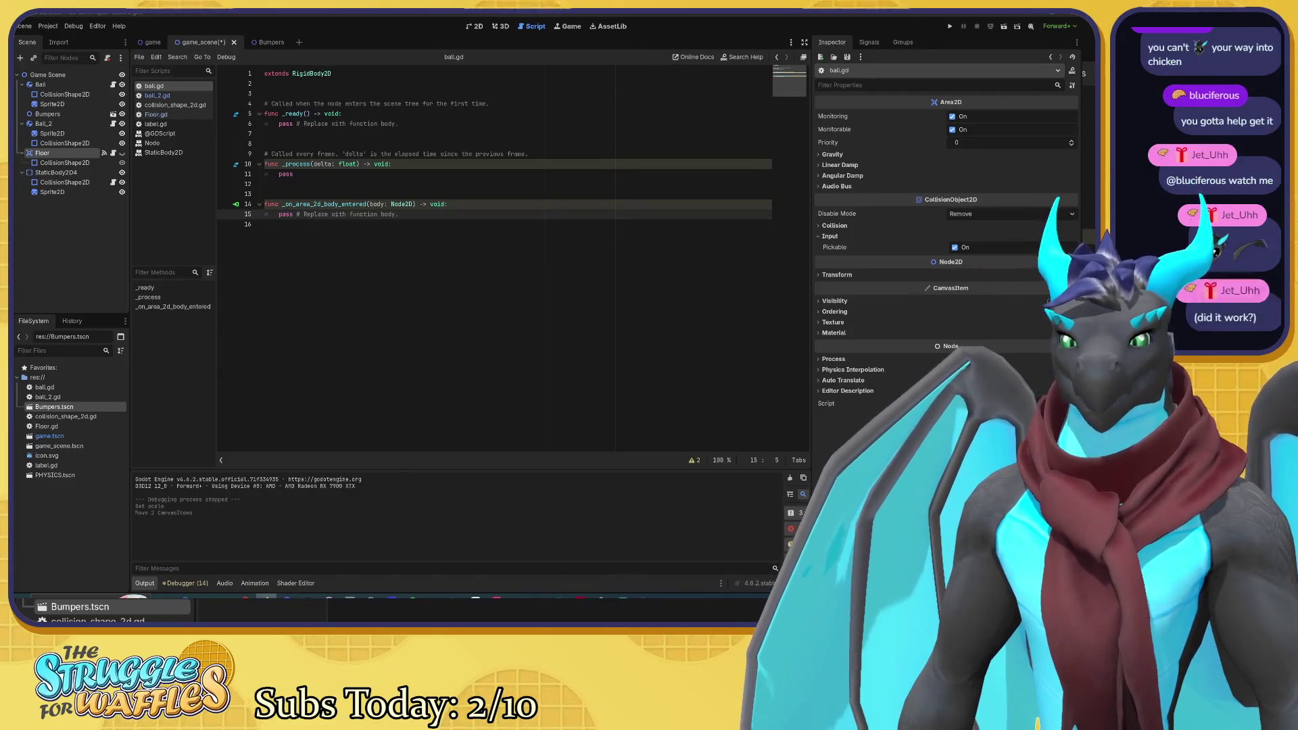
# - Open ball_2.gd, then check the Sprite2D's Attach Script template options and cancel without attaching
pyautogui.click(113, 126)
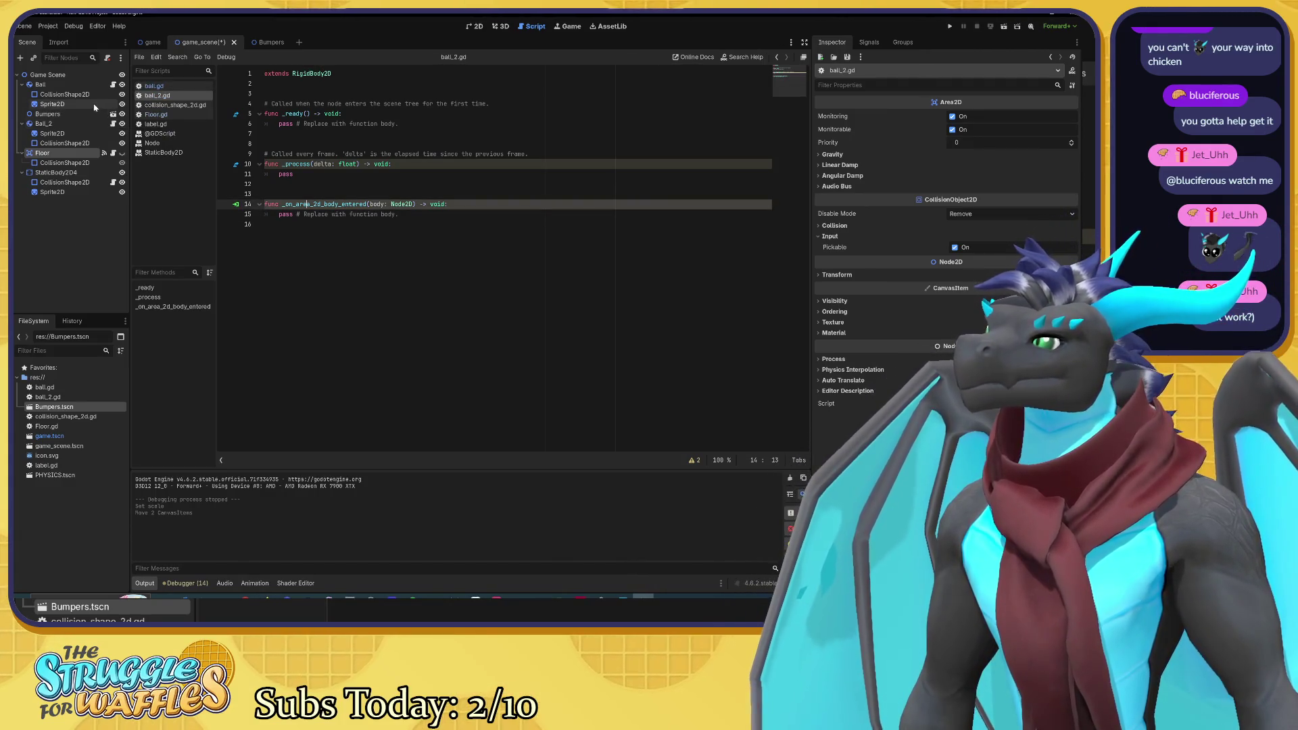
pyautogui.click(102, 103)
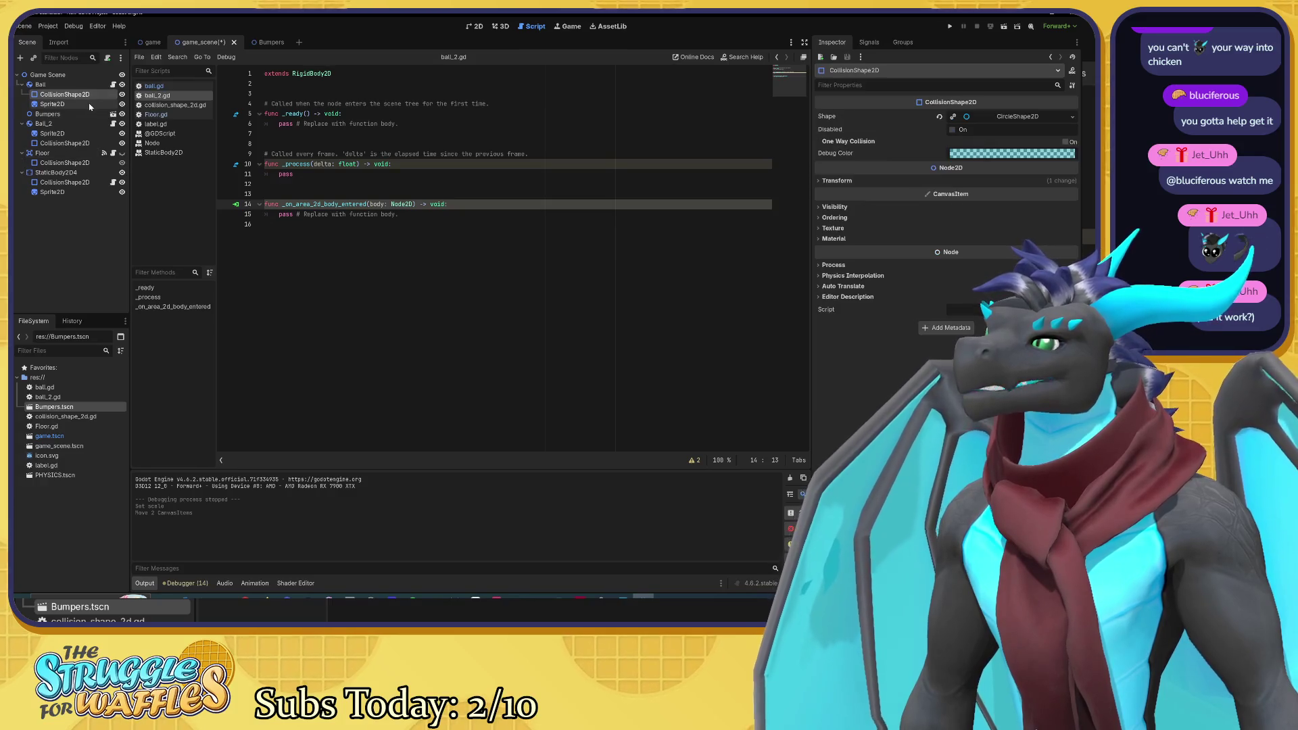
pyautogui.click(107, 58)
pyautogui.click(574, 257)
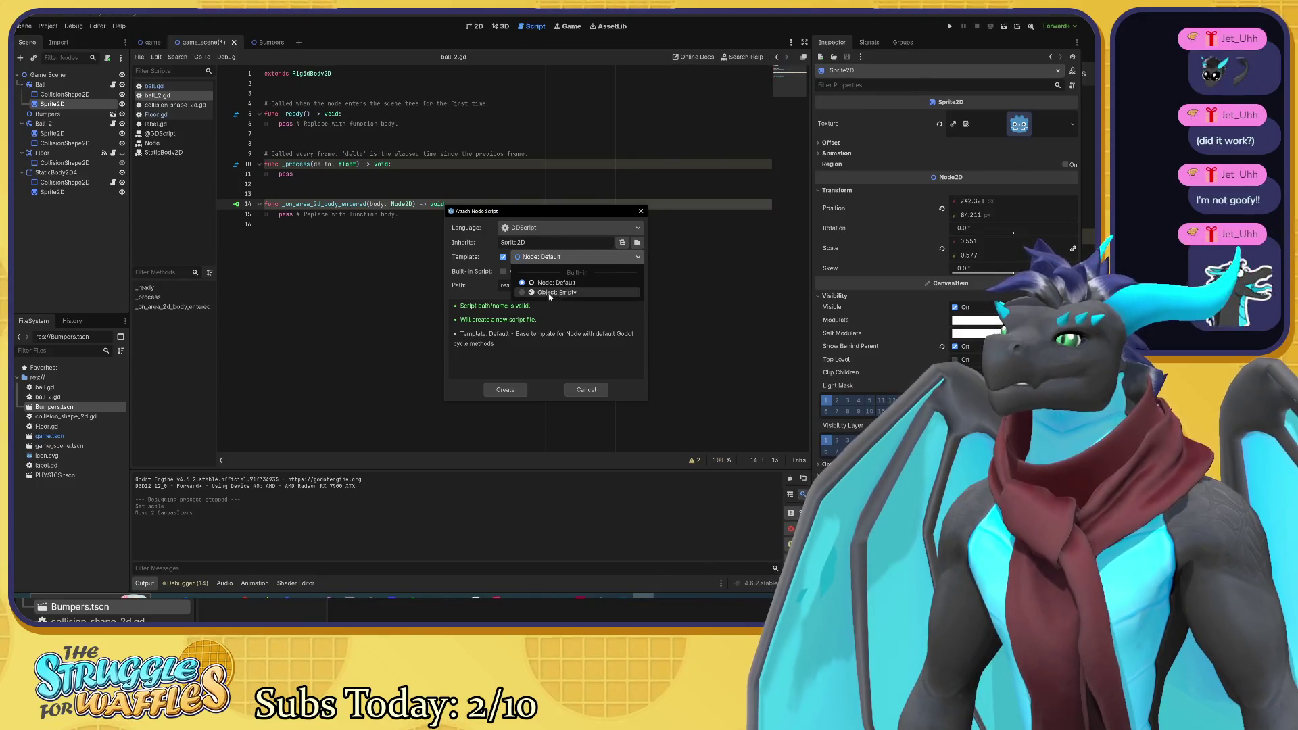
pyautogui.click(483, 292)
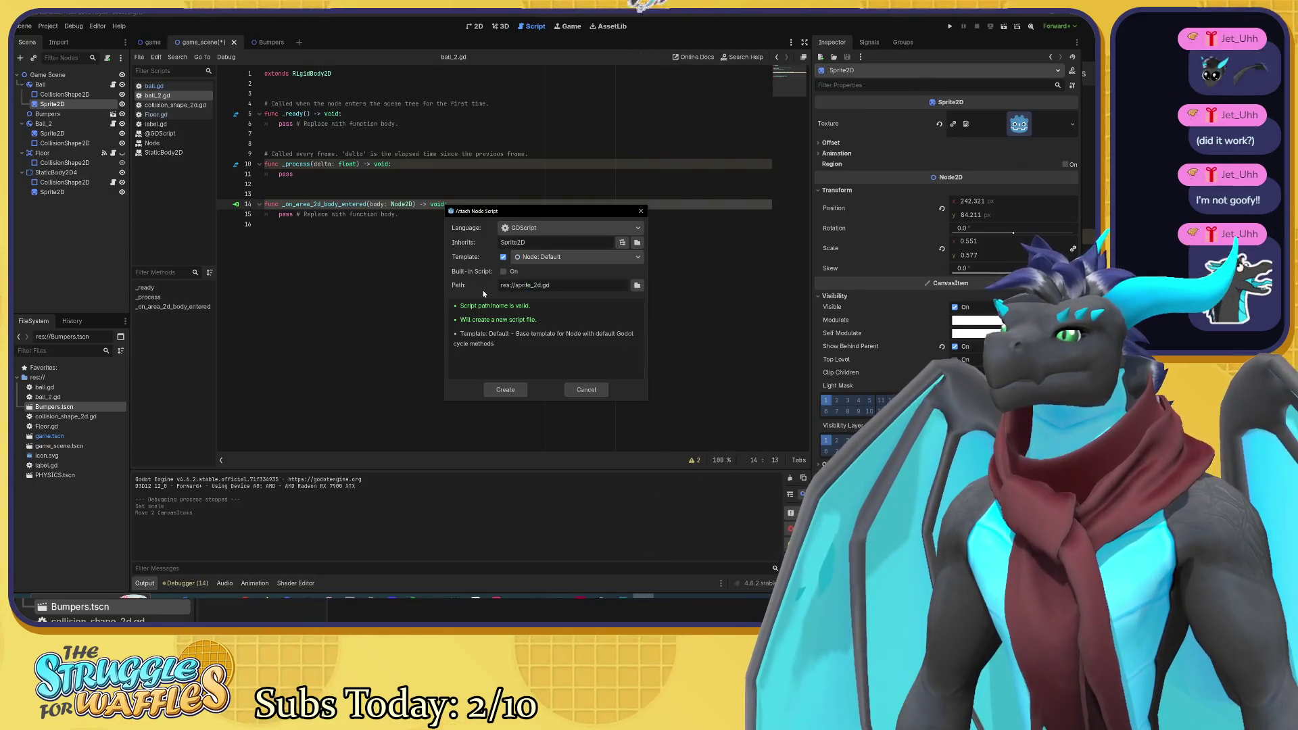
pyautogui.click(534, 257)
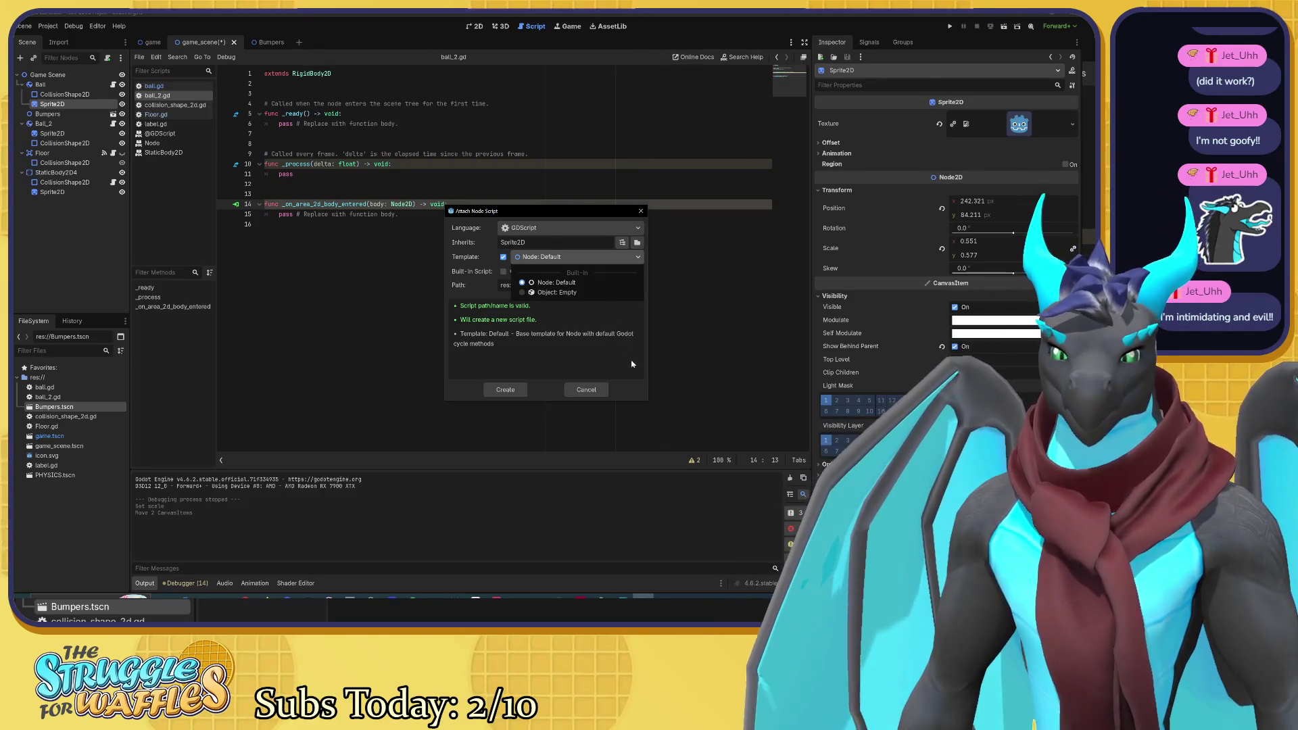
pyautogui.click(587, 390)
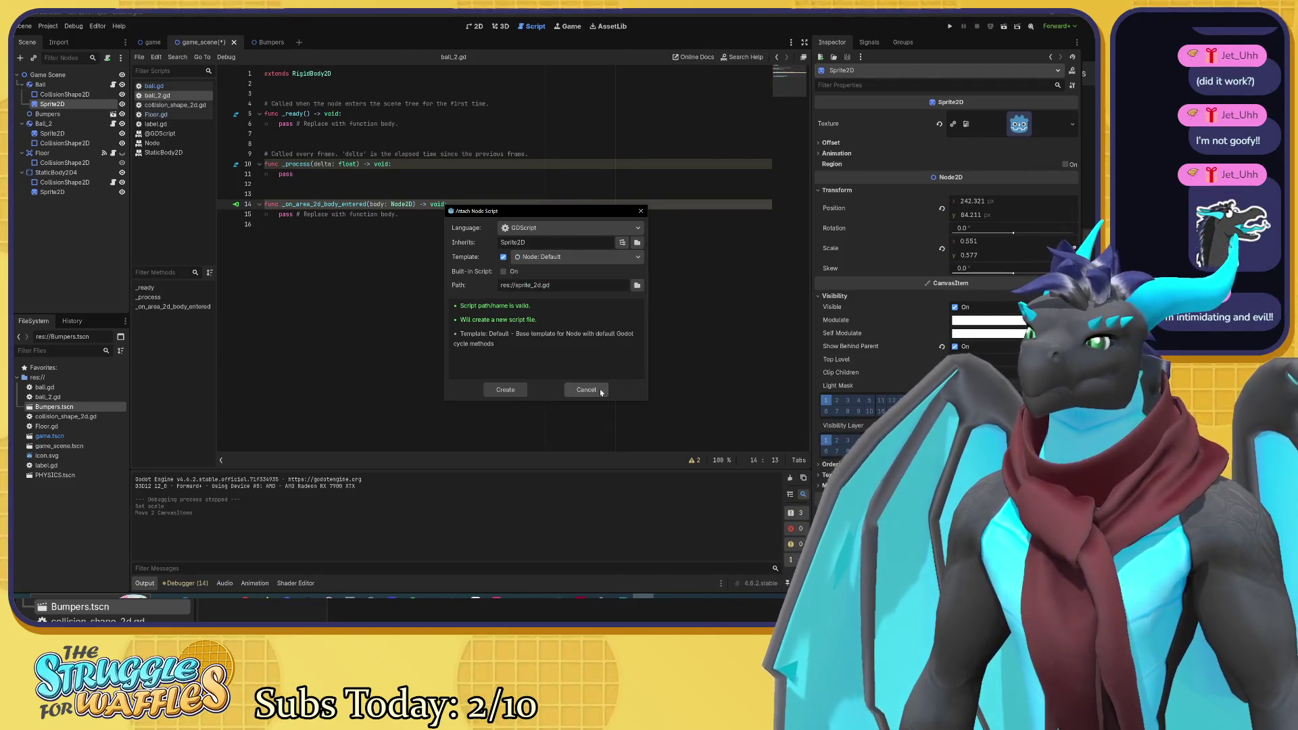
pyautogui.click(588, 389)
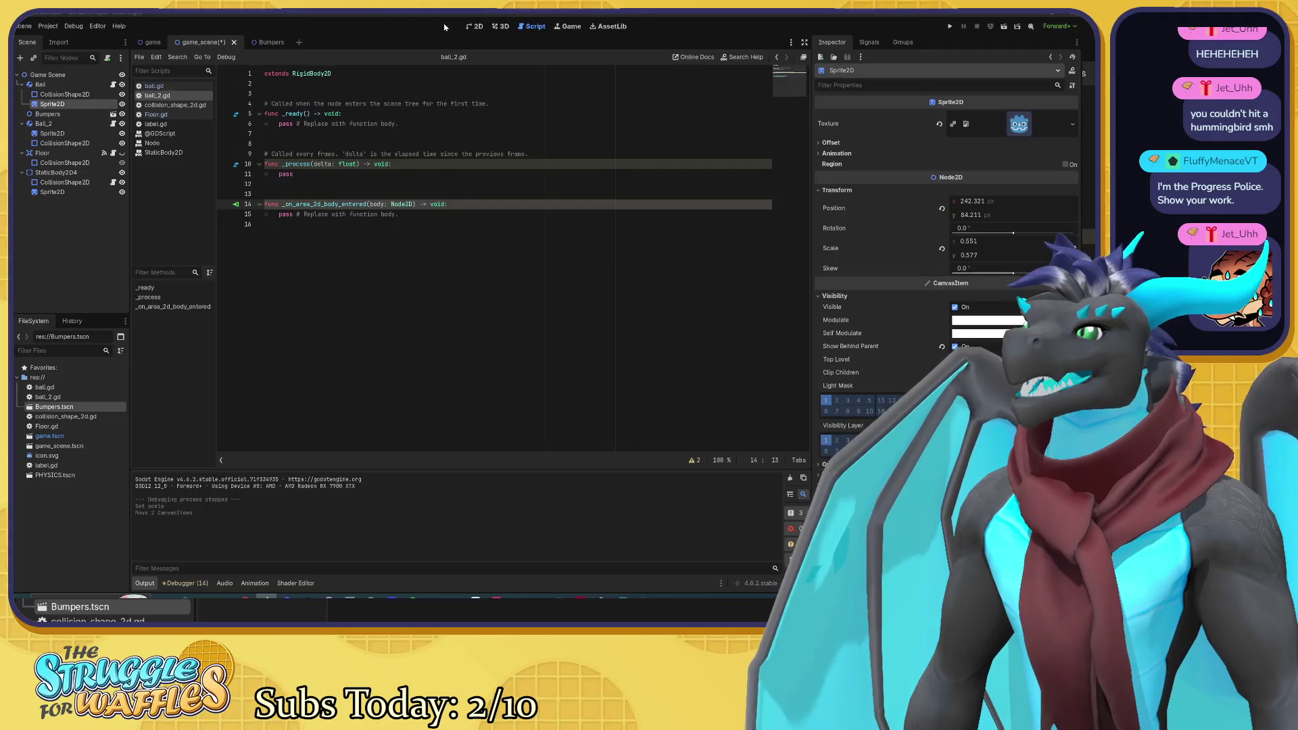
# - In the 2D view, save and run game_scene, watch the balls fall, then stop it
pyautogui.click(475, 25)
pyautogui.moveTo(531, 213); pyautogui.dragTo(539, 218)
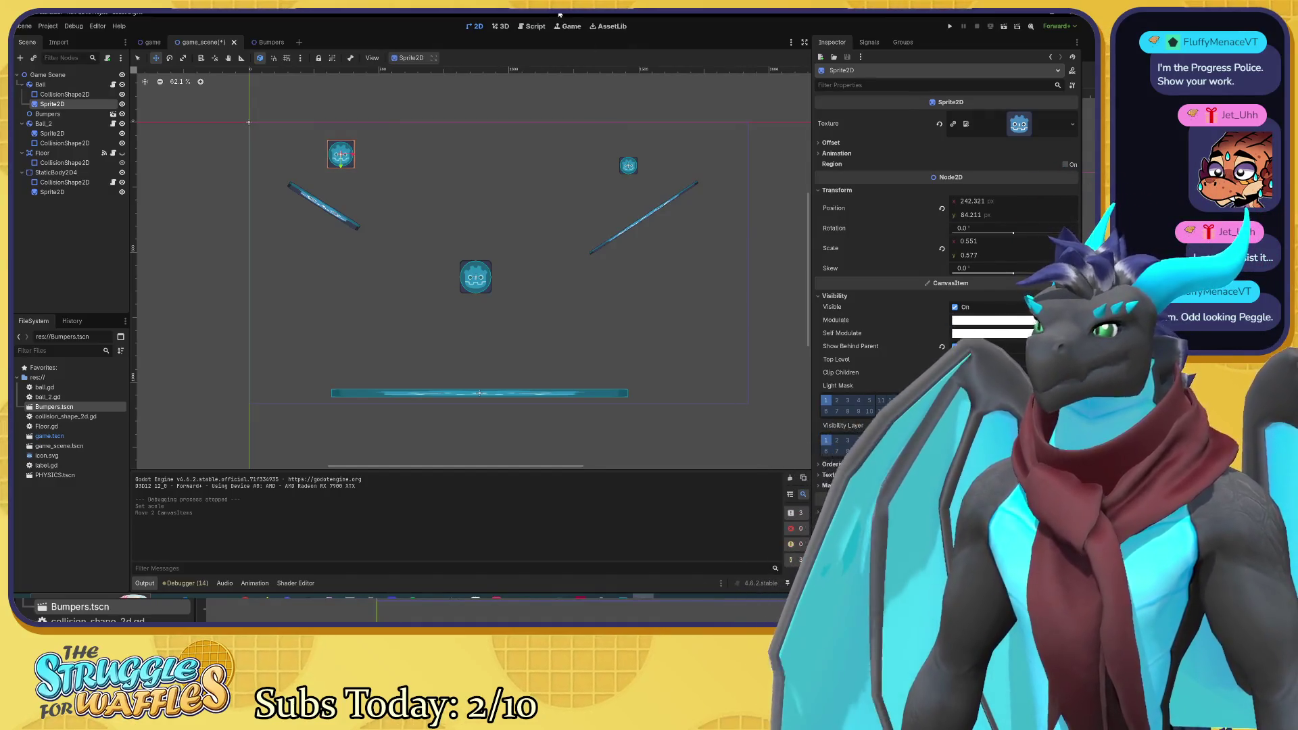
pyautogui.press('F6')
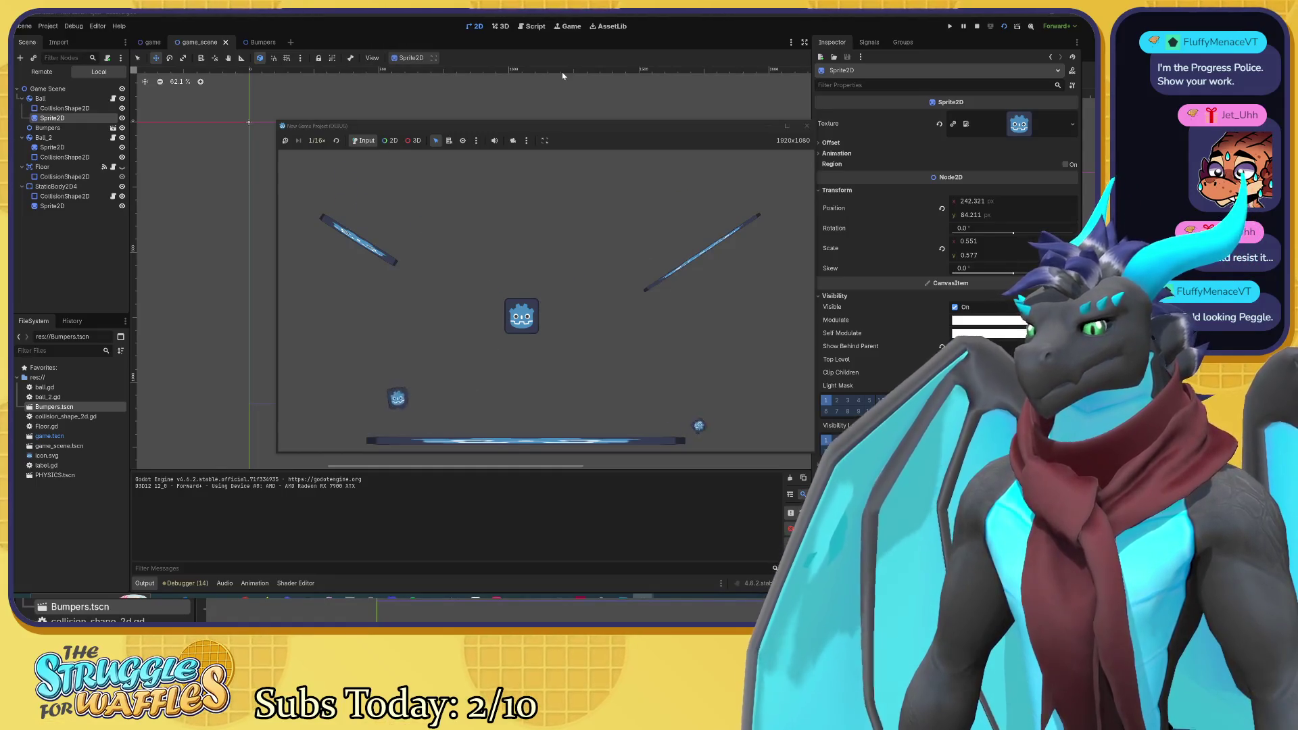
pyautogui.click(807, 127)
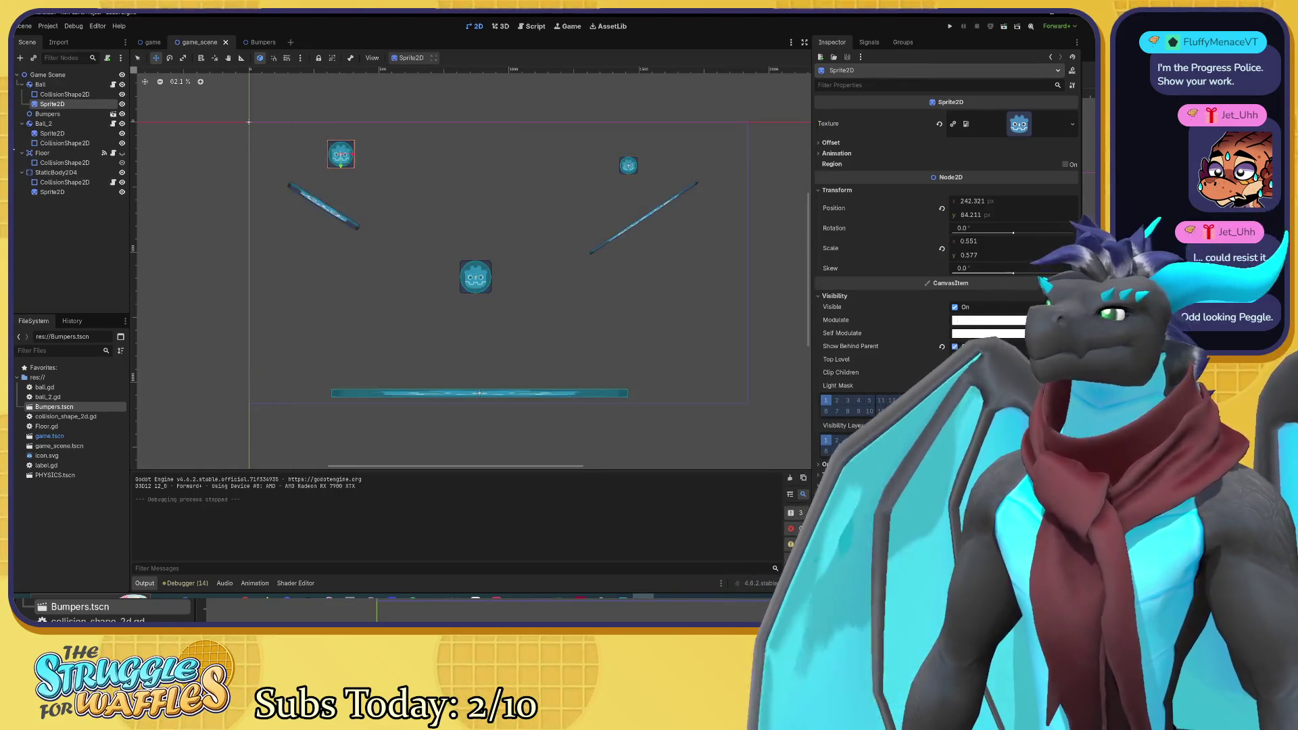
# - Make StaticBody2D4's physics material rough and set Bounce to 0 on Ball and Ball_2
pyautogui.click(70, 175)
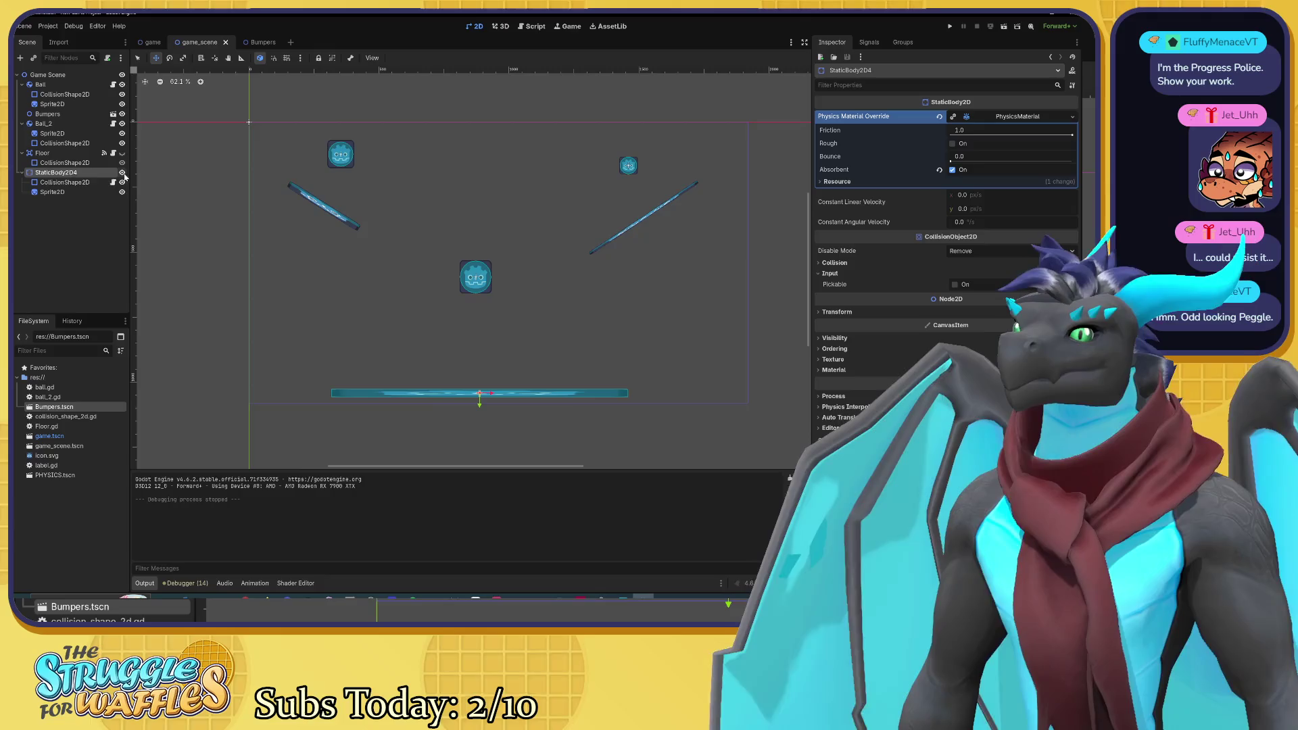
pyautogui.click(952, 144)
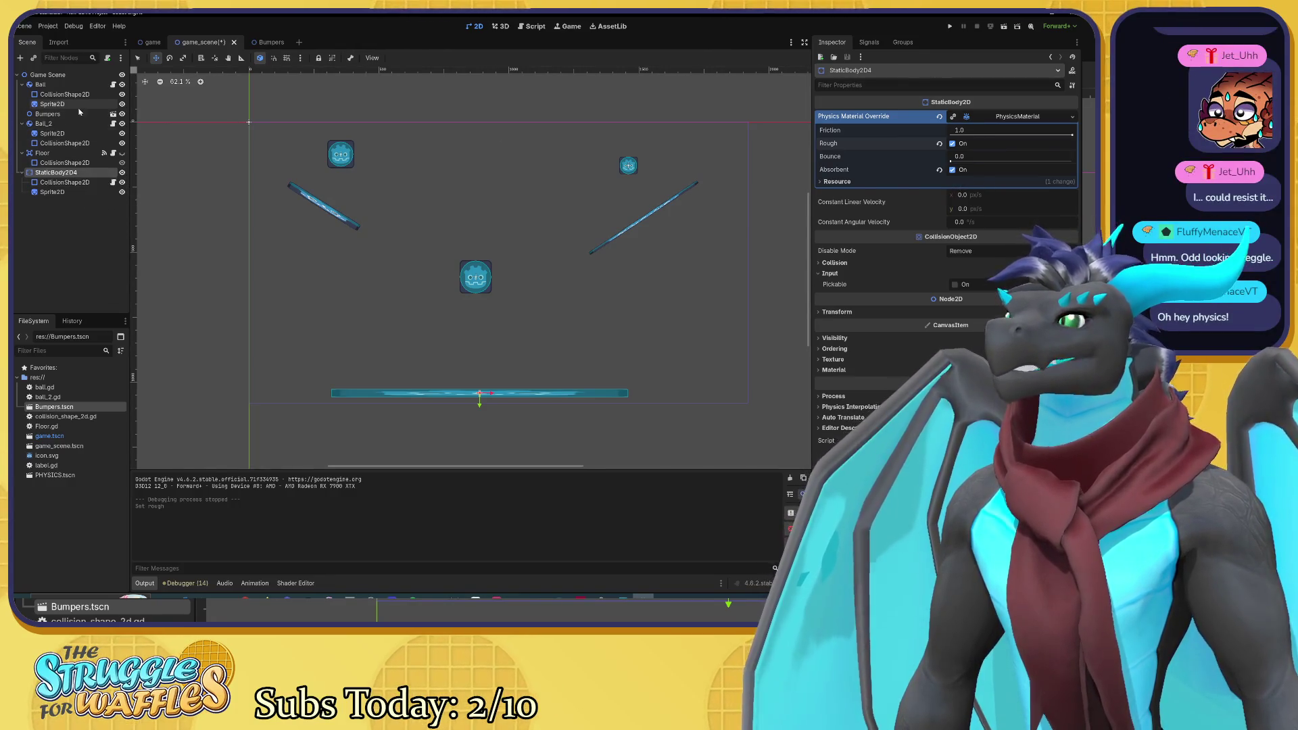
pyautogui.click(41, 84)
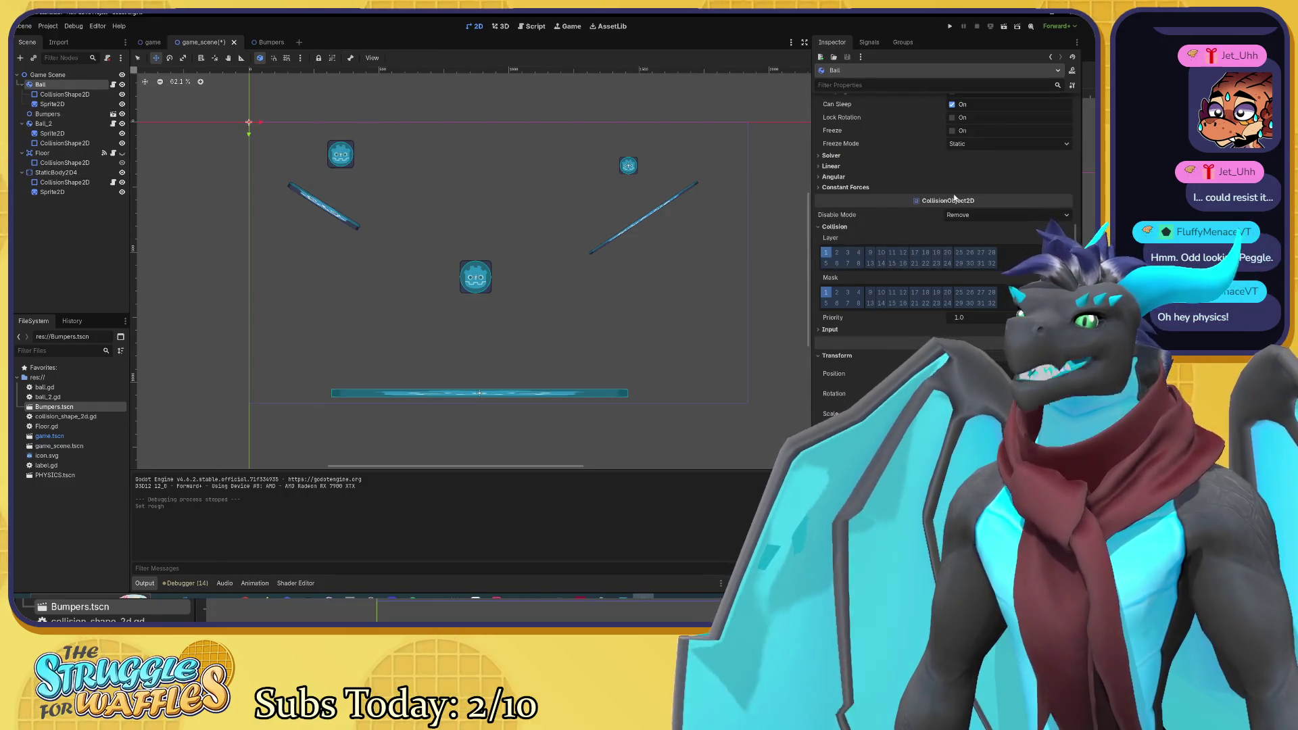
pyautogui.scroll(5, 954, 197)
pyautogui.moveTo(991, 175); pyautogui.dragTo(946, 176)
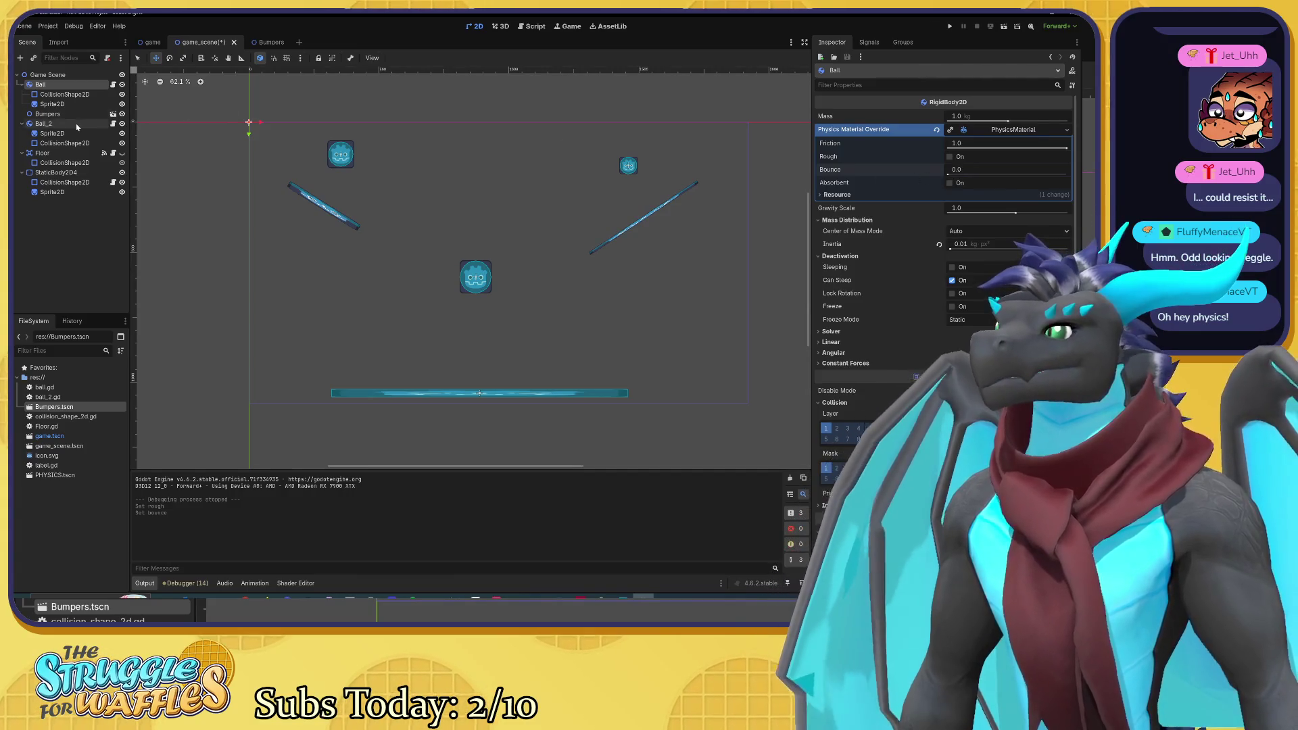
pyautogui.click(42, 124)
pyautogui.moveTo(955, 174); pyautogui.dragTo(934, 174)
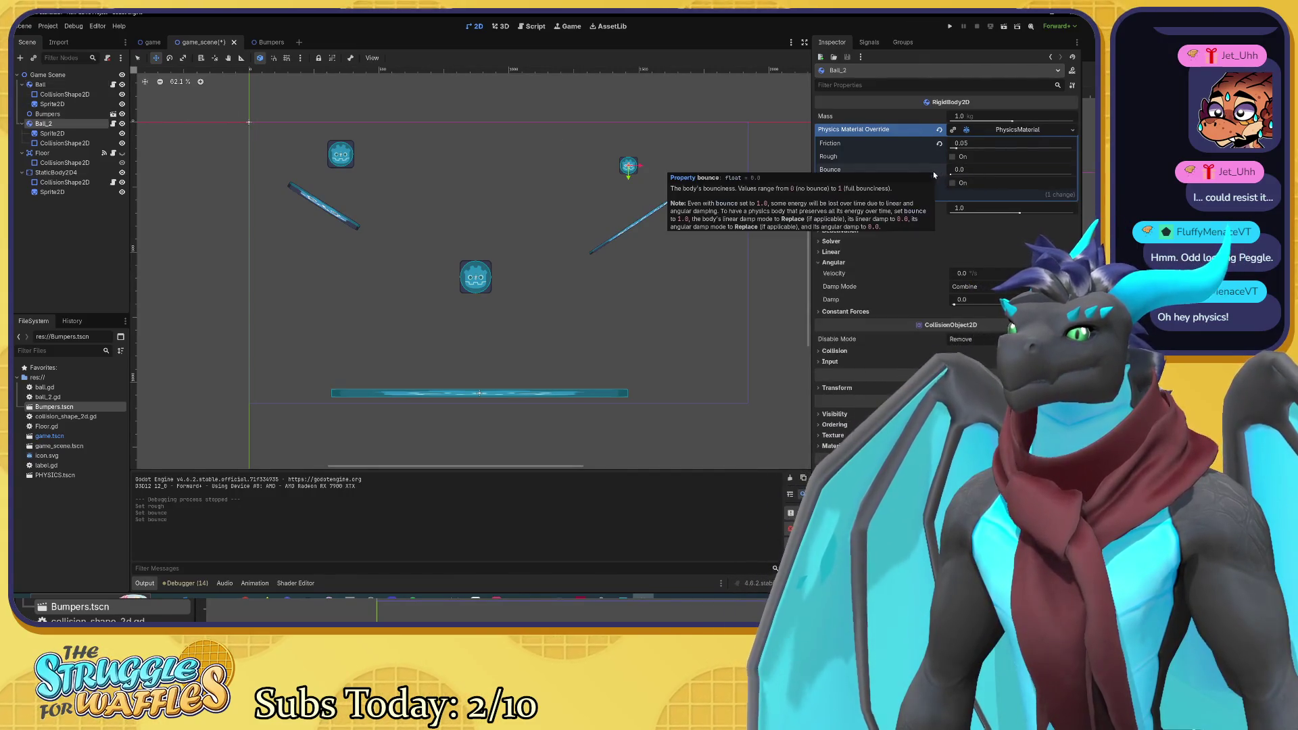
# - Save and test-run the scene, stop it, then open ball.gd from the Ball node
pyautogui.hotkey('ctrl', 's')
pyautogui.click(541, 180)
pyautogui.press('F5')
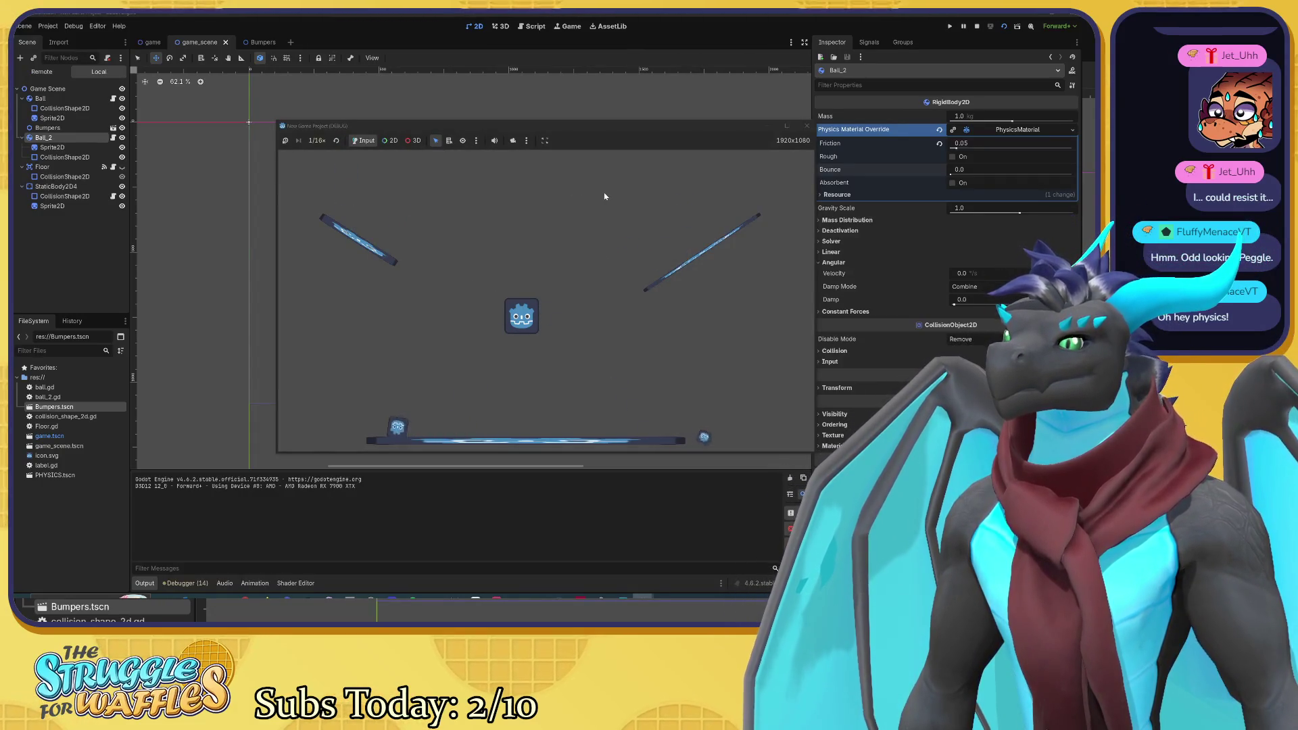
pyautogui.click(807, 126)
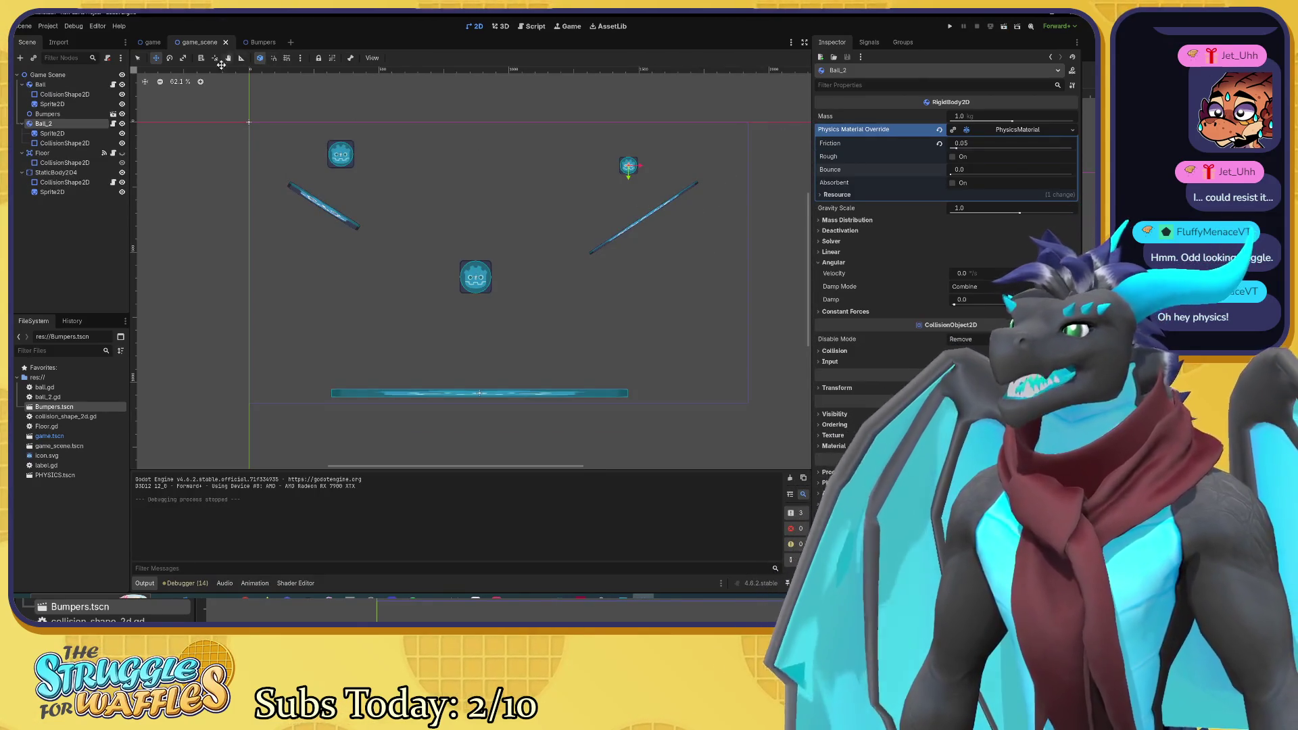
pyautogui.click(113, 84)
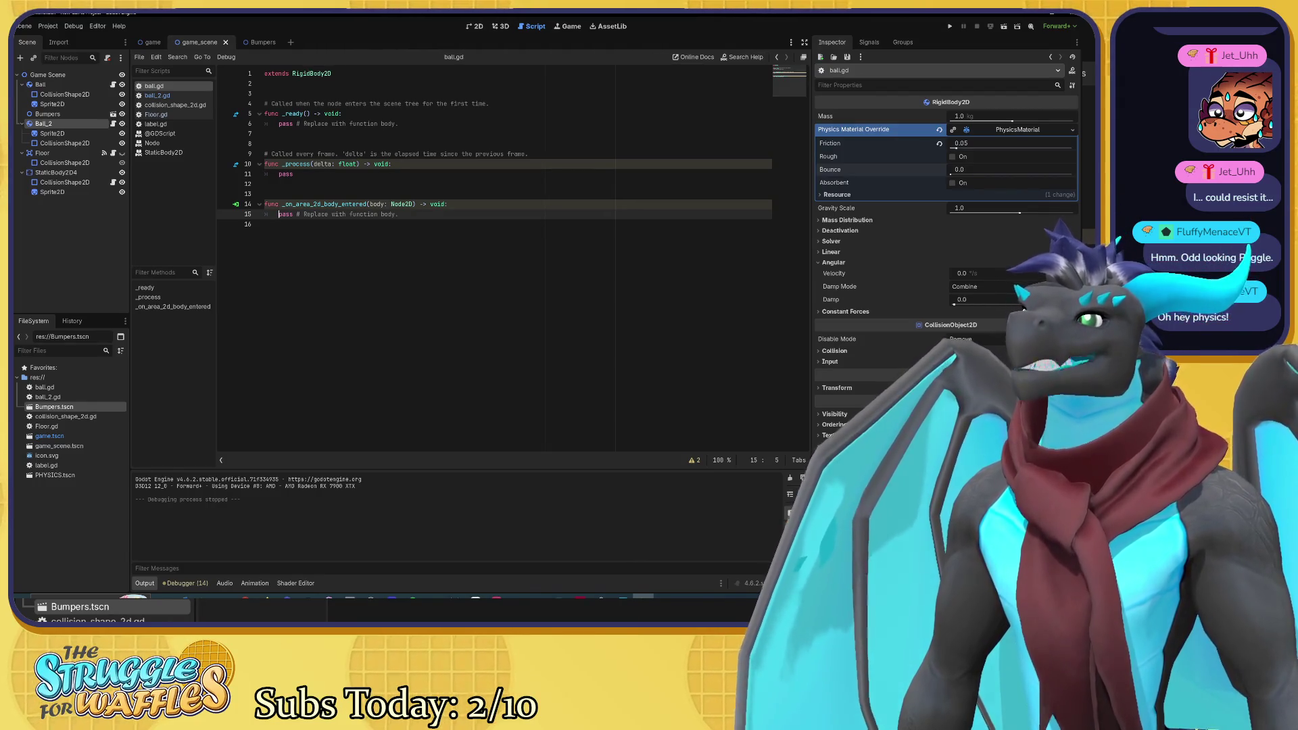
pyautogui.click(235, 204)
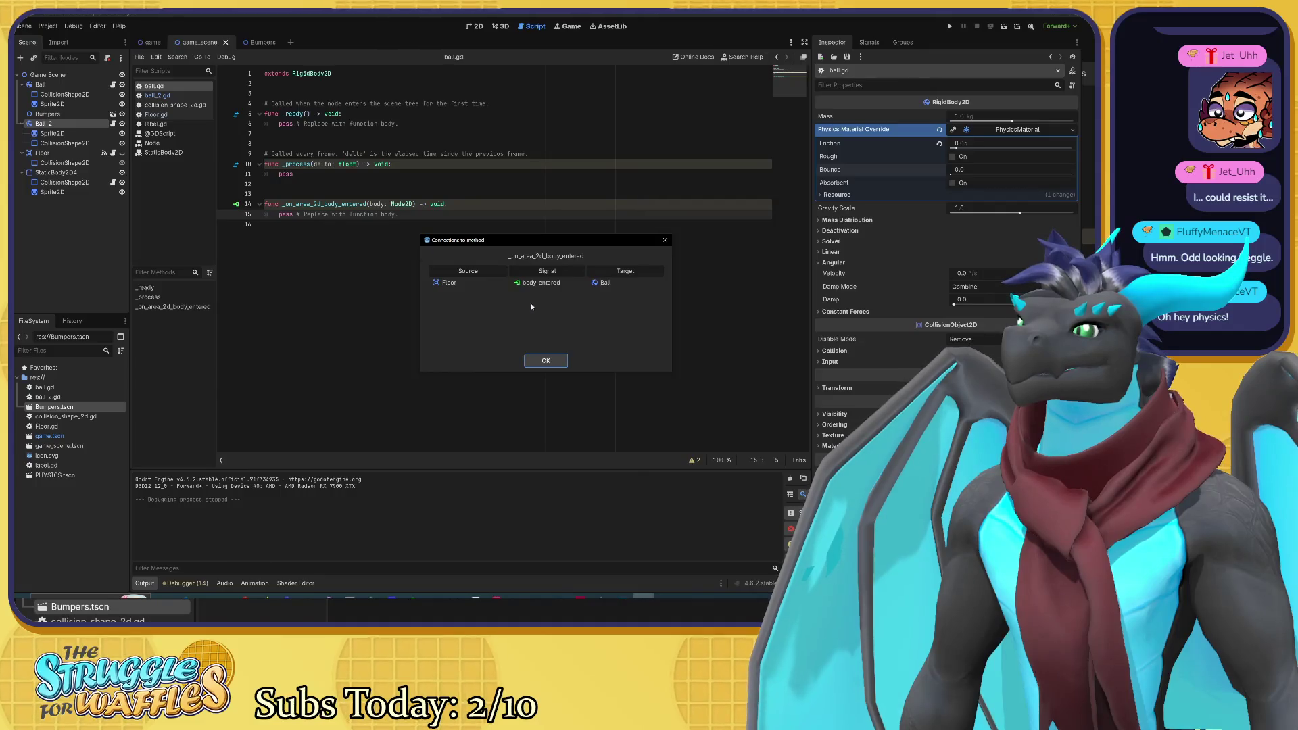
pyautogui.click(554, 360)
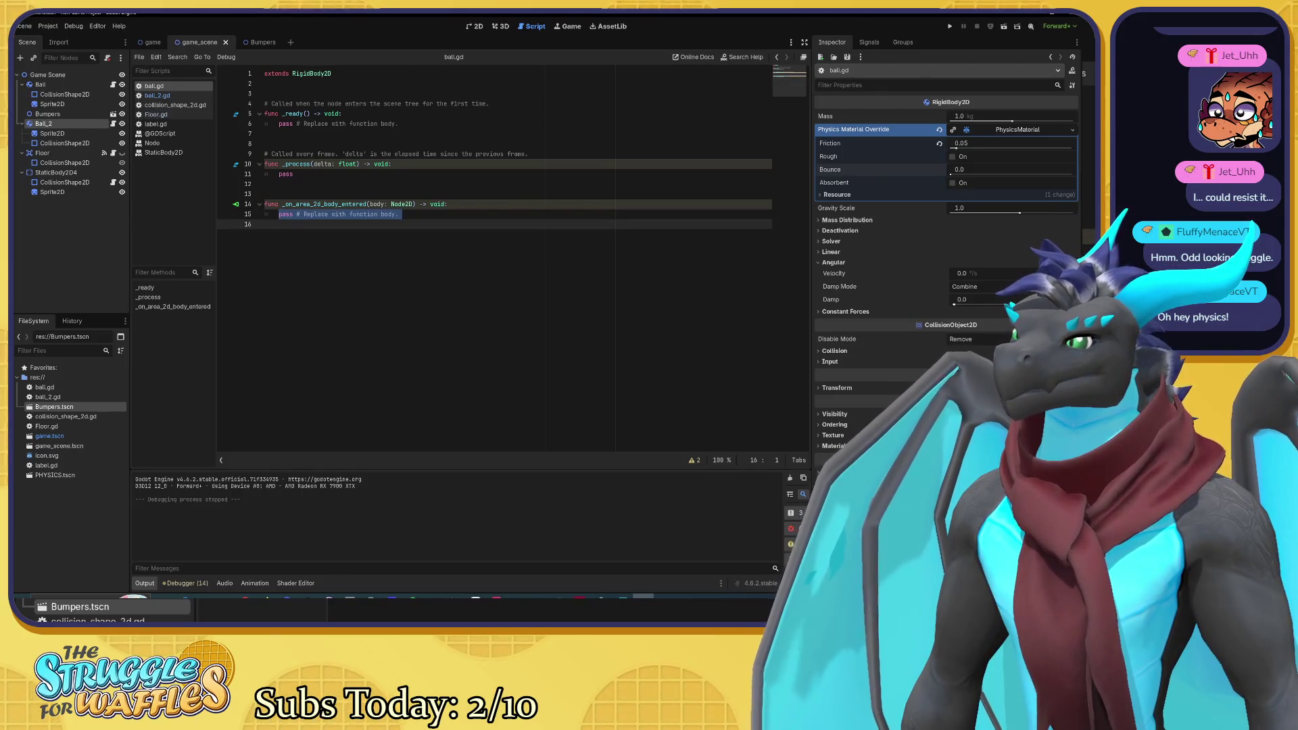
# - In ball.gd, replace the handler's placeholder with print("Hello World") and save
pyautogui.hotkey('shift', 'End')
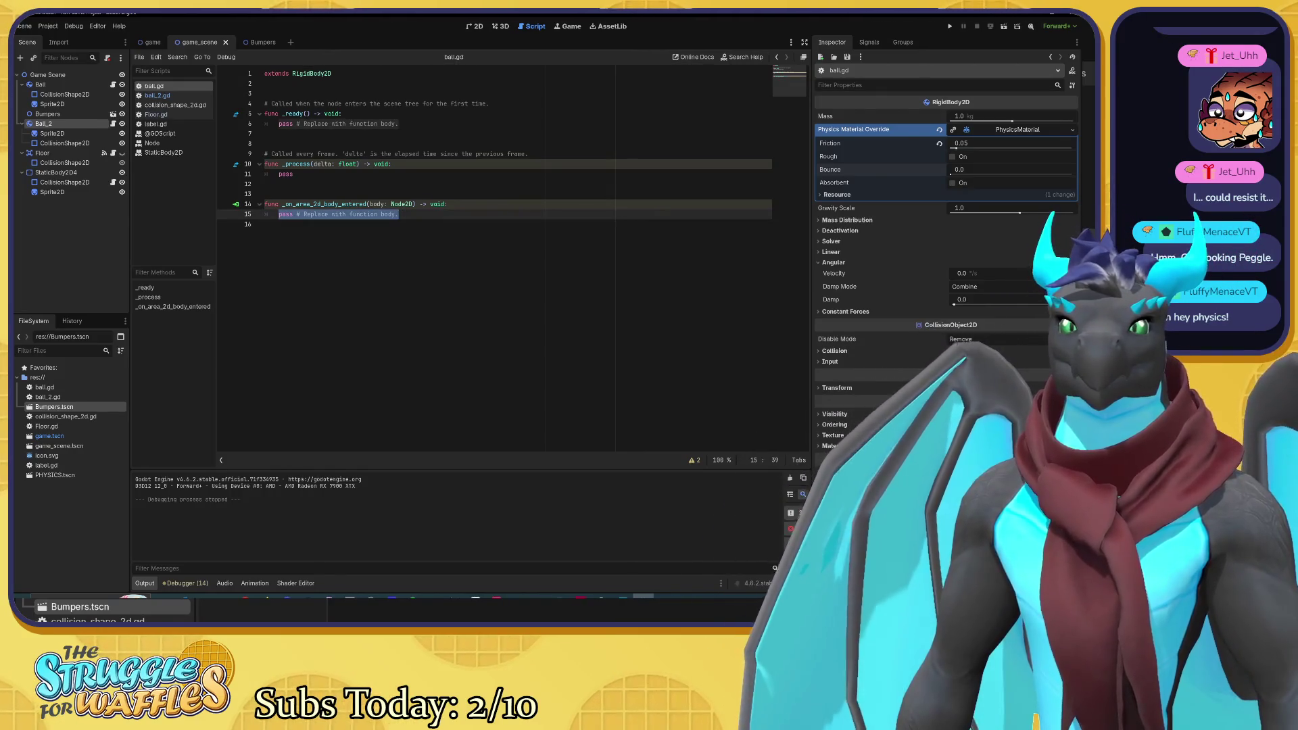
pyautogui.write('print')
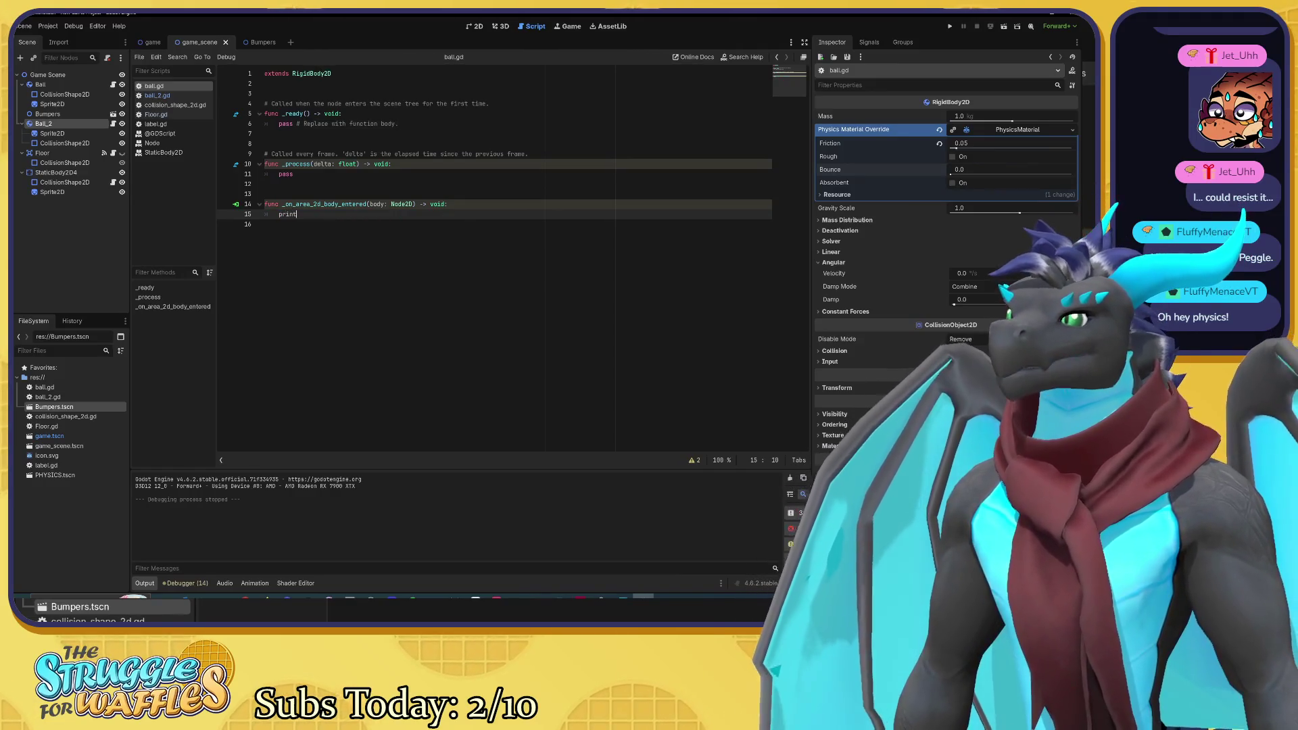
pyautogui.write('(')
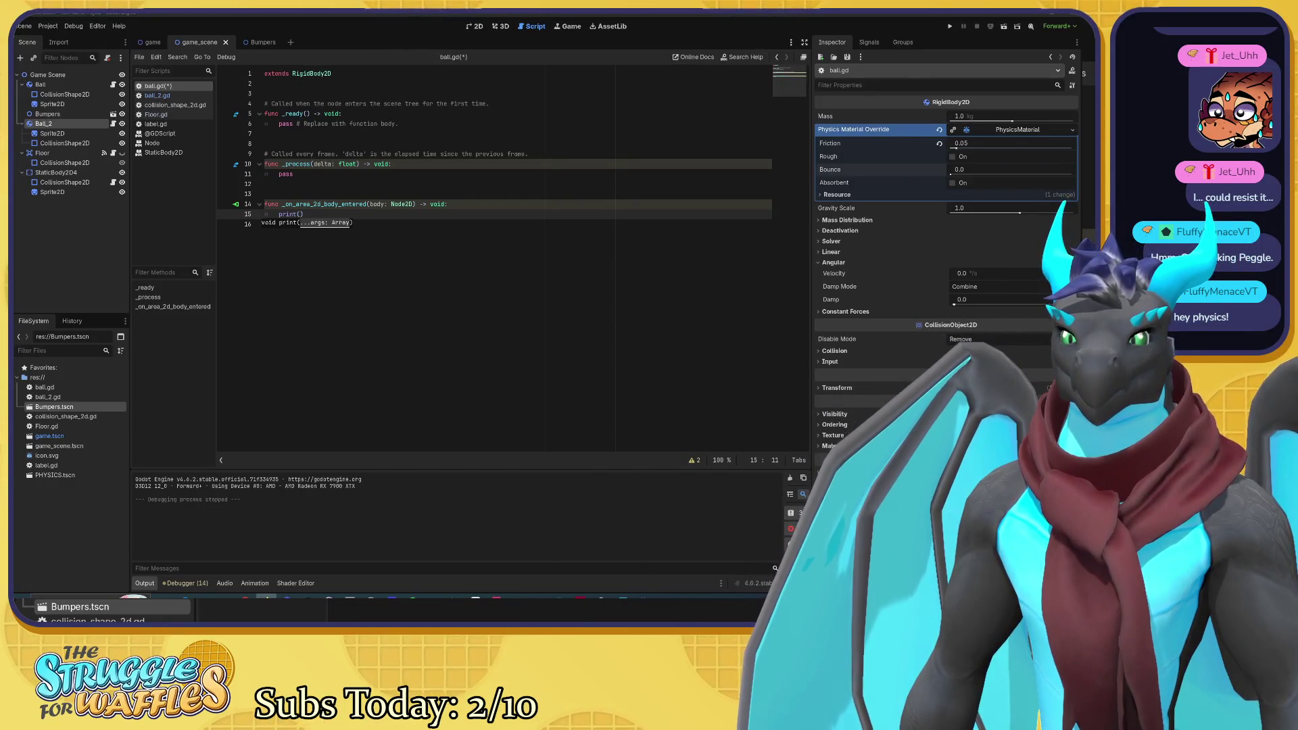
pyautogui.press('Down')
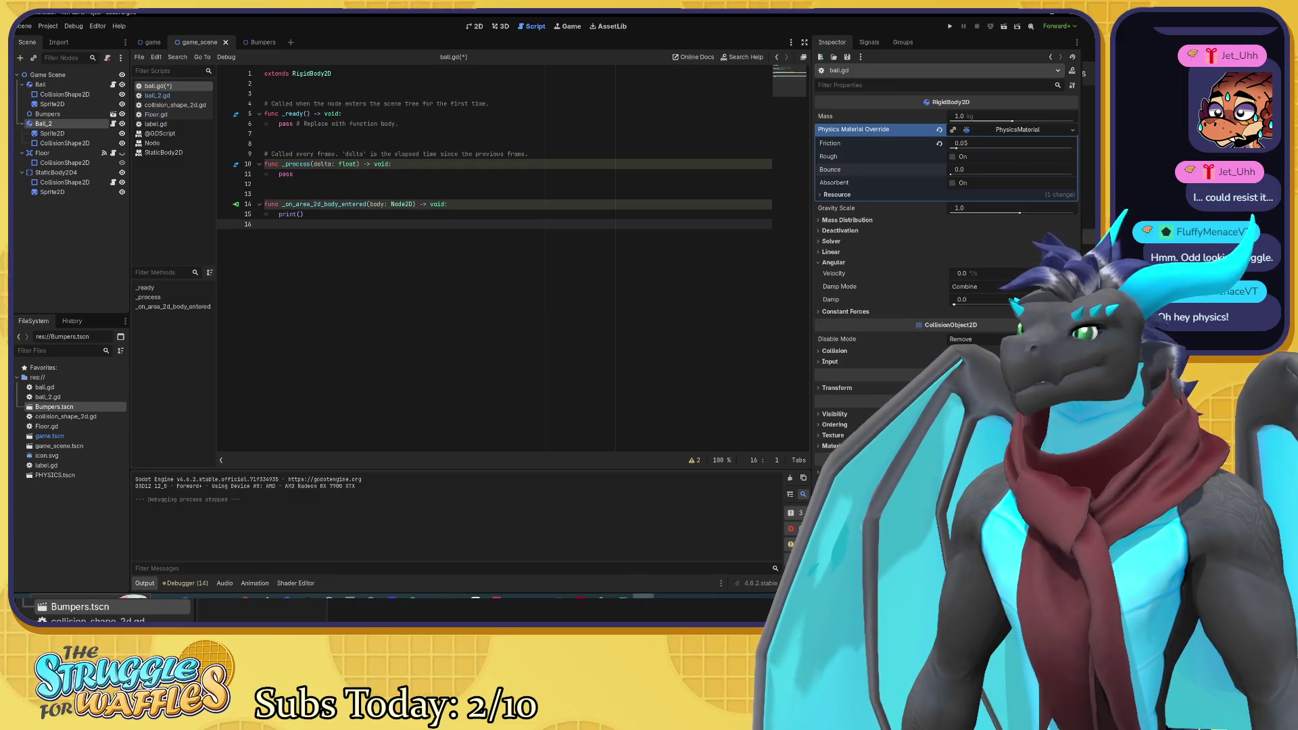
pyautogui.press('Up')
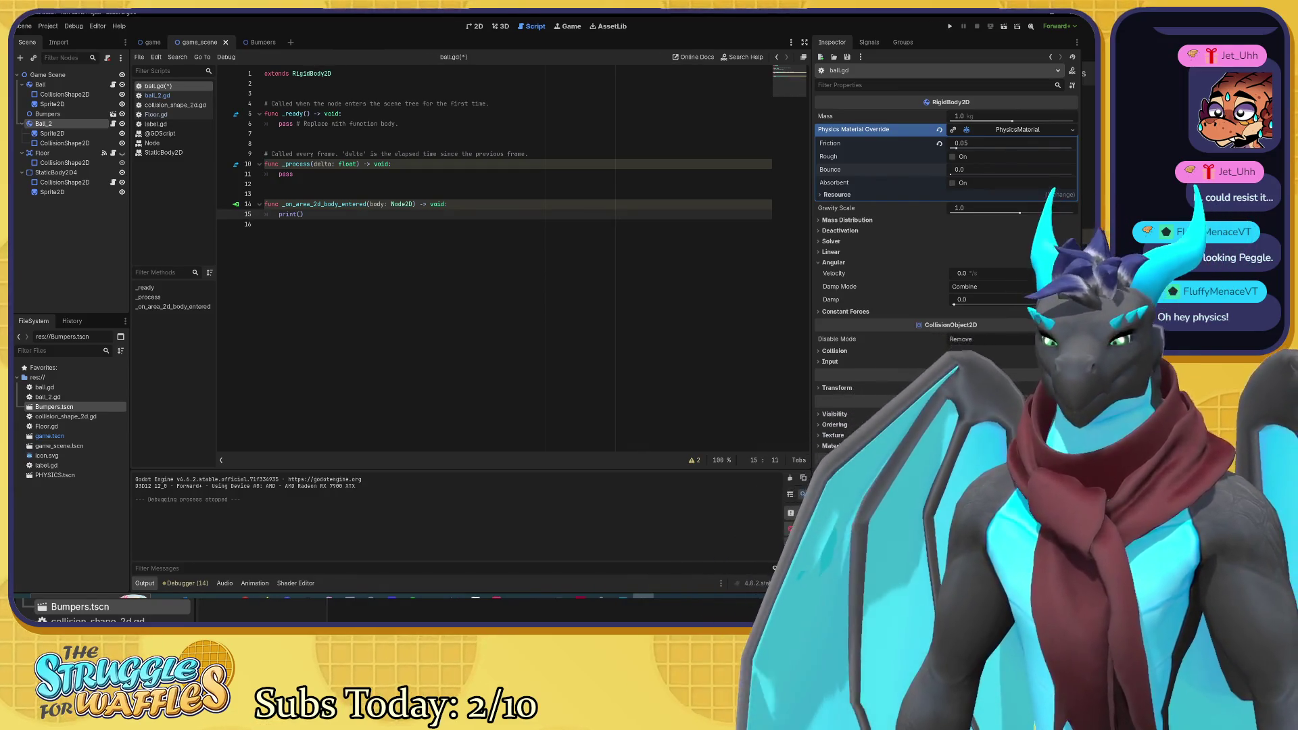
pyautogui.write('"Hello World')
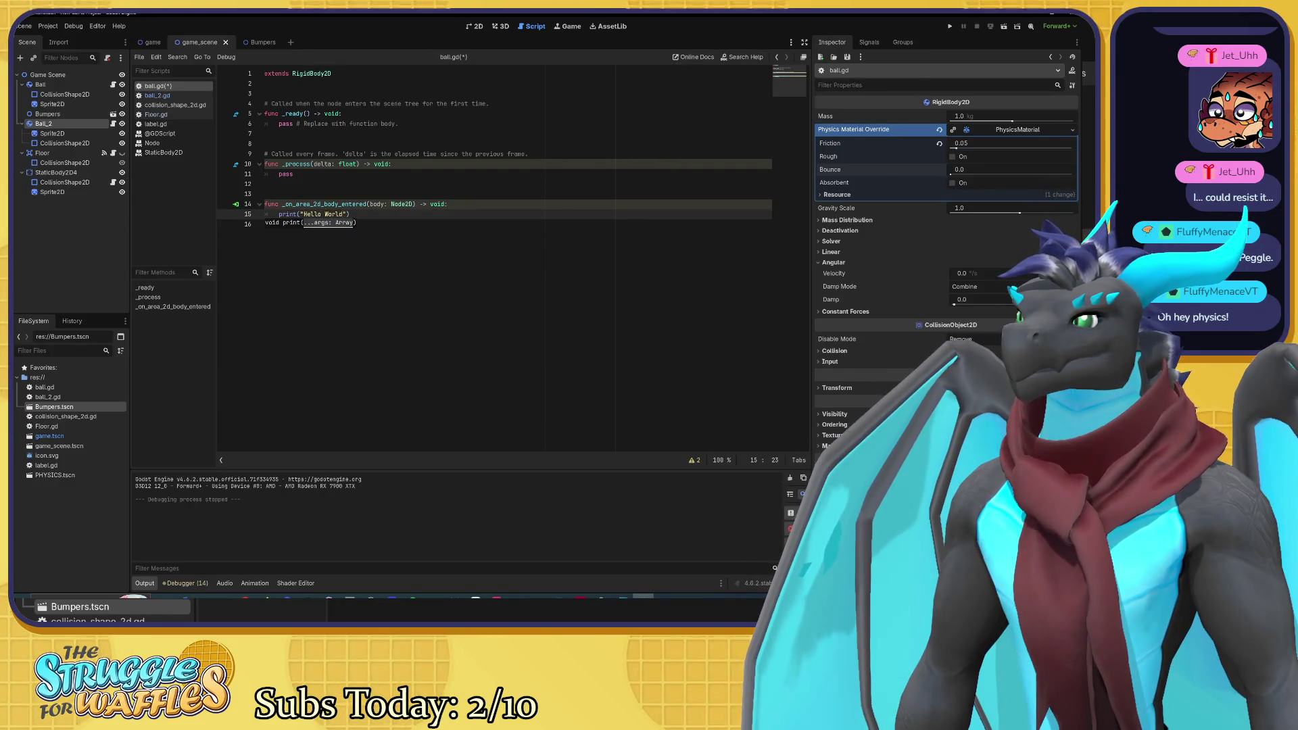
pyautogui.click(58, 86)
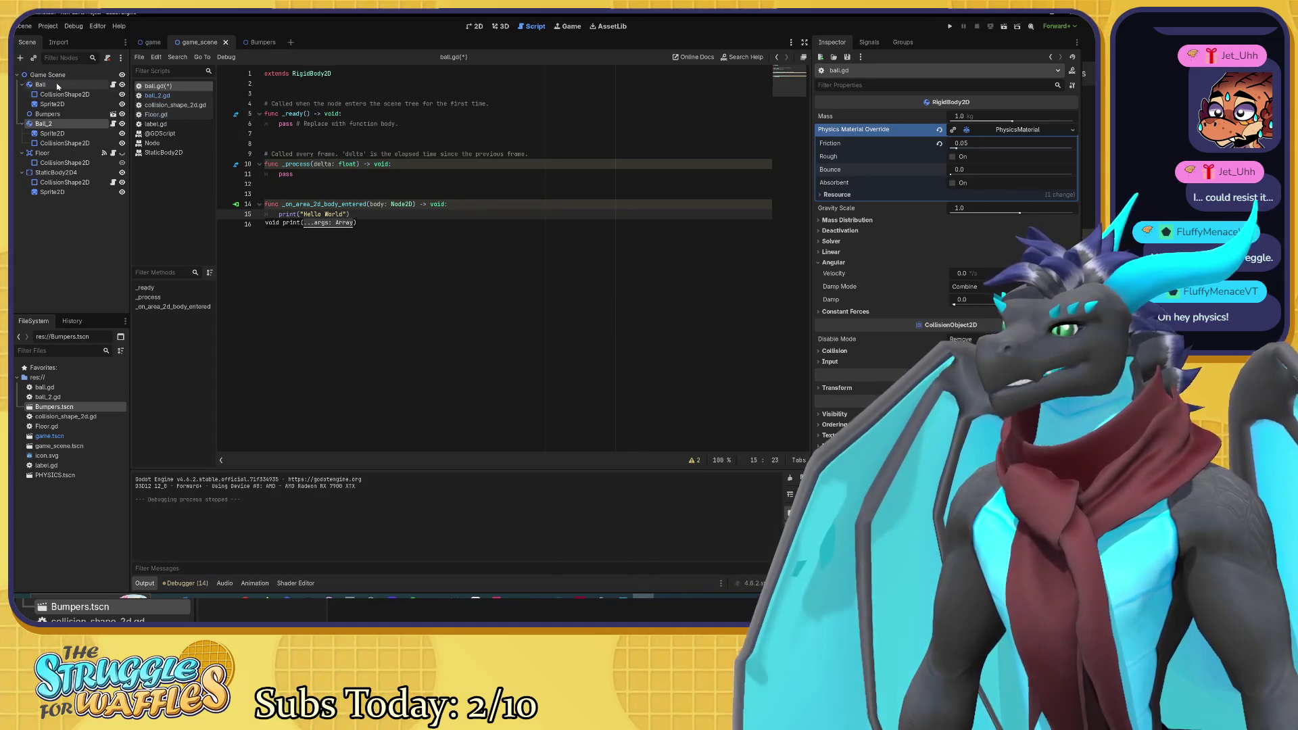
pyautogui.click(60, 124)
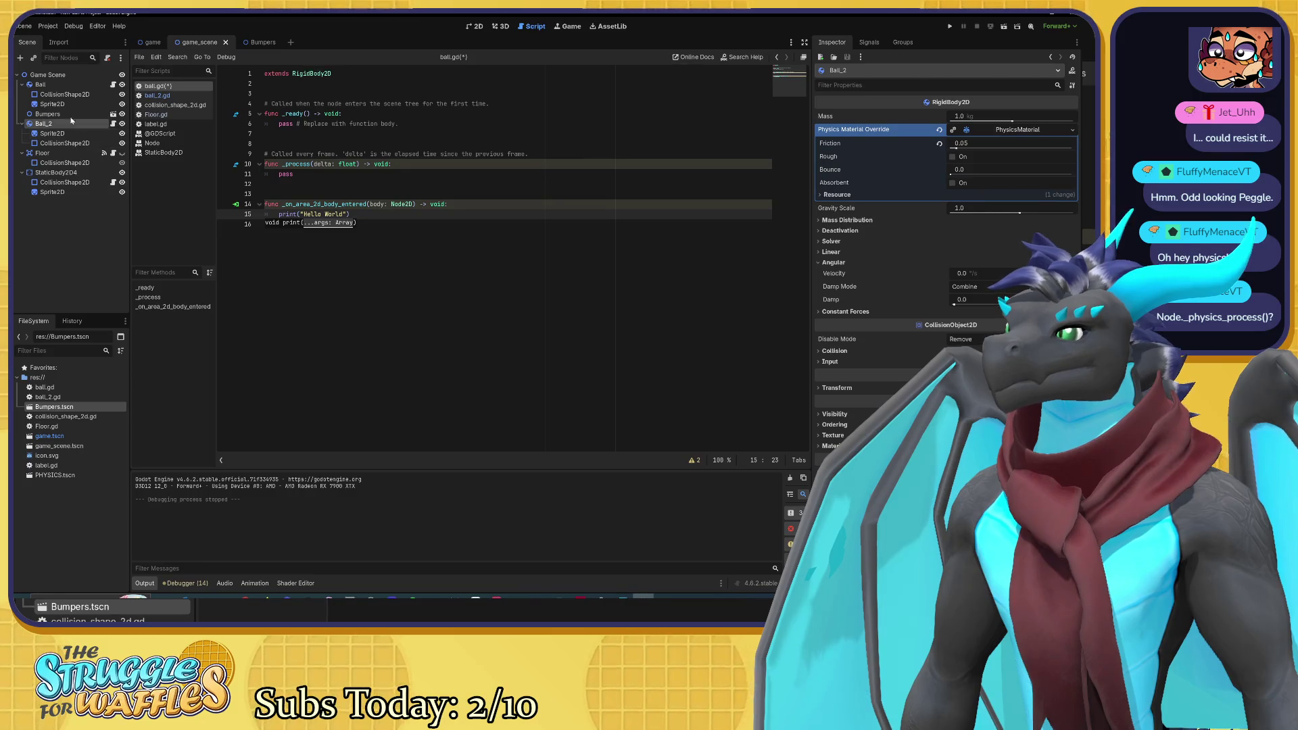
pyautogui.hotkey('ctrl', 's')
pyautogui.press('End')
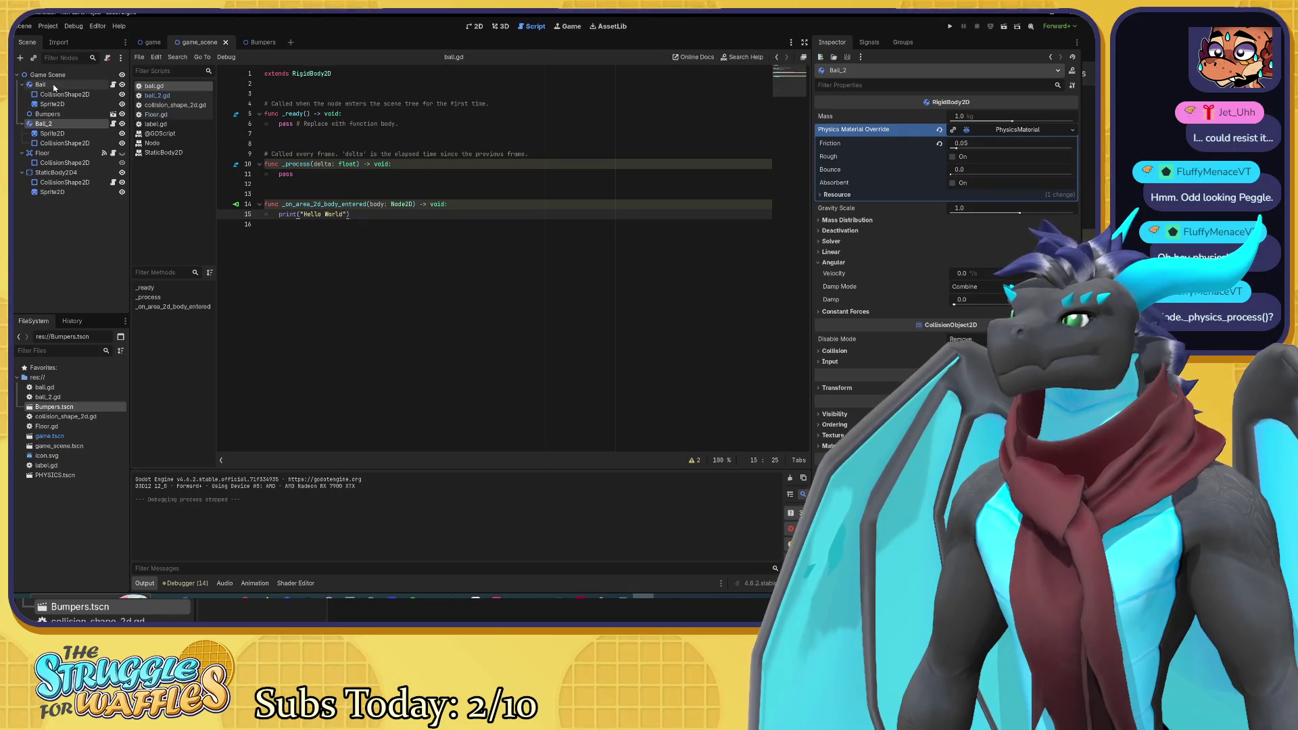
# - Copy the print("Hello World") line into ball_2.gd's handler over the pass line and save
pyautogui.click(46, 85)
pyautogui.click(170, 95)
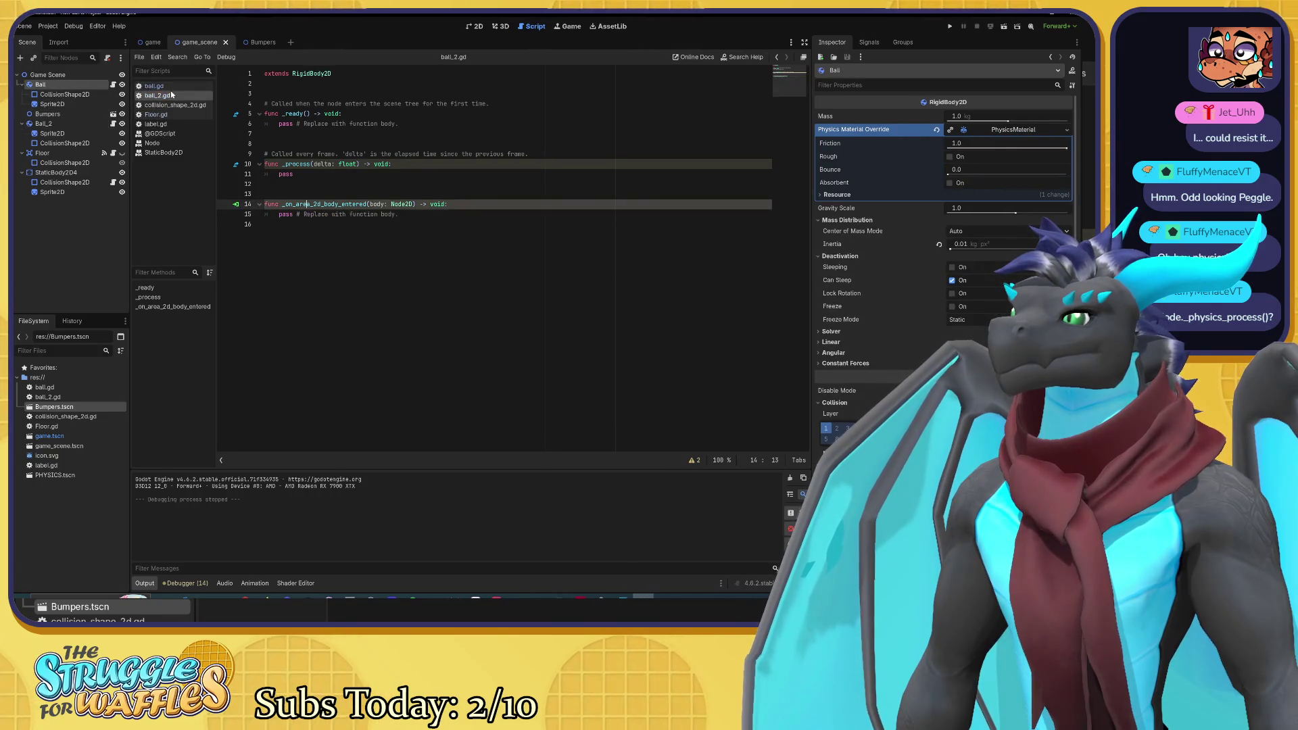
pyautogui.press('Up')
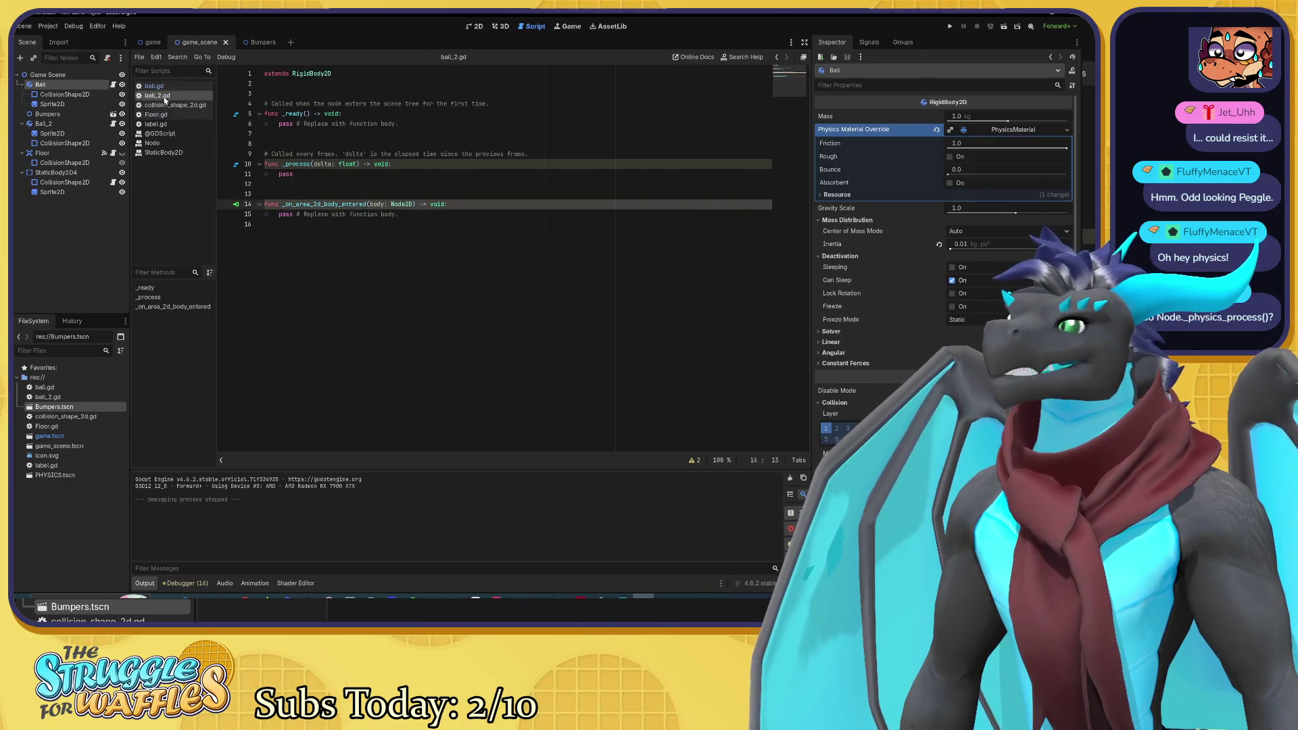
pyautogui.hotkey('ctrl', 'shift', 'Left')
pyautogui.hotkey('ctrl', 'shift', 'Left')
pyautogui.hotkey('ctrl', 'shift', 'Left')
pyautogui.hotkey('ctrl', 'c')
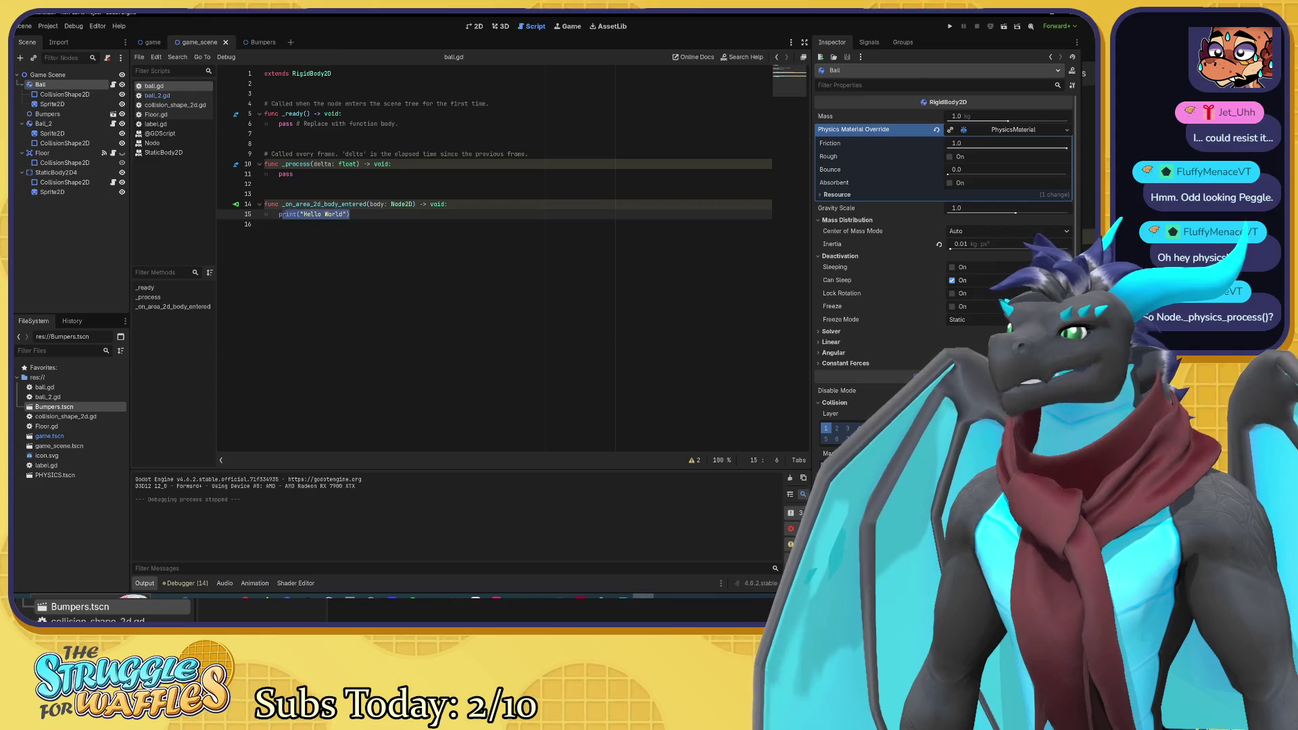
pyautogui.click(159, 96)
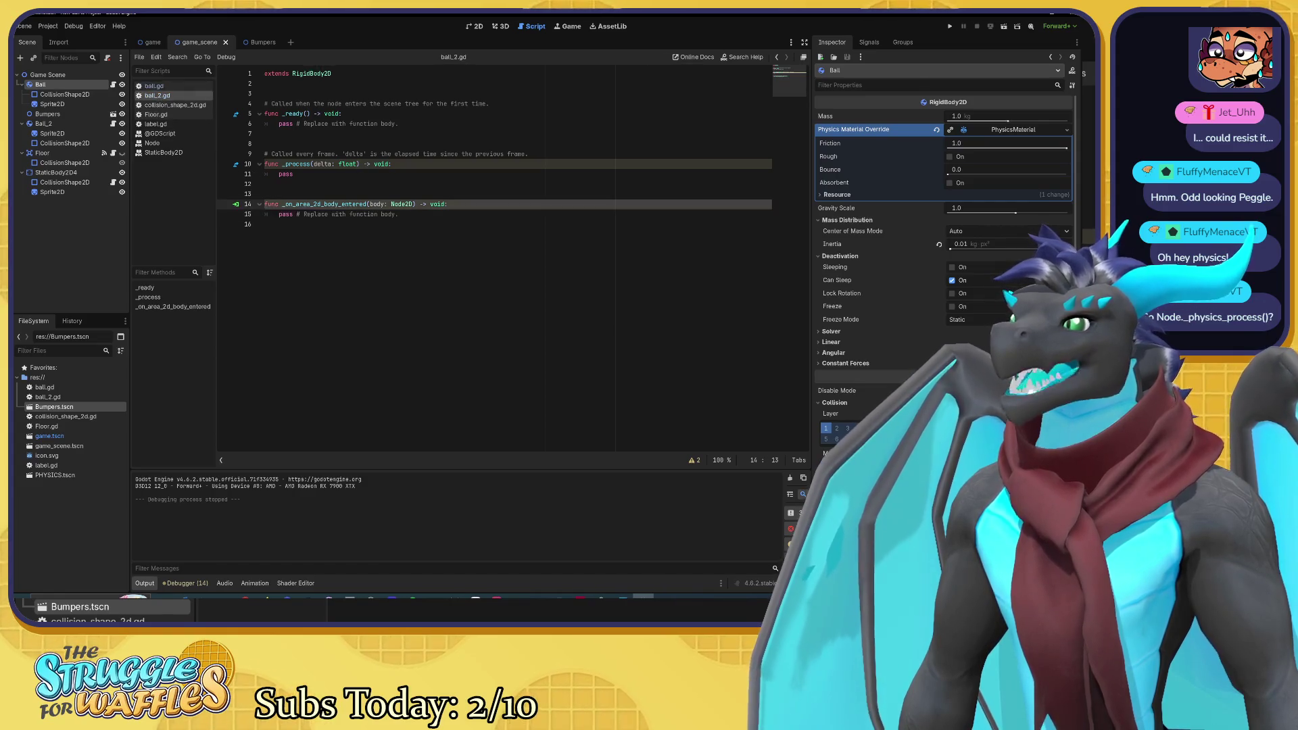
pyautogui.moveTo(397, 214); pyautogui.dragTo(278, 214)
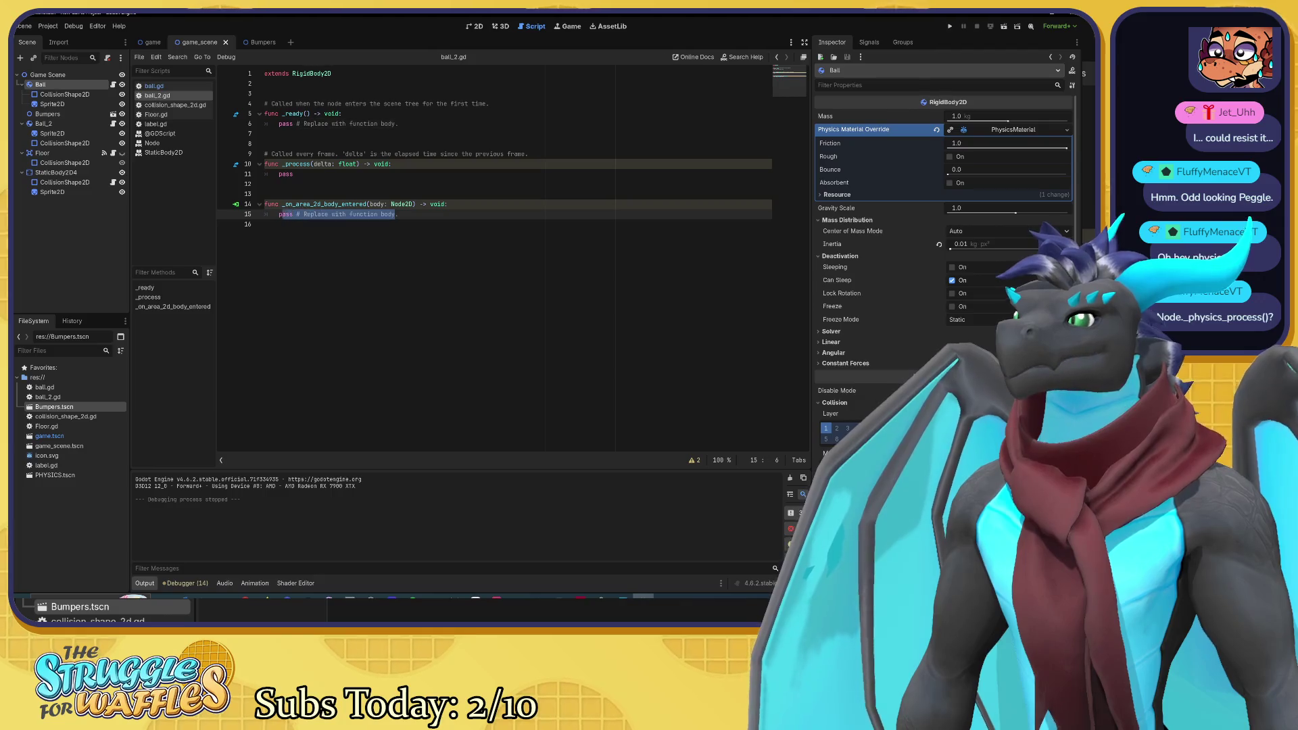
pyautogui.hotkey('ctrl', 'v')
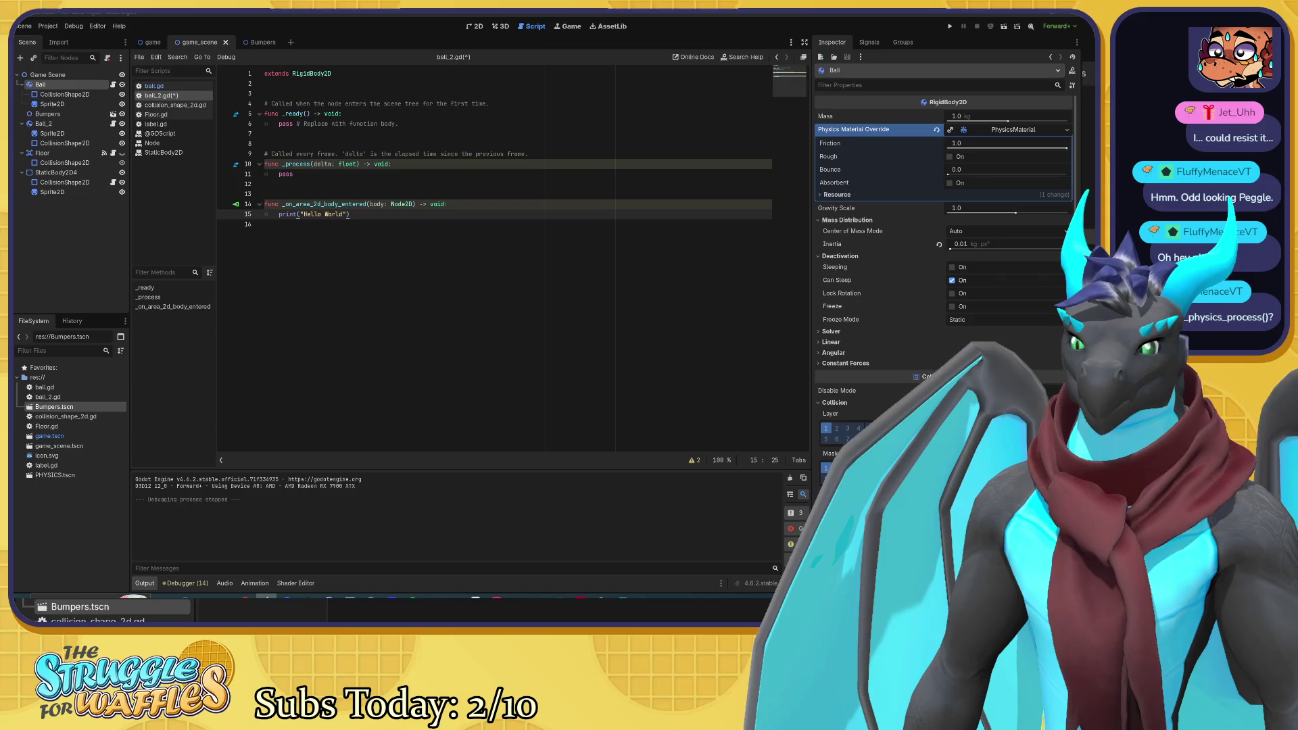
pyautogui.click(265, 224)
pyautogui.hotkey('ctrl', 's')
# - Compare ball.gd and ball_2.gd, then return to the 2D scene view
pyautogui.press('Left')
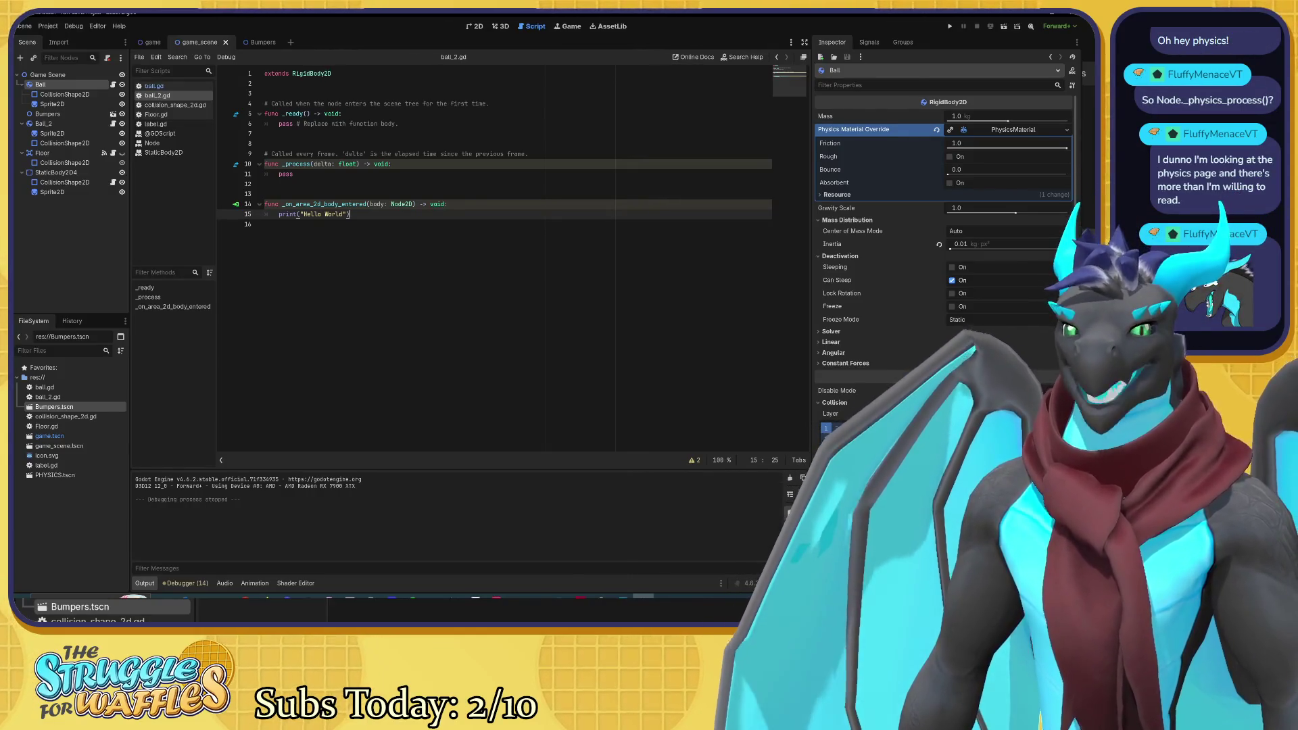
pyautogui.moveTo(403, 204)
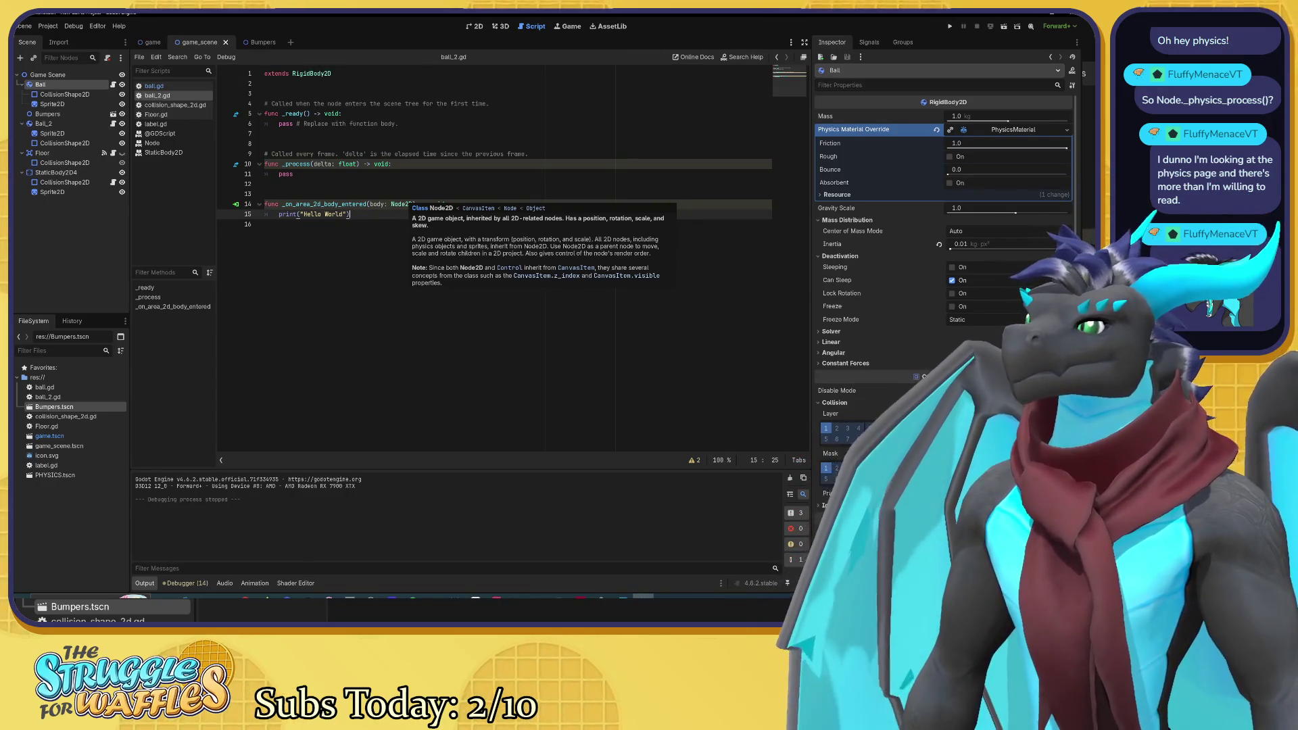
pyautogui.click(154, 86)
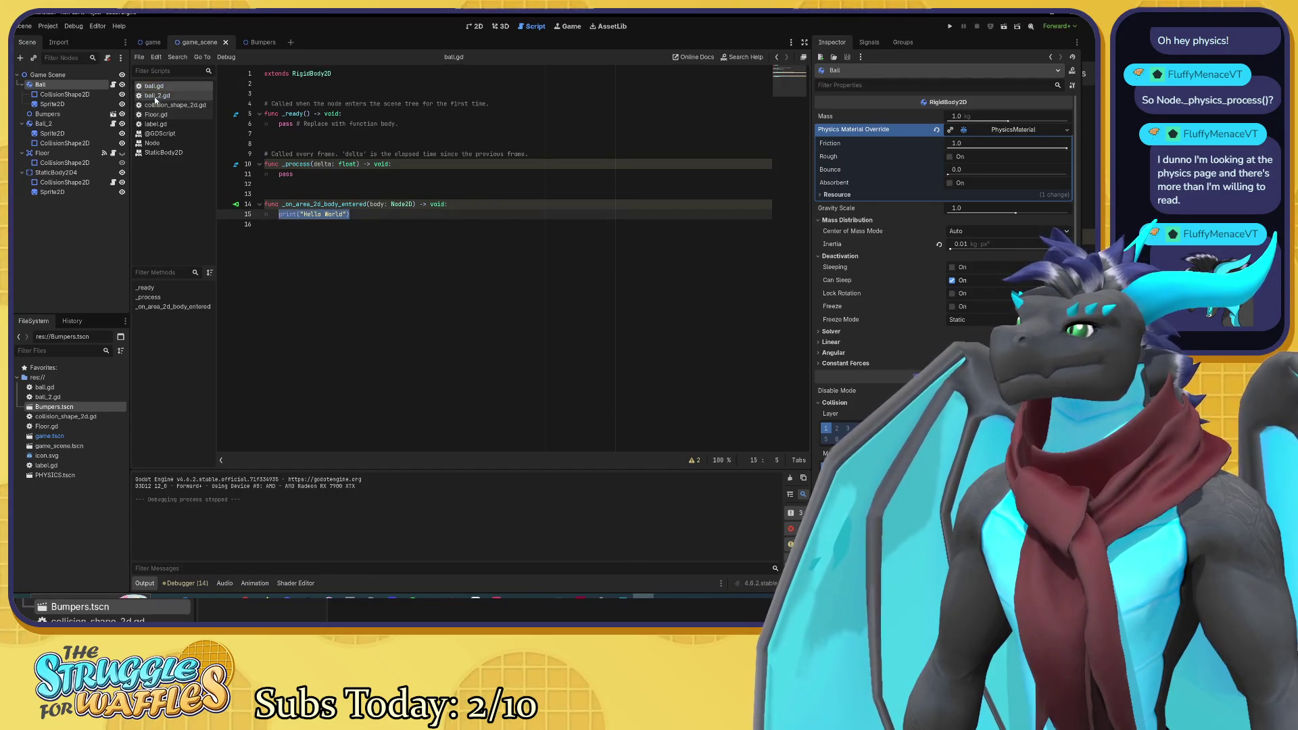
pyautogui.click(155, 96)
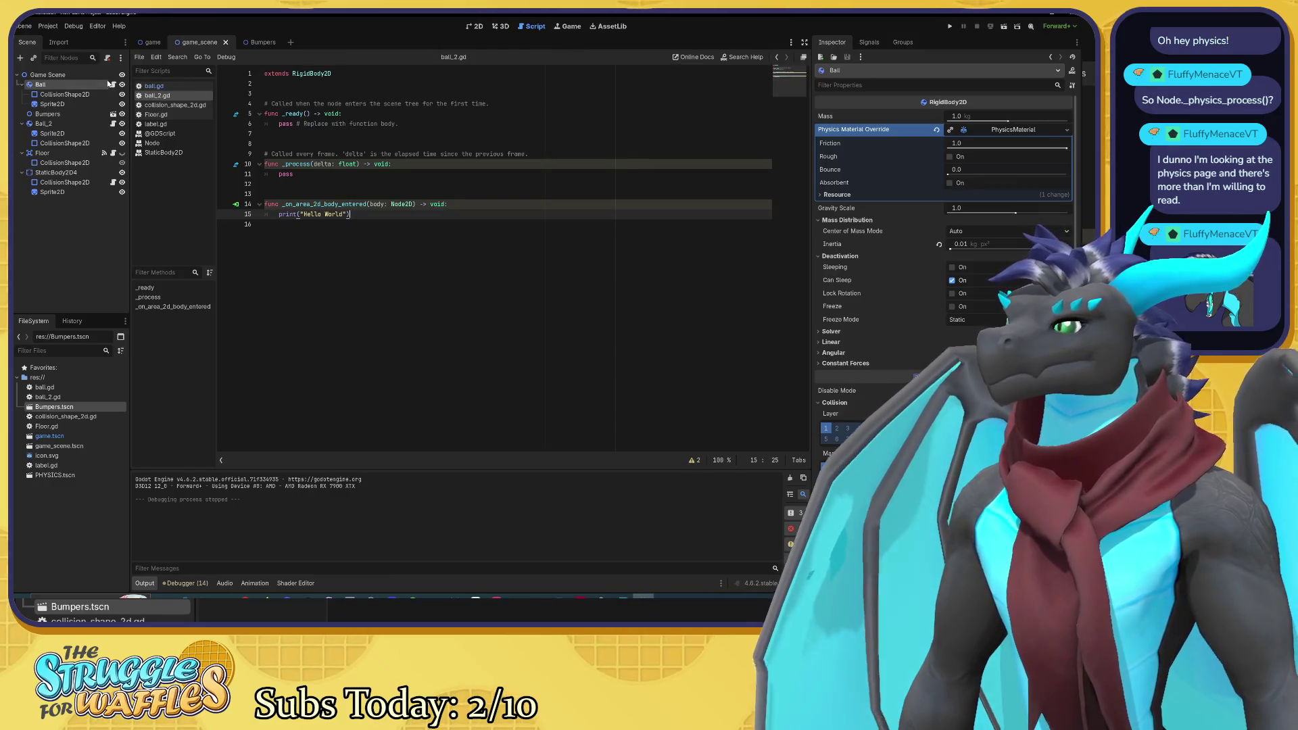
pyautogui.click(468, 27)
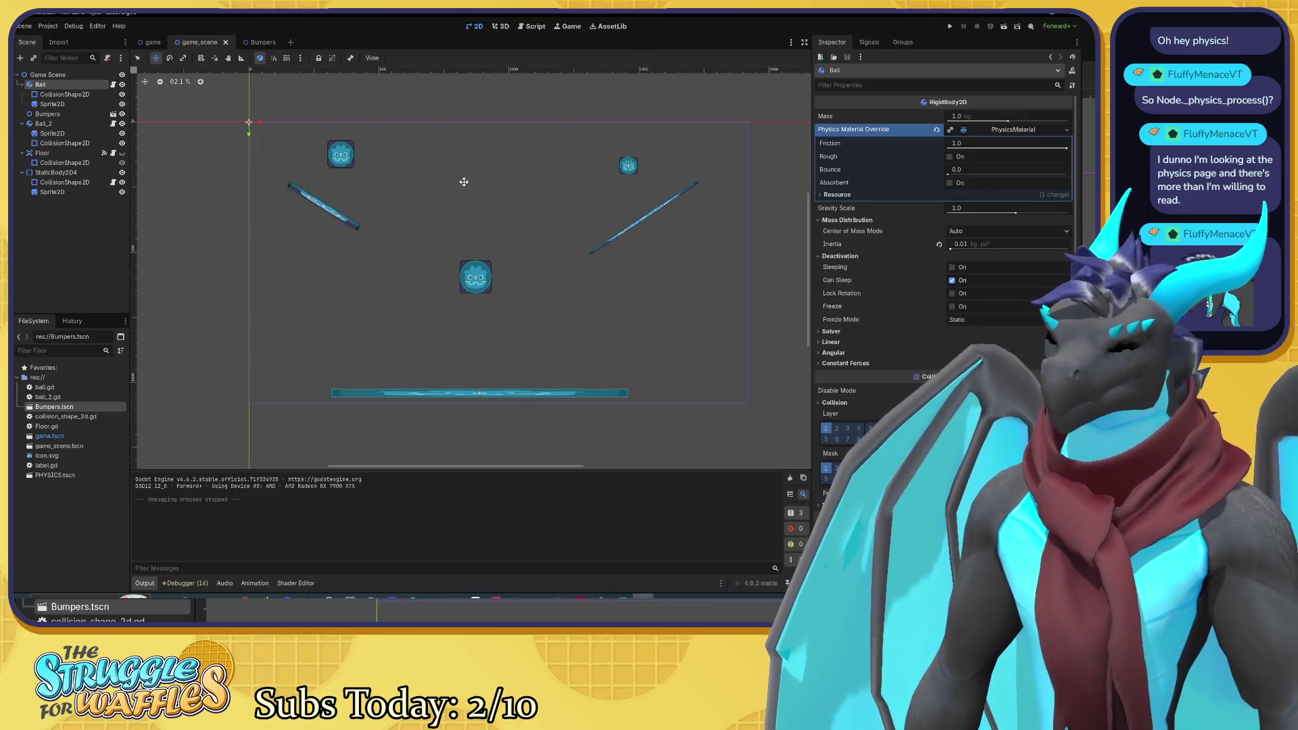
# - Run the game twice, watching Output log "Hello World" as balls land, then stop it
pyautogui.press('F5')
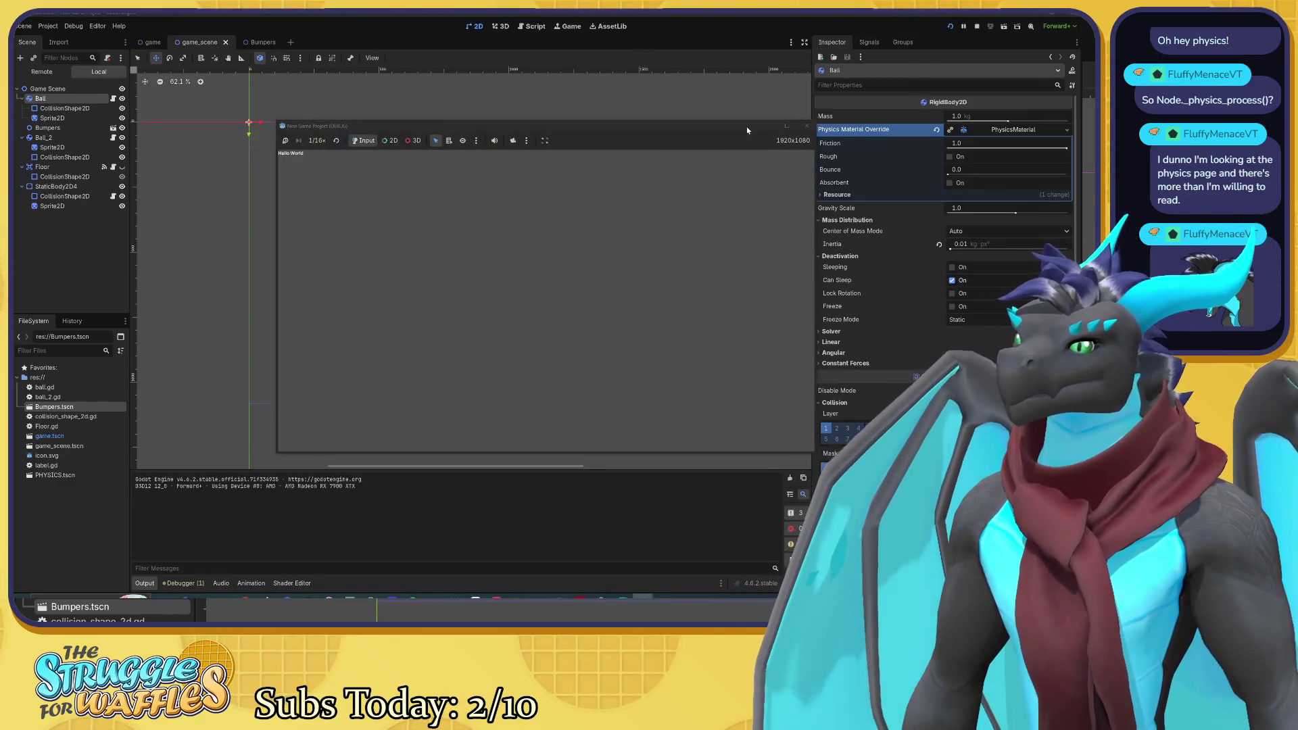
pyautogui.click(807, 126)
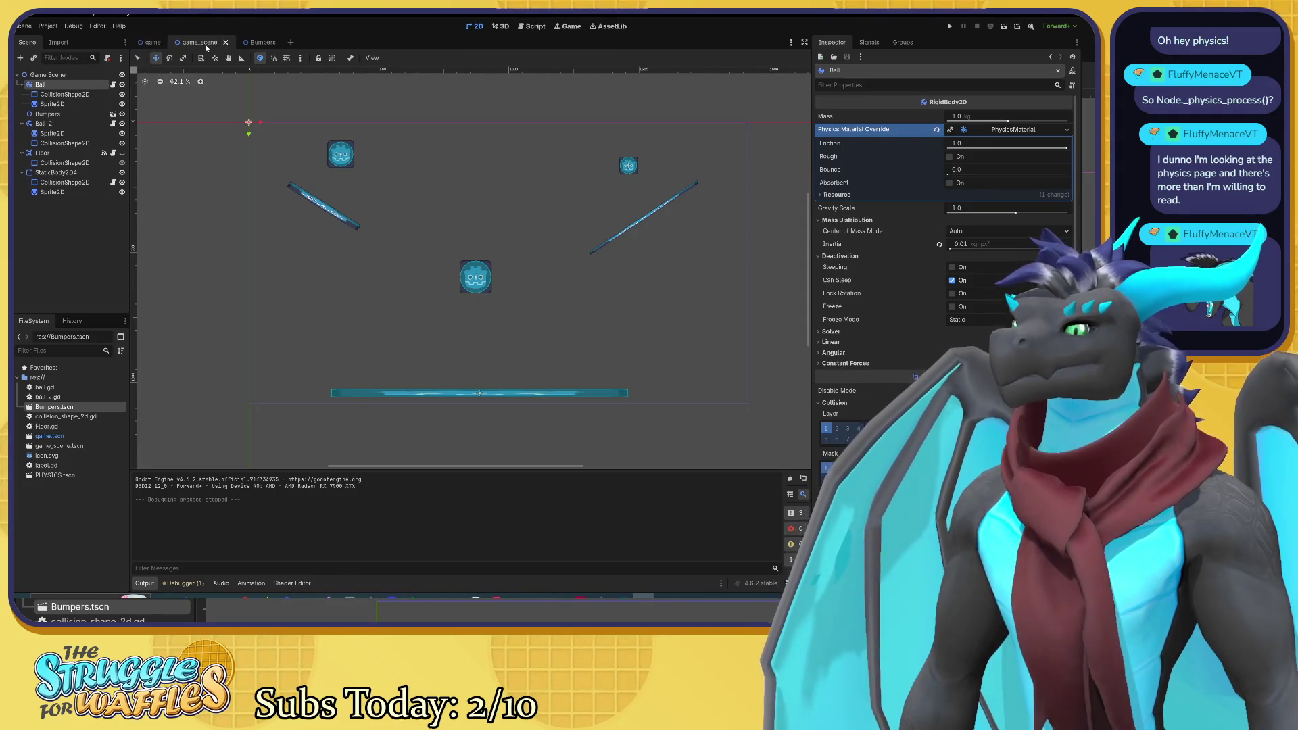
pyautogui.press('F5')
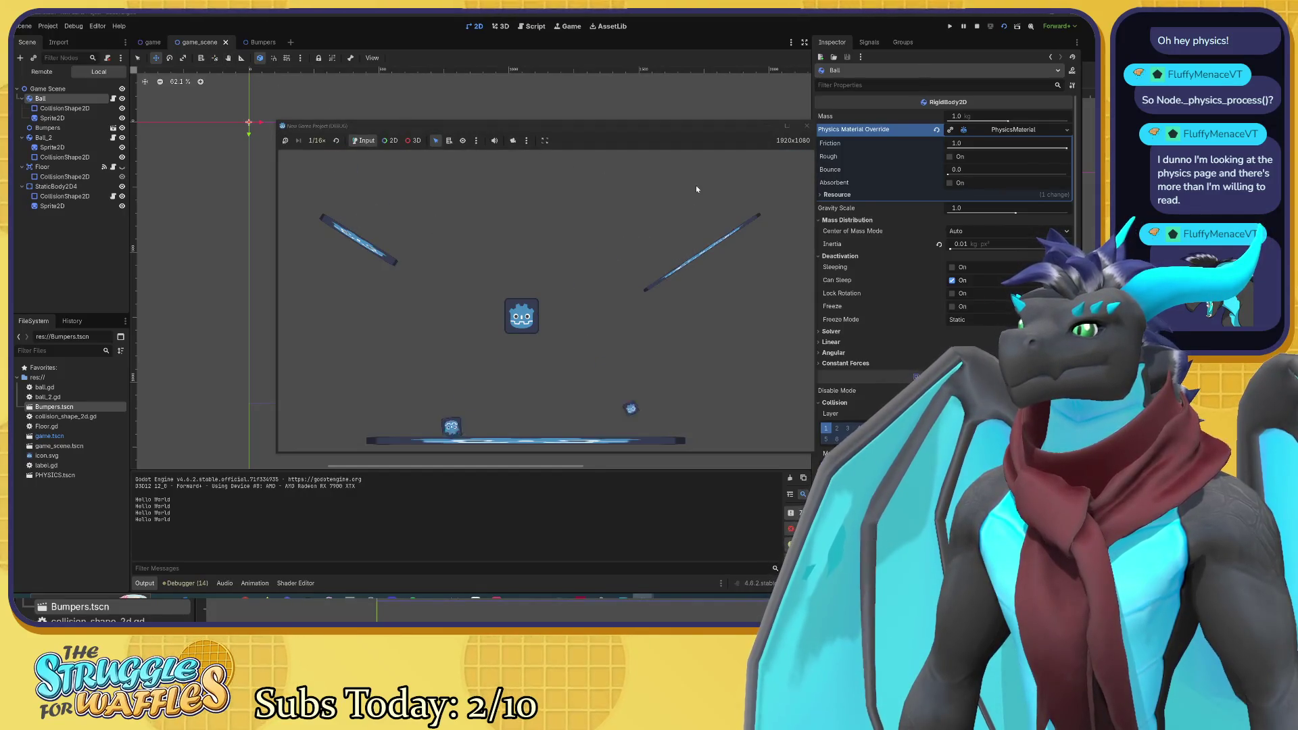
pyautogui.click(806, 127)
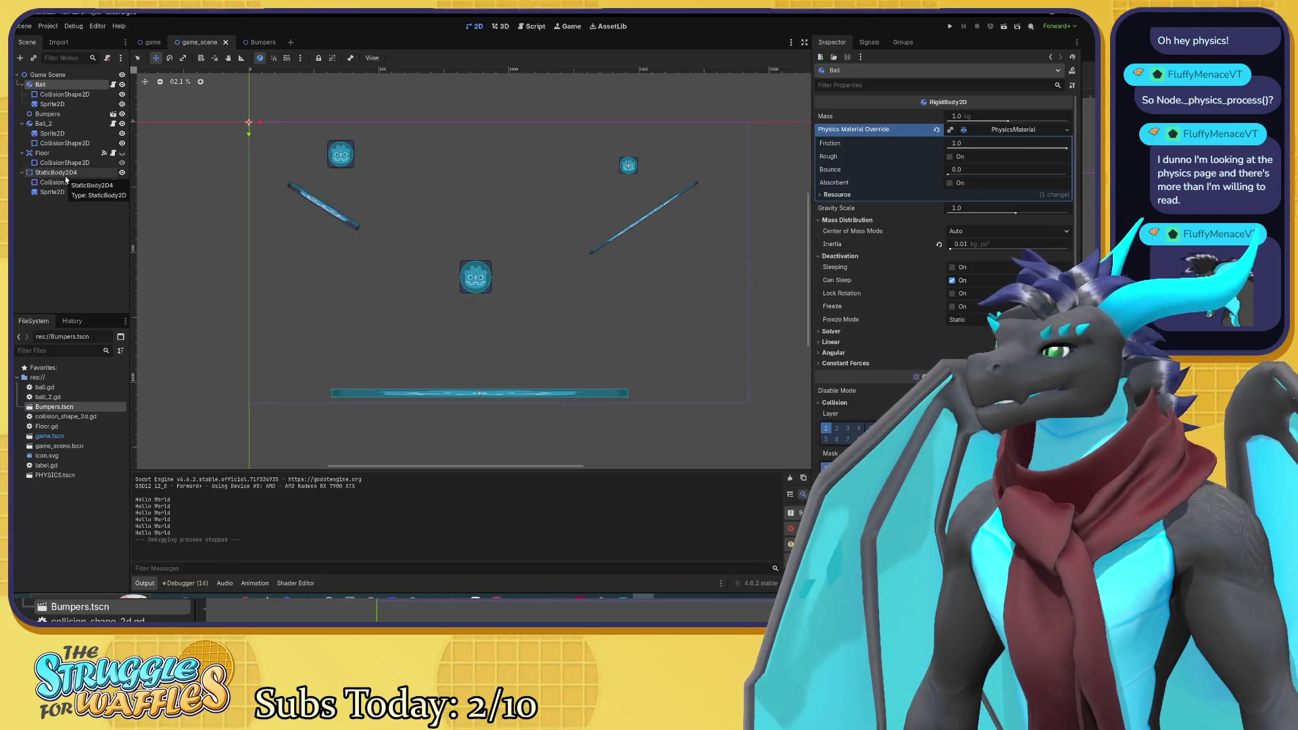
pyautogui.click(42, 153)
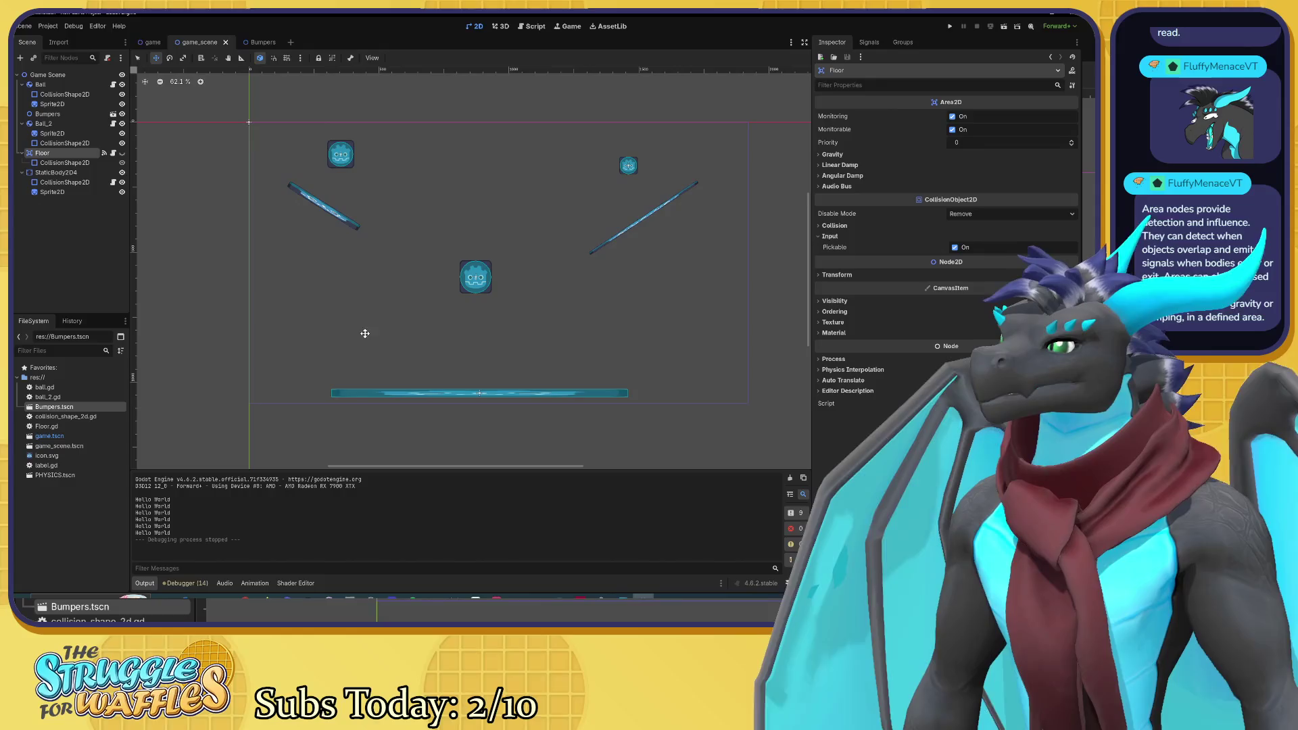
# - Select the Floor's CollisionShape2D and expand its Transform values
pyautogui.click(63, 162)
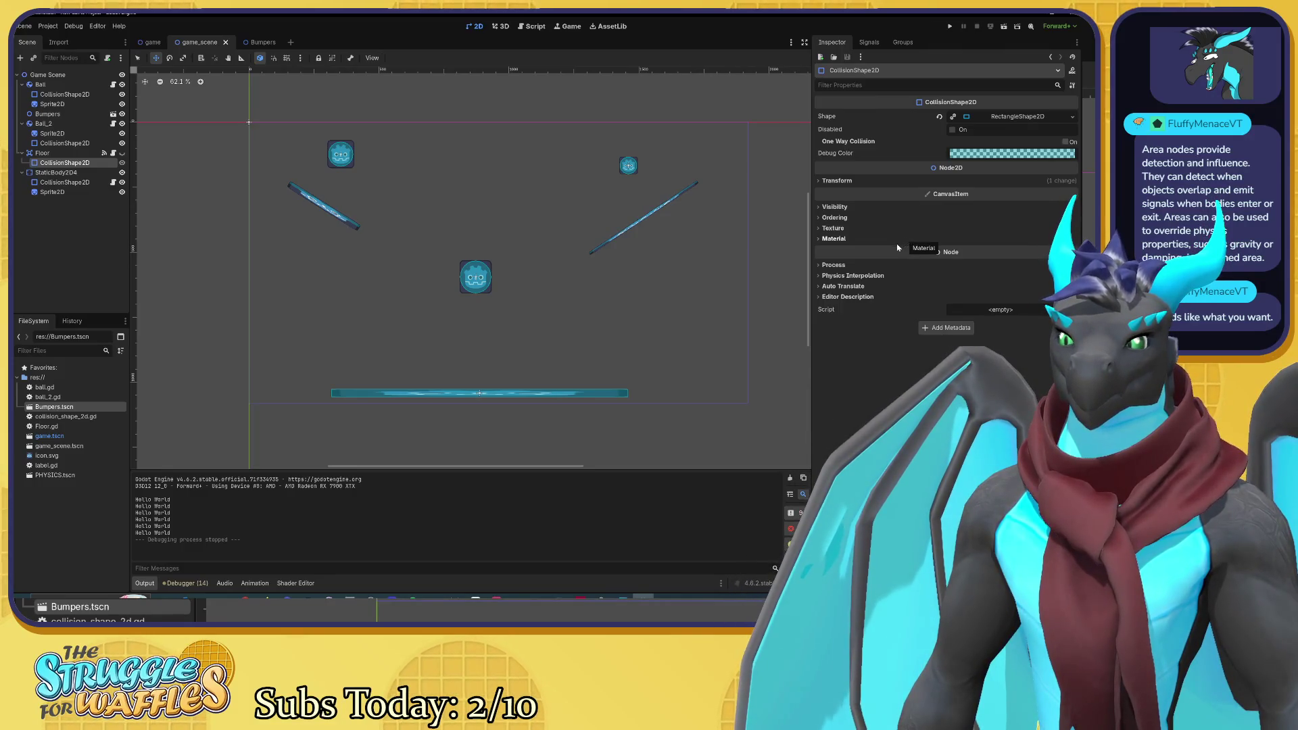
pyautogui.moveTo(893, 251)
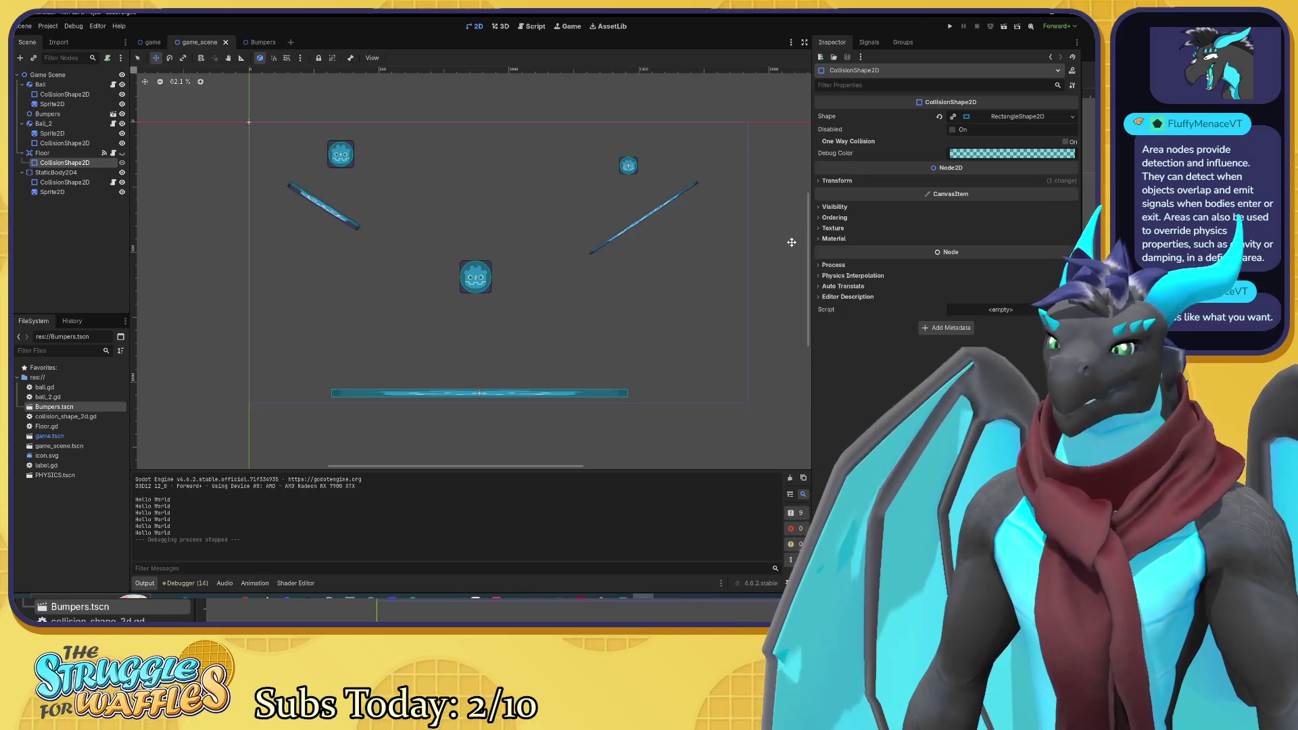
pyautogui.click(49, 155)
pyautogui.click(52, 162)
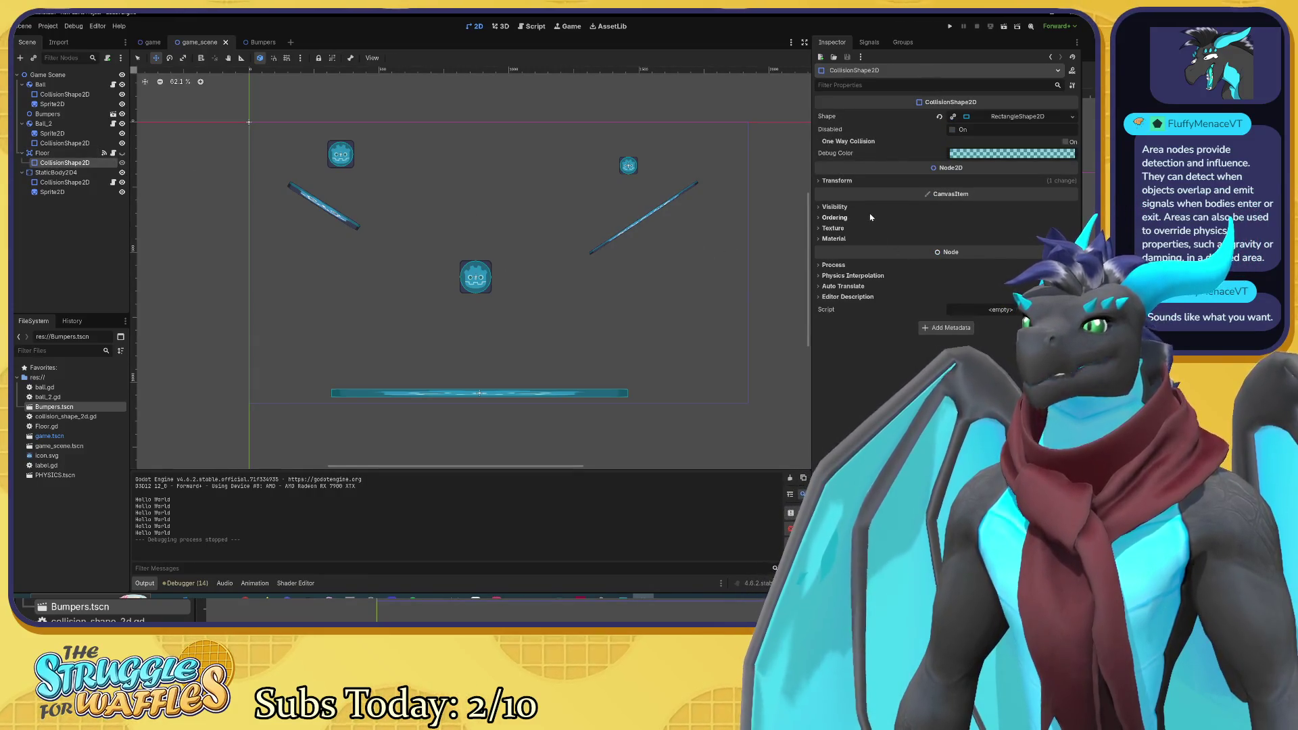
pyautogui.click(836, 181)
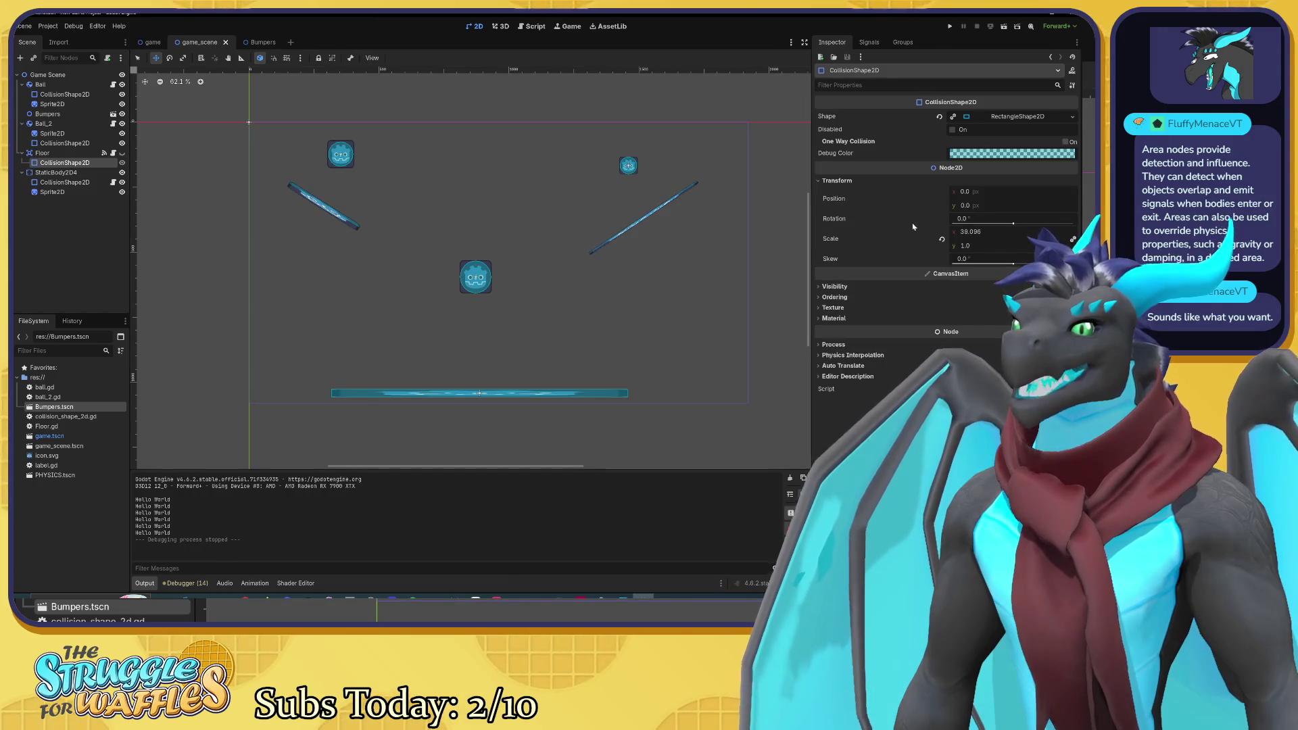
# - After failing to grab the shape on the canvas, toggle its visibility on with the eye icon
pyautogui.click(515, 385)
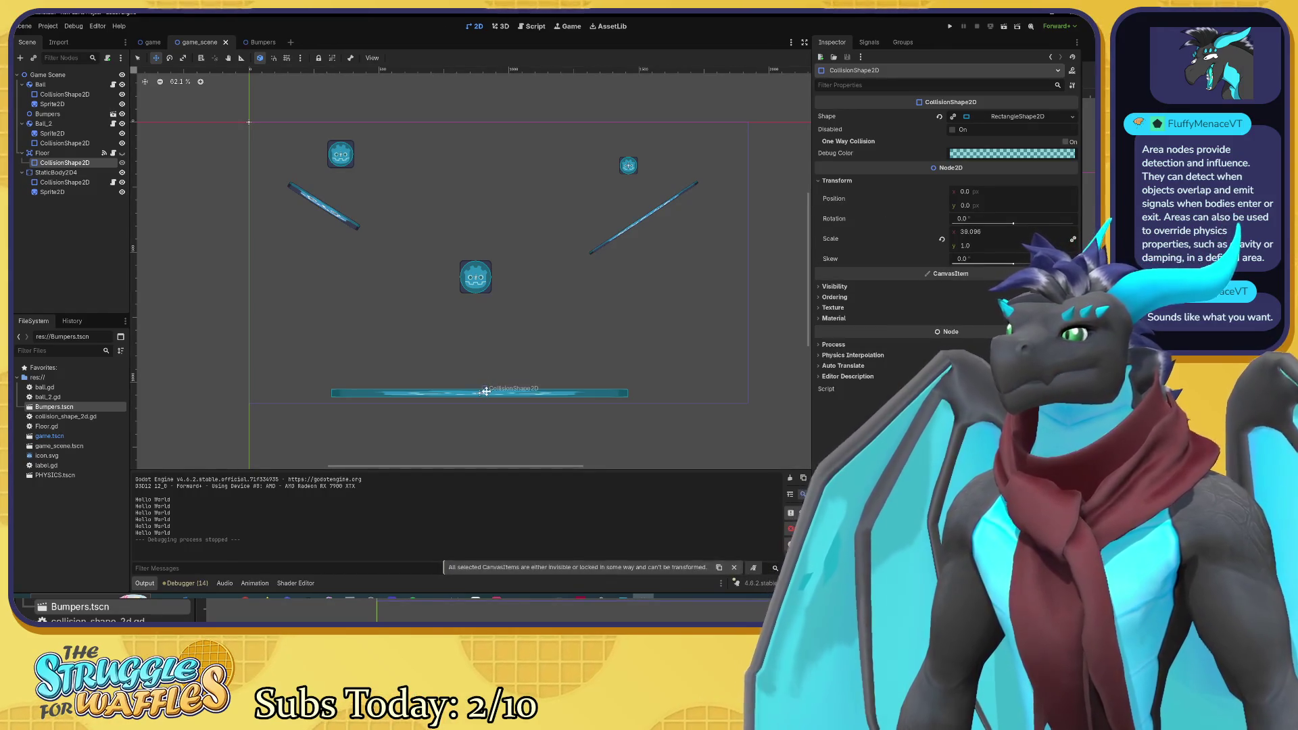
pyautogui.press('e')
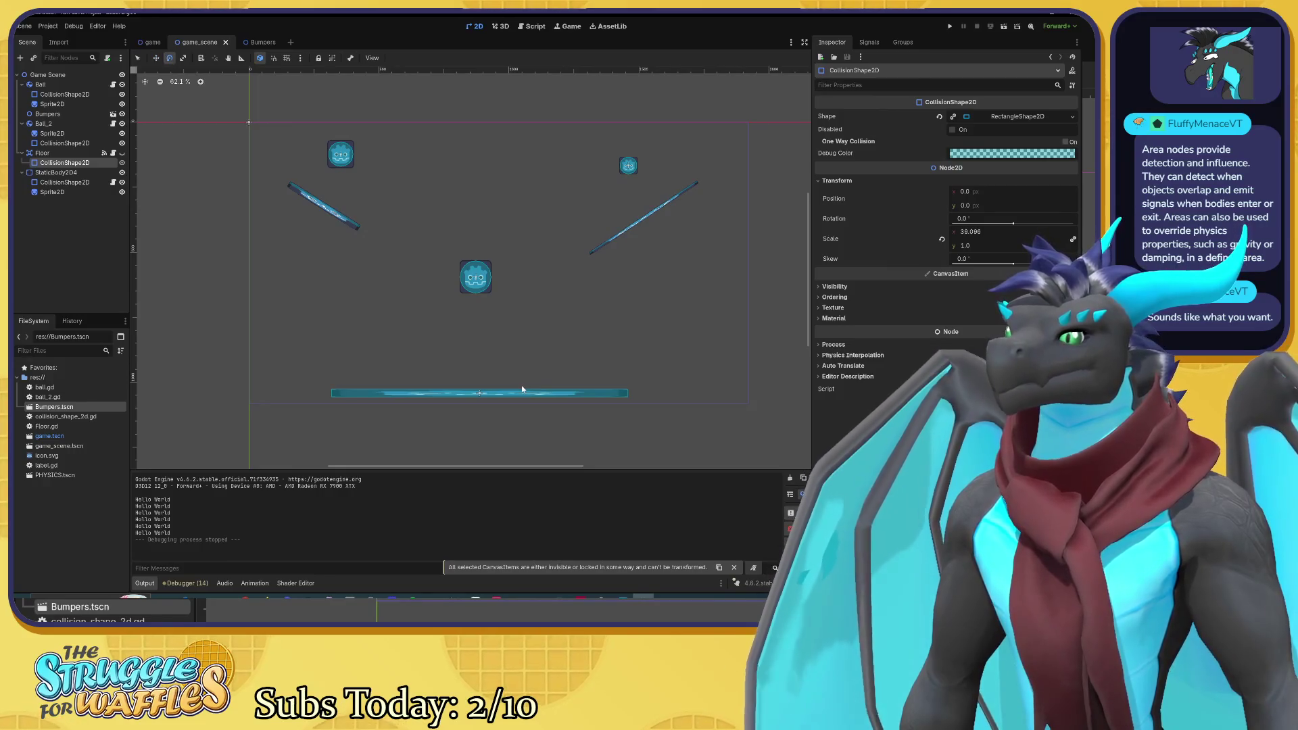
pyautogui.press('s')
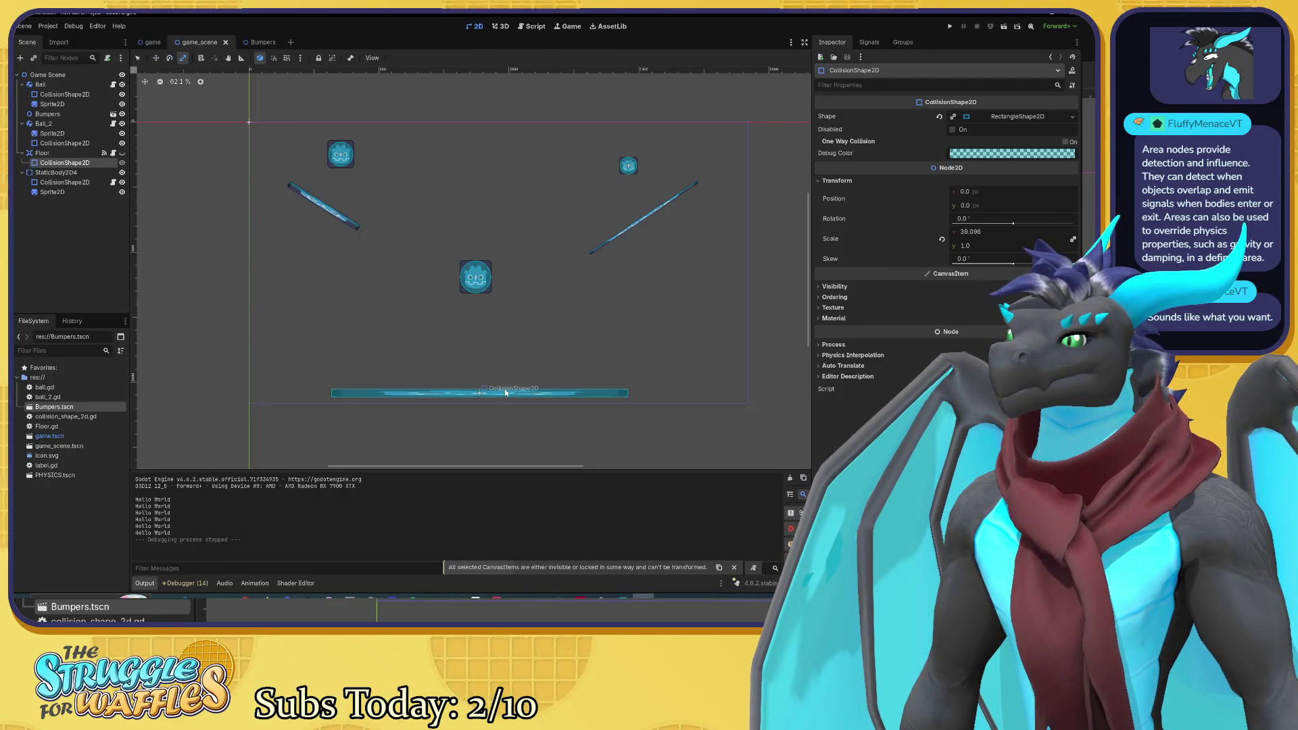
pyautogui.scroll(5, 506, 391)
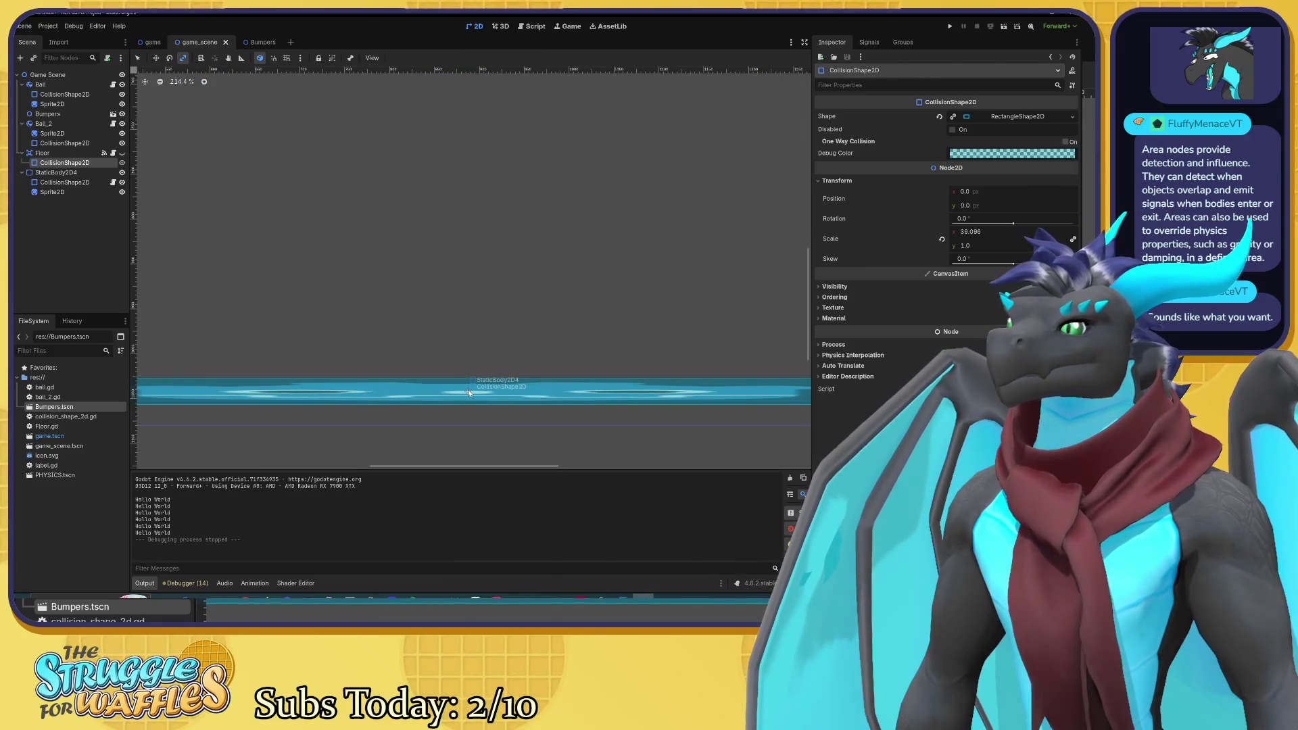
pyautogui.click(469, 392)
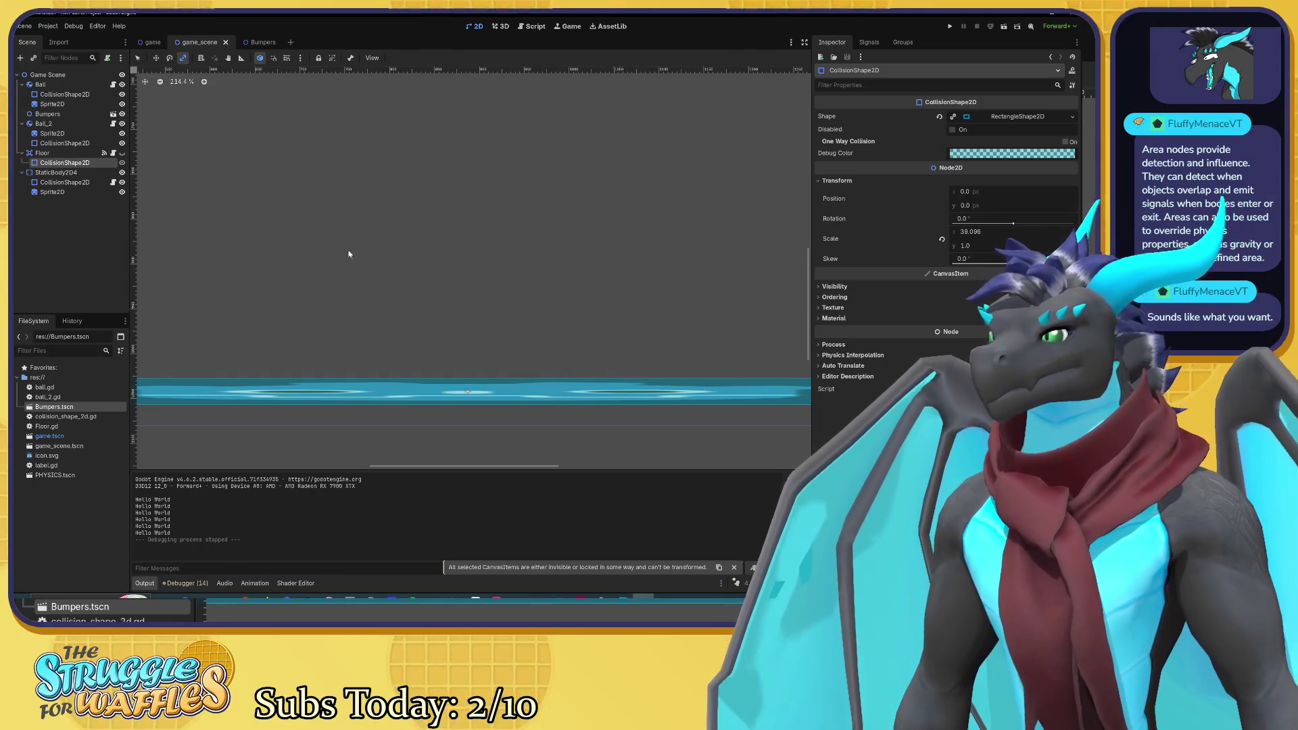
pyautogui.click(123, 163)
pyautogui.click(122, 163)
pyautogui.click(123, 163)
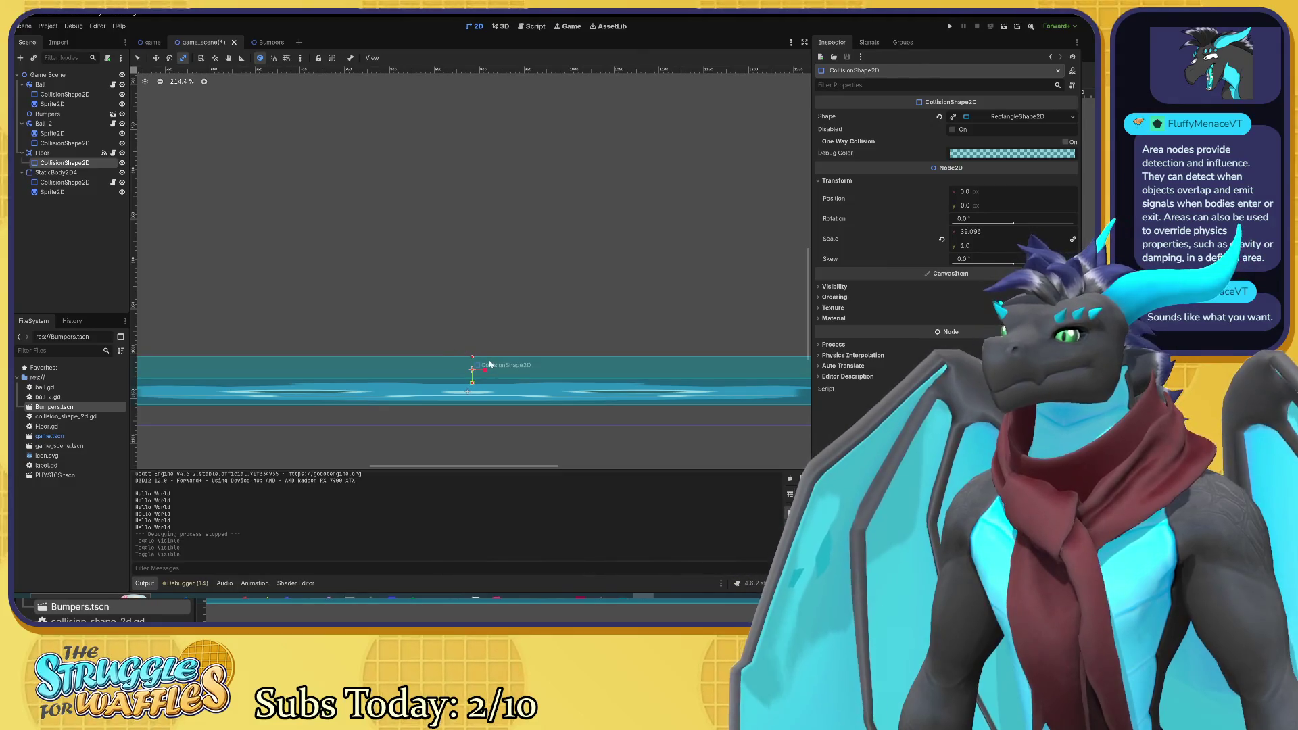
# - Move the Floor's CollisionShape2D down onto the floor sprite, ending at (-3.426, 13.026)
pyautogui.scroll(-4, 485, 364)
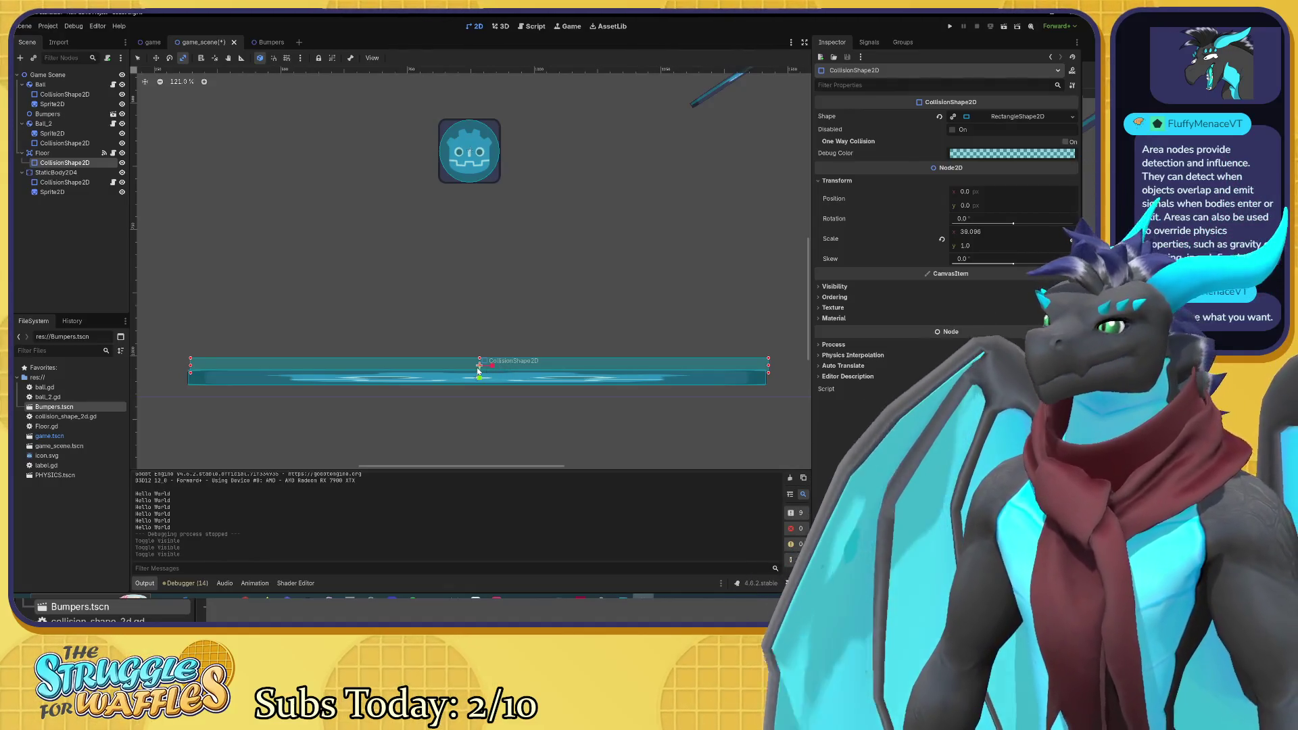
pyautogui.press('w')
pyautogui.moveTo(479, 367); pyautogui.dragTo(476, 375)
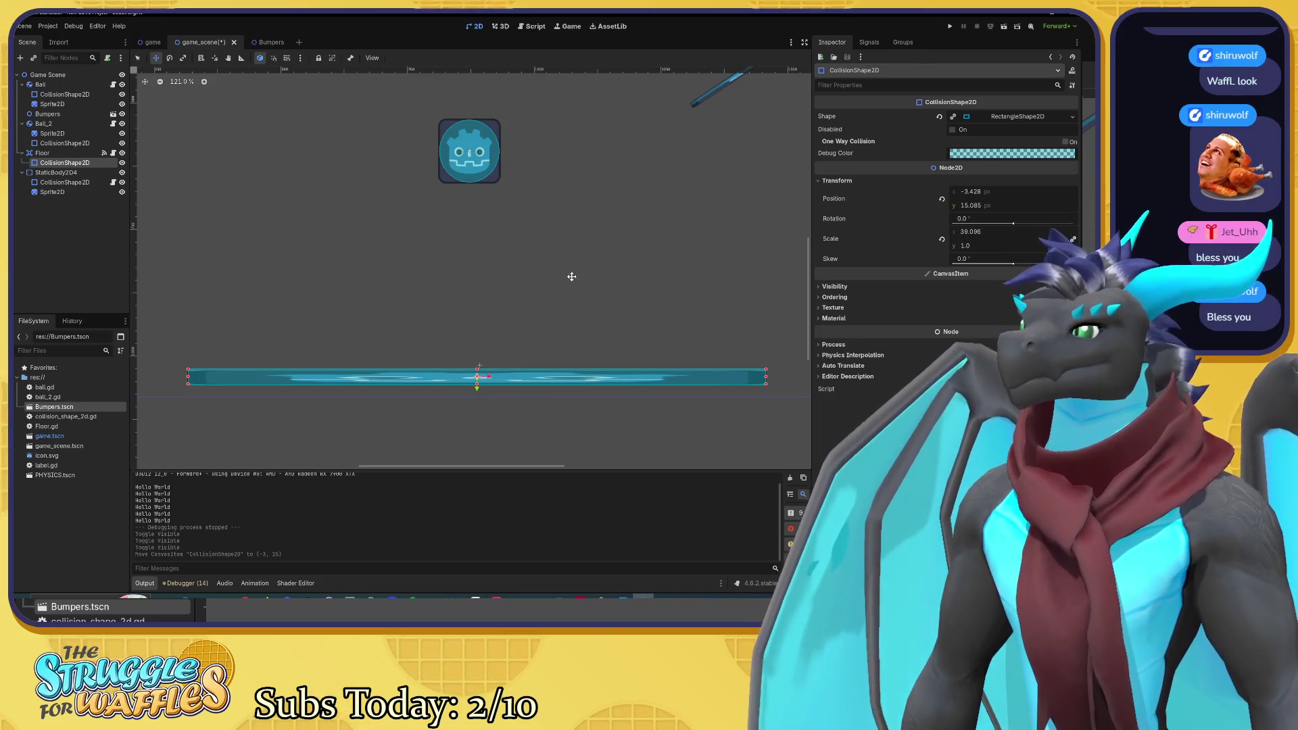
pyautogui.scroll(4, 466, 352)
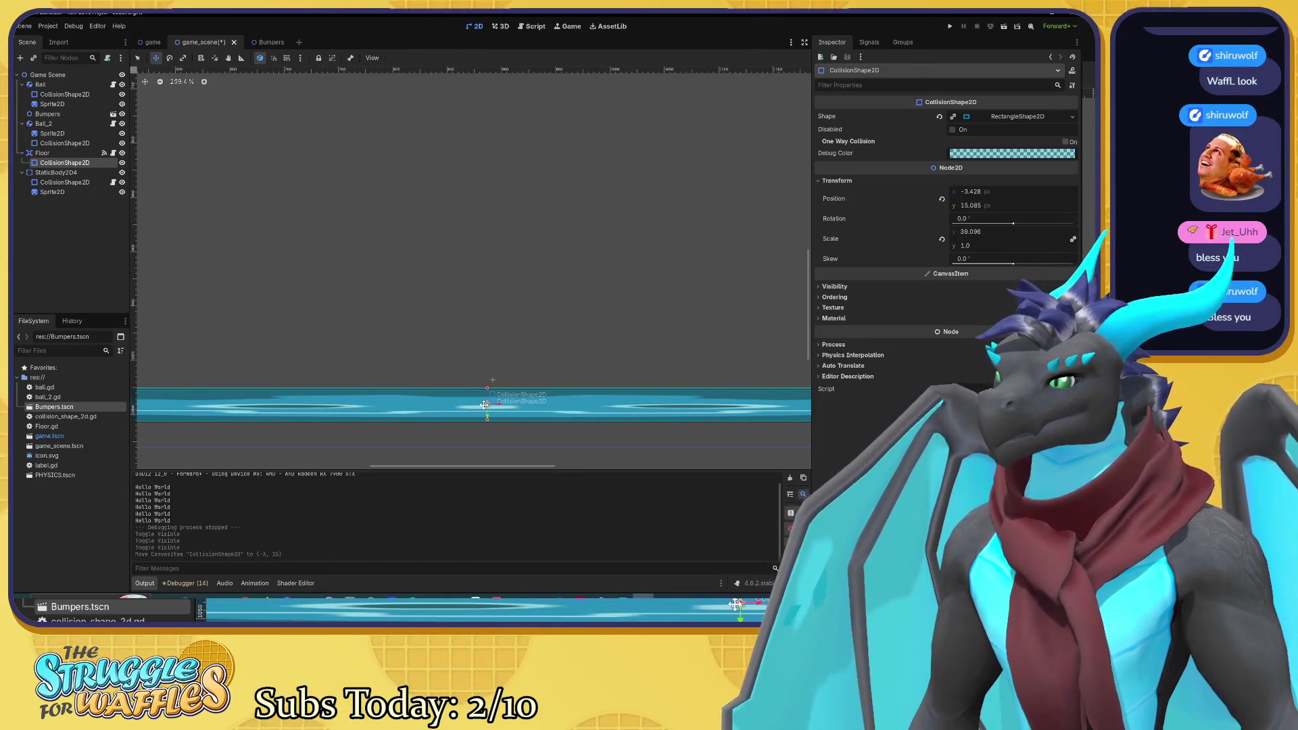
pyautogui.moveTo(485, 404); pyautogui.dragTo(486, 401)
pyautogui.scroll(-3, 618, 331)
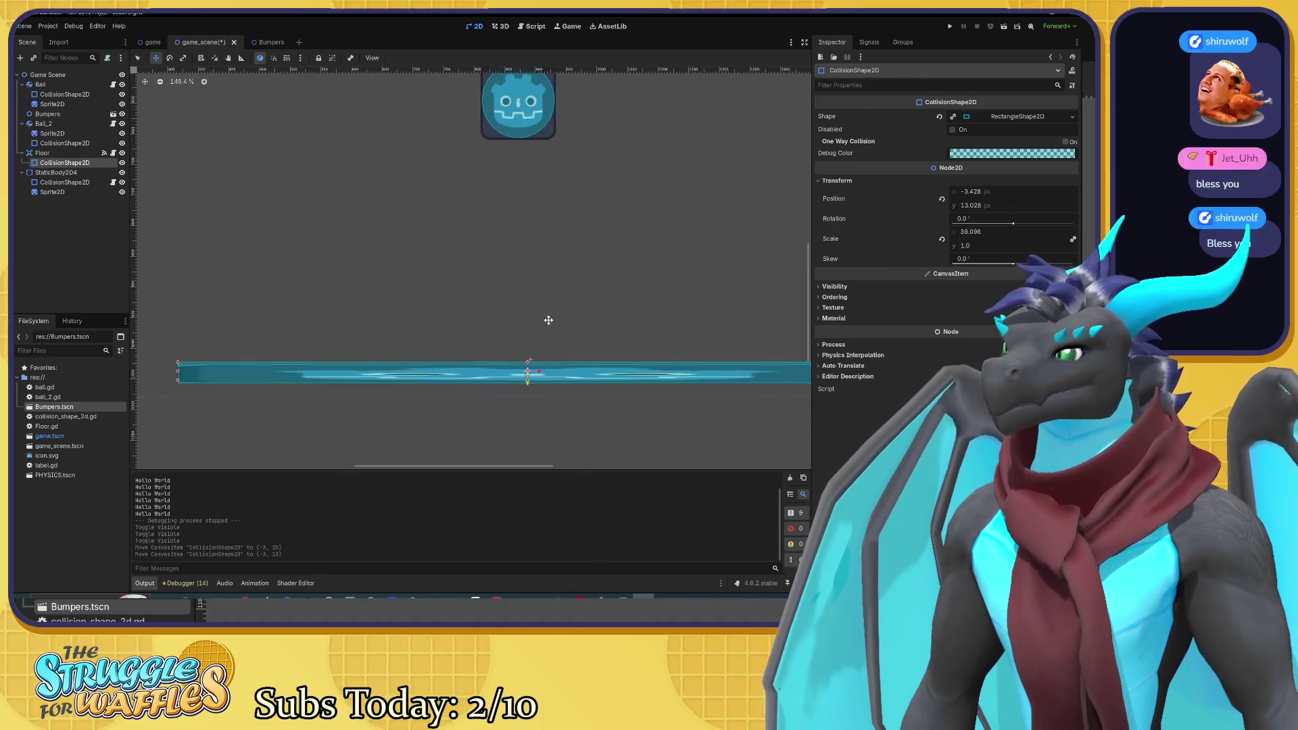
pyautogui.moveTo(563, 321); pyautogui.dragTo(407, 323)
pyautogui.moveTo(588, 298); pyautogui.dragTo(613, 310)
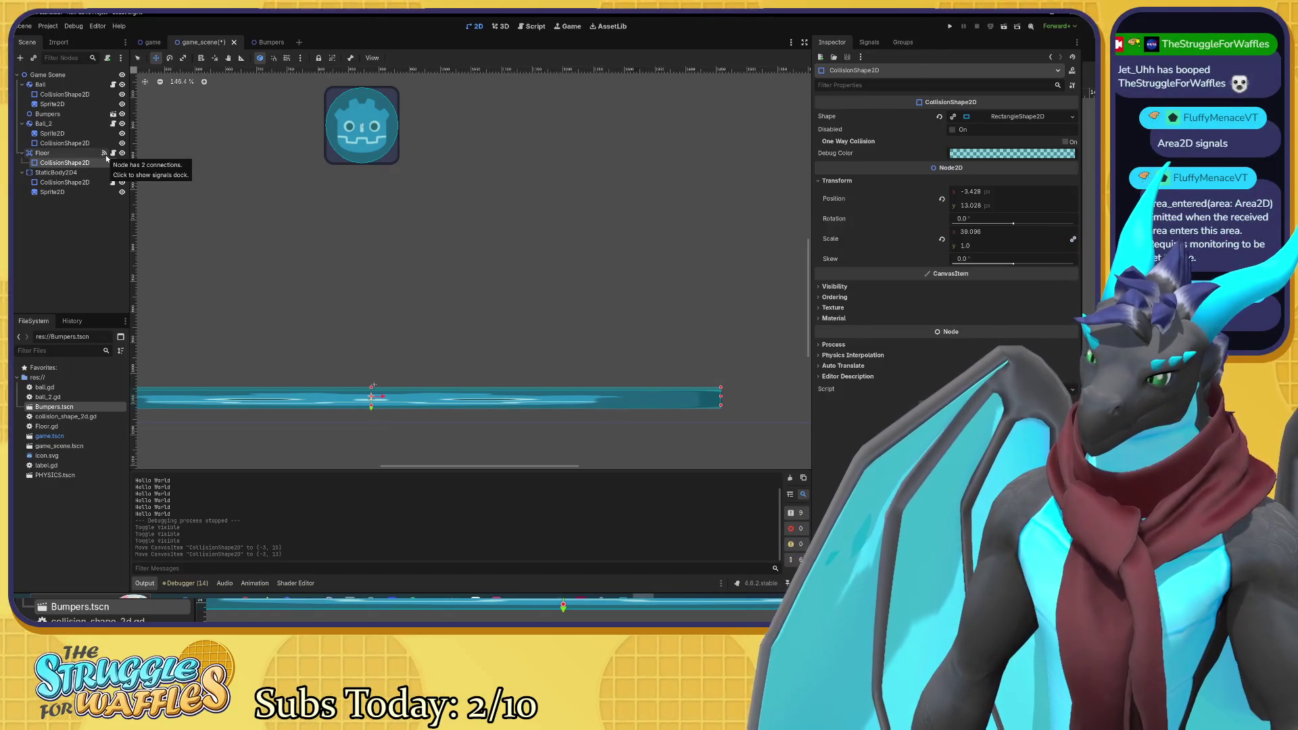
# - Select the Floor Area2D and show its Signals list
pyautogui.click(52, 154)
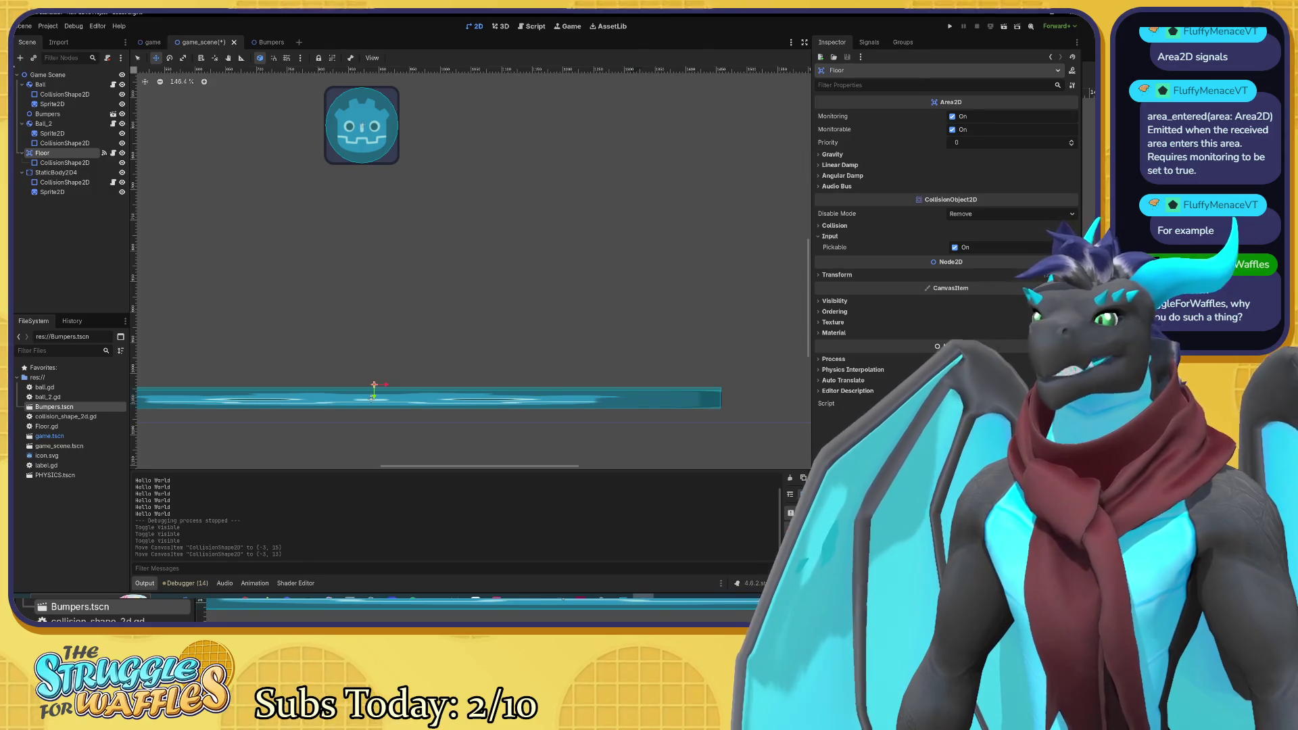
pyautogui.click(71, 162)
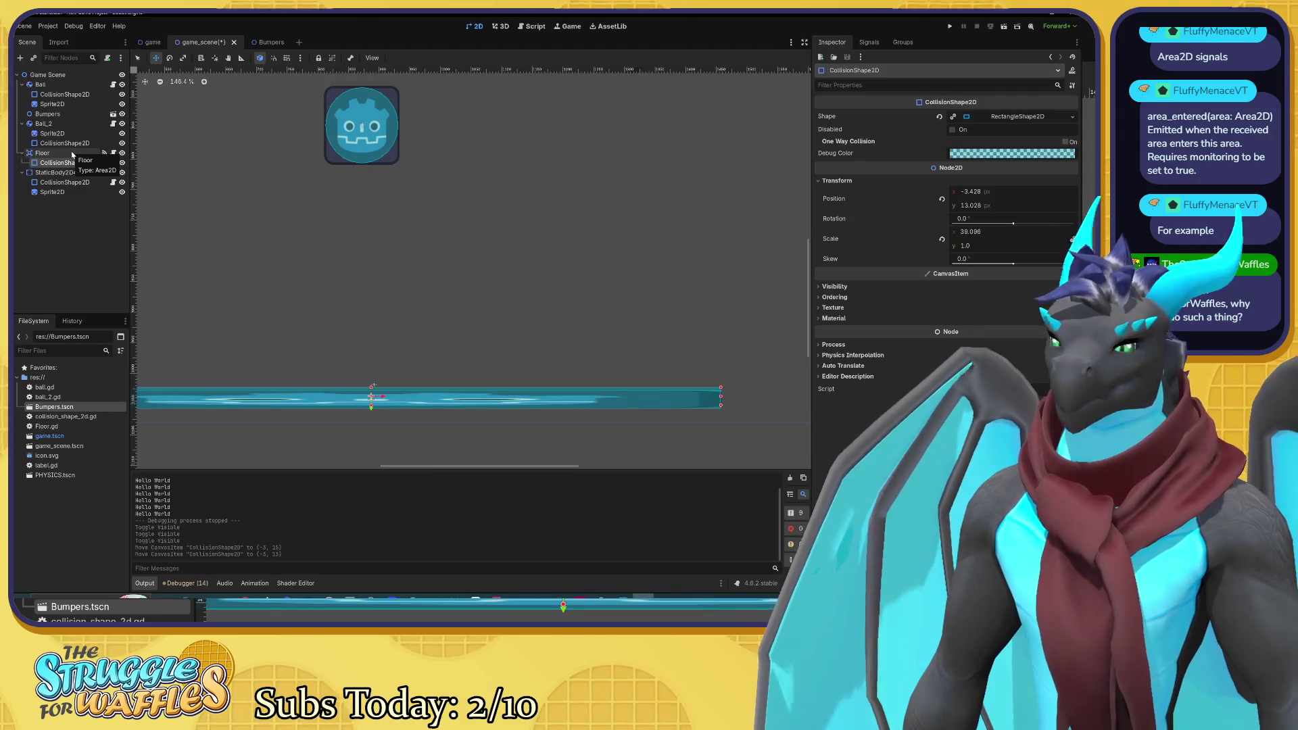
pyautogui.click(73, 155)
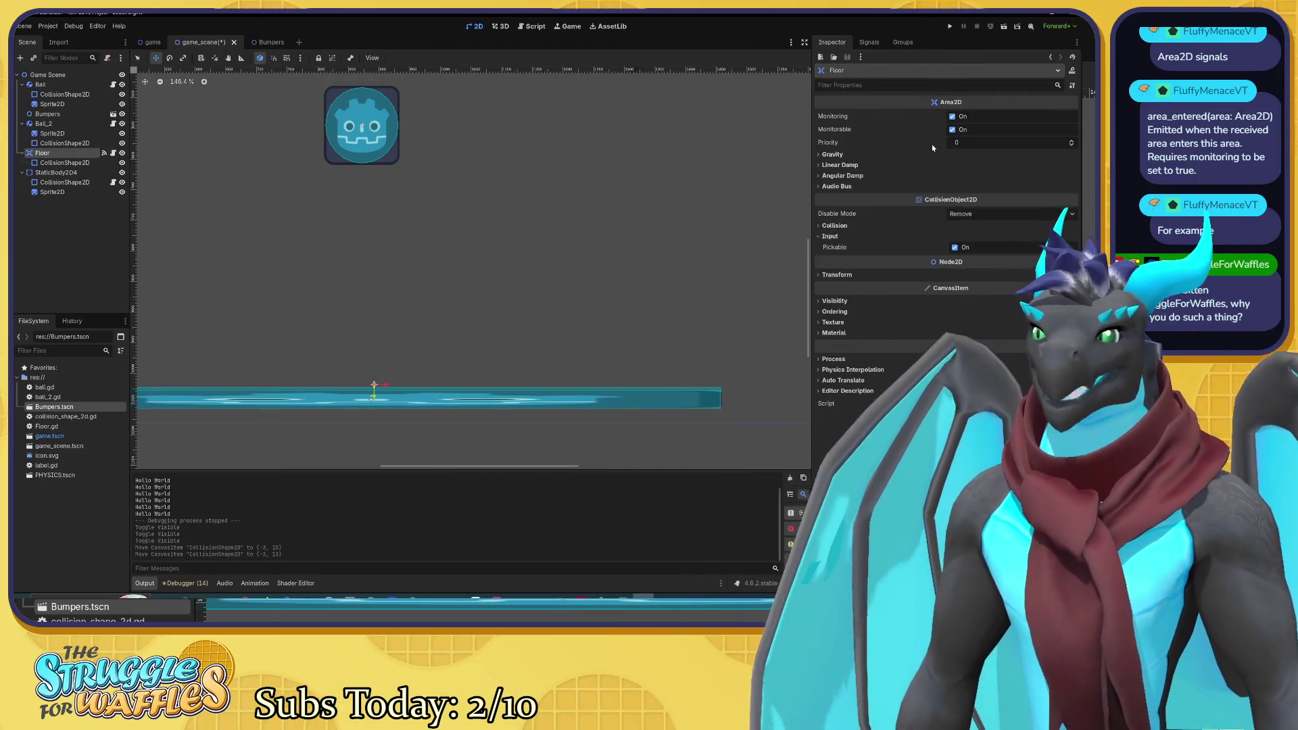
pyautogui.moveTo(931, 144)
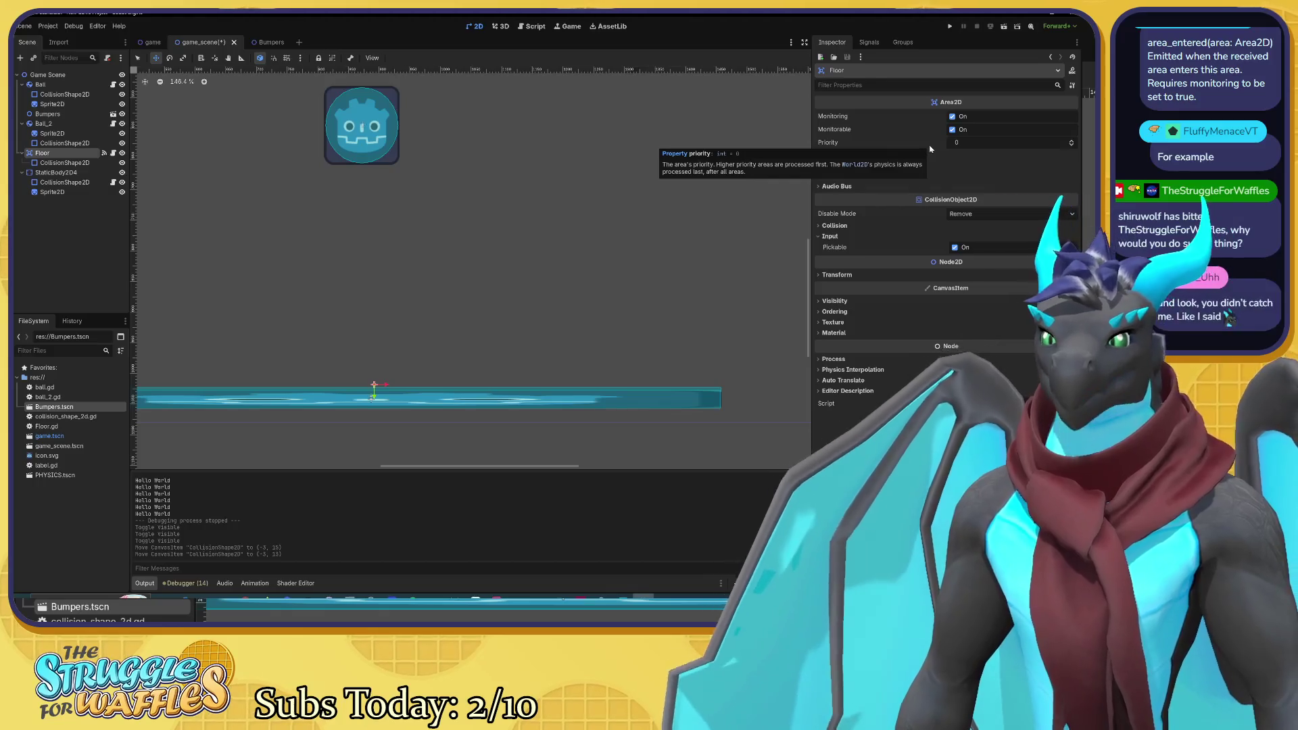
pyautogui.click(869, 42)
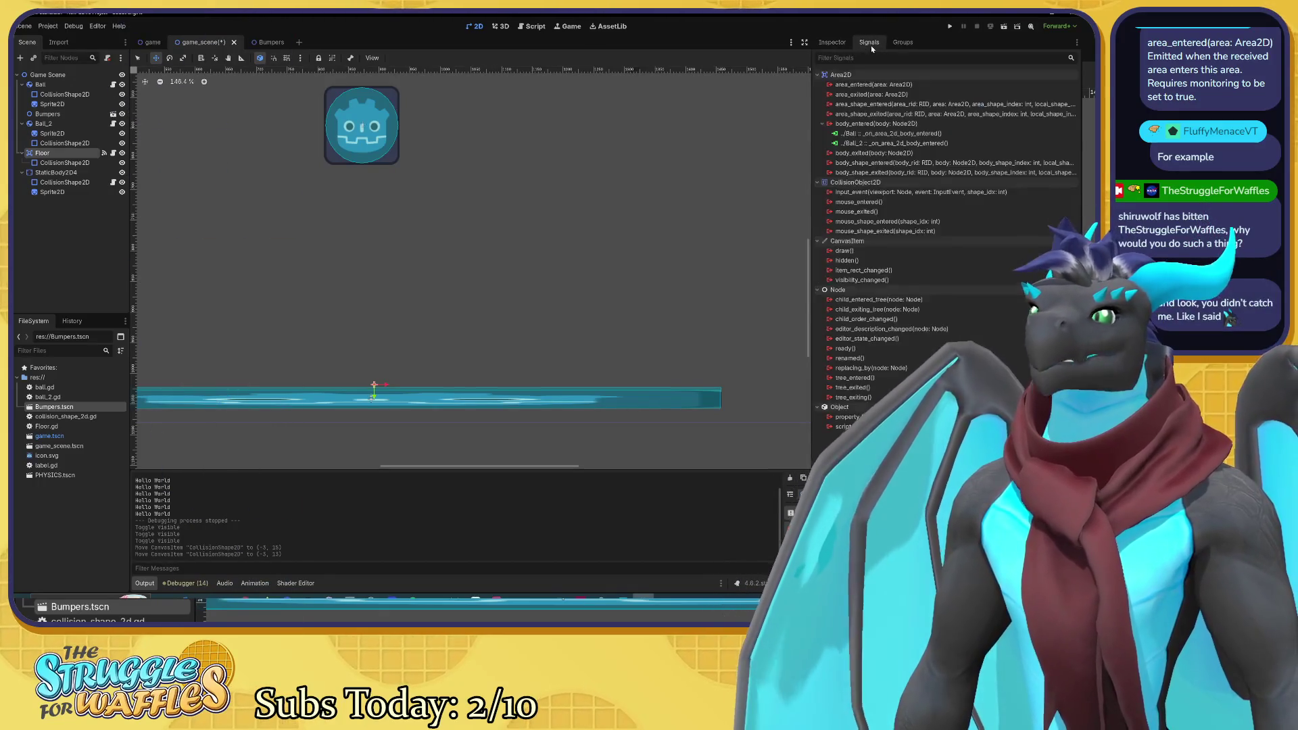
# - Inspect the body_entered connection to Ball's handler, then open Floor.gd
pyautogui.moveTo(855, 128)
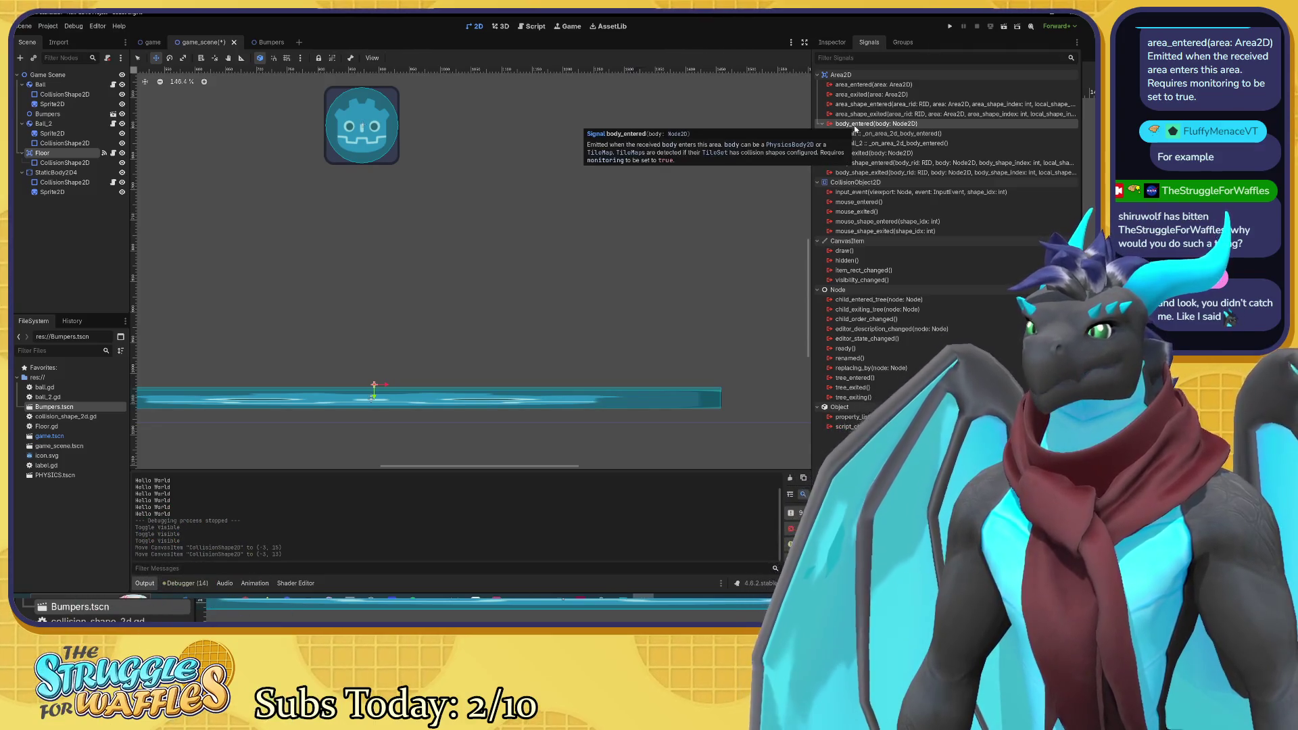
pyautogui.click(859, 133)
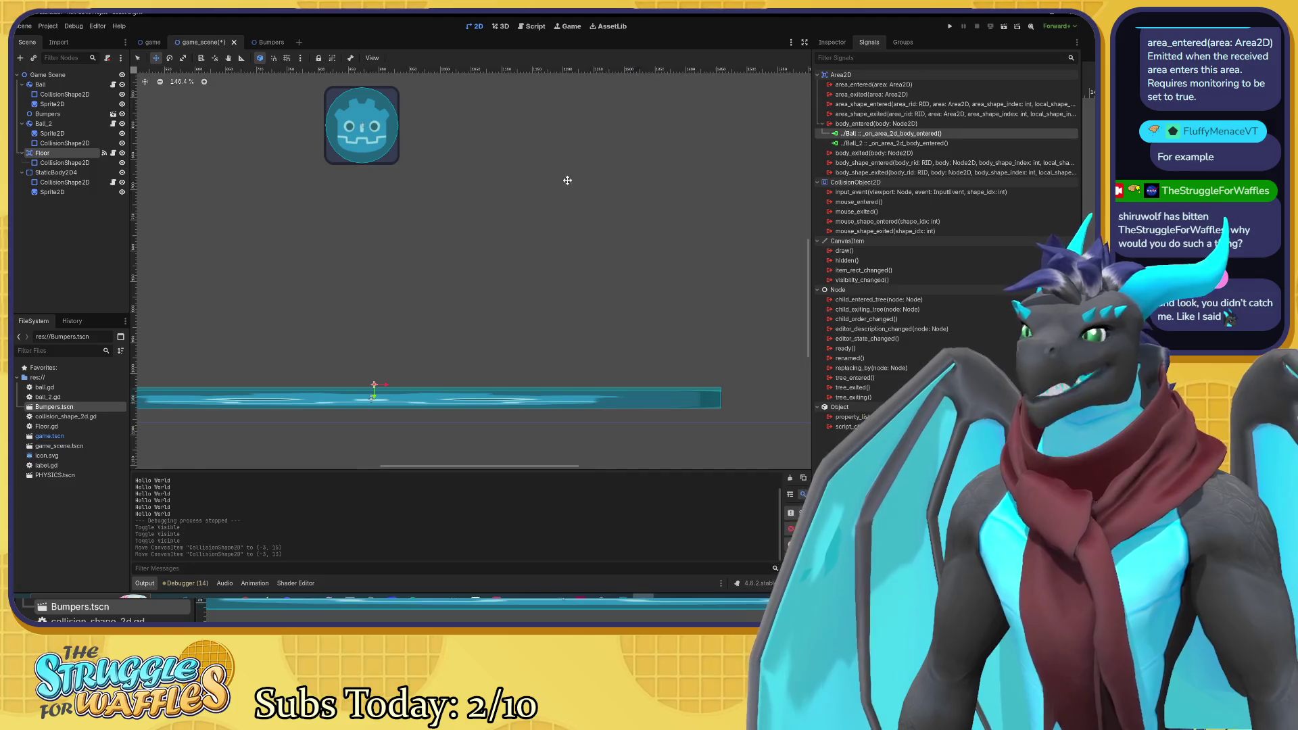
pyautogui.scroll(-3, 526, 160)
pyautogui.scroll(5, 526, 160)
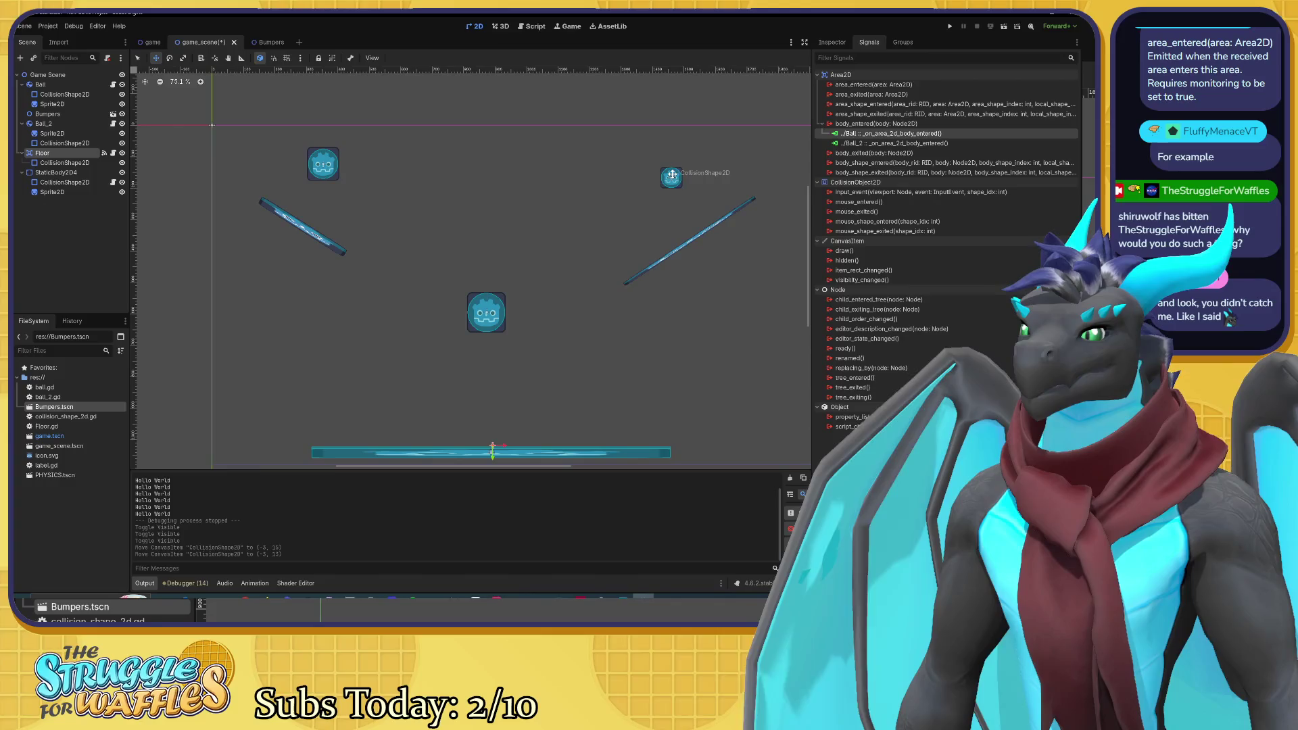
pyautogui.scroll(-2, 743, 174)
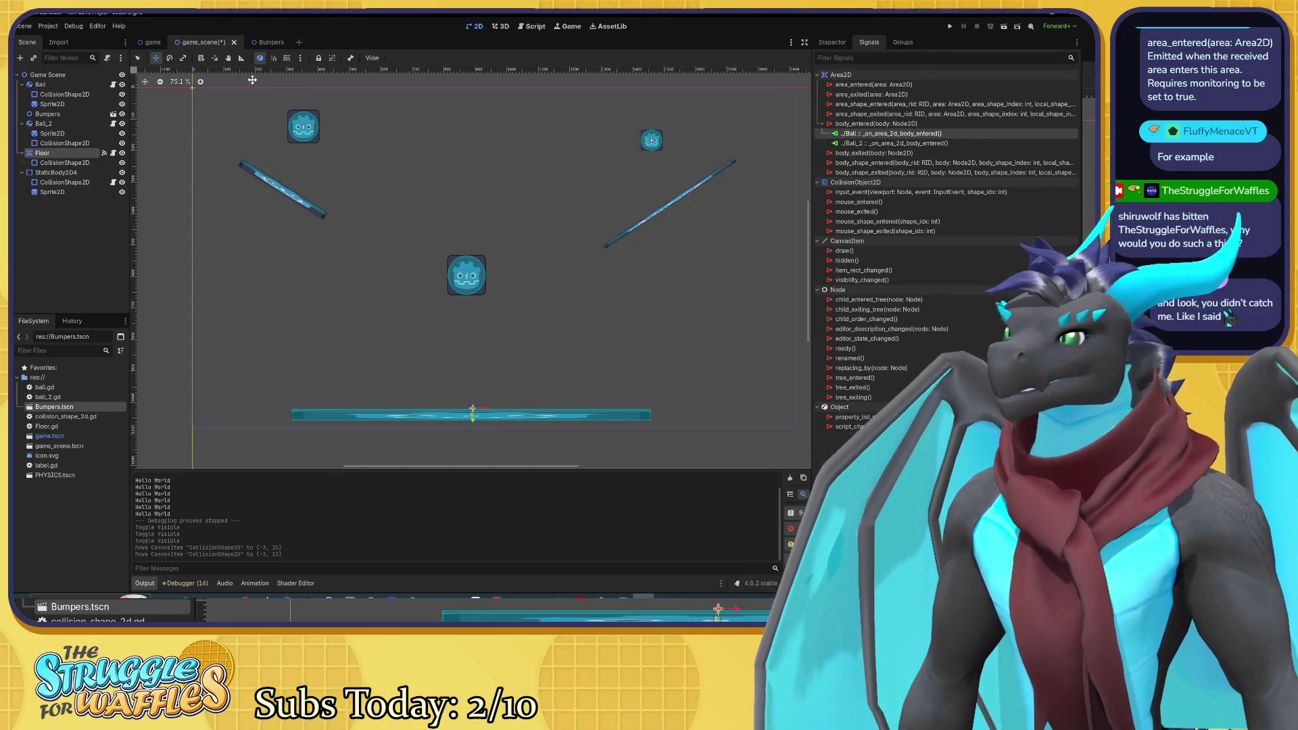
pyautogui.click(112, 153)
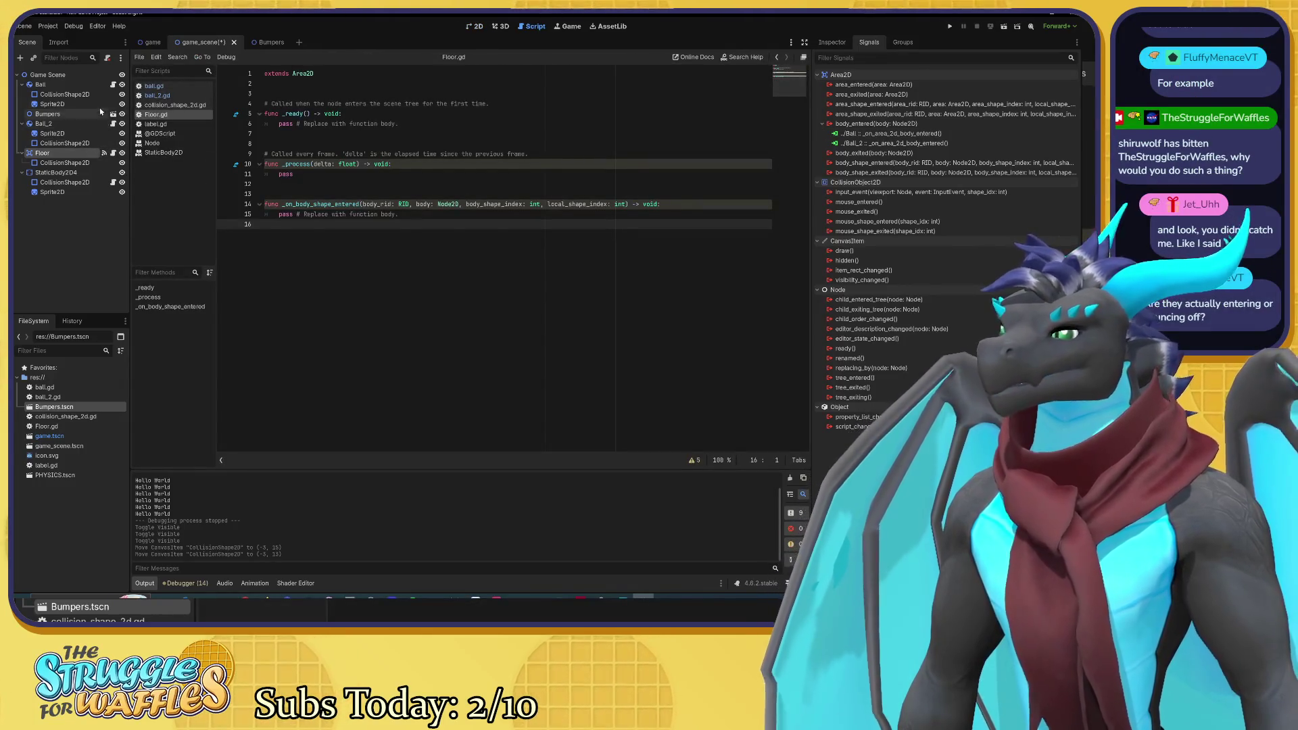
pyautogui.click(143, 96)
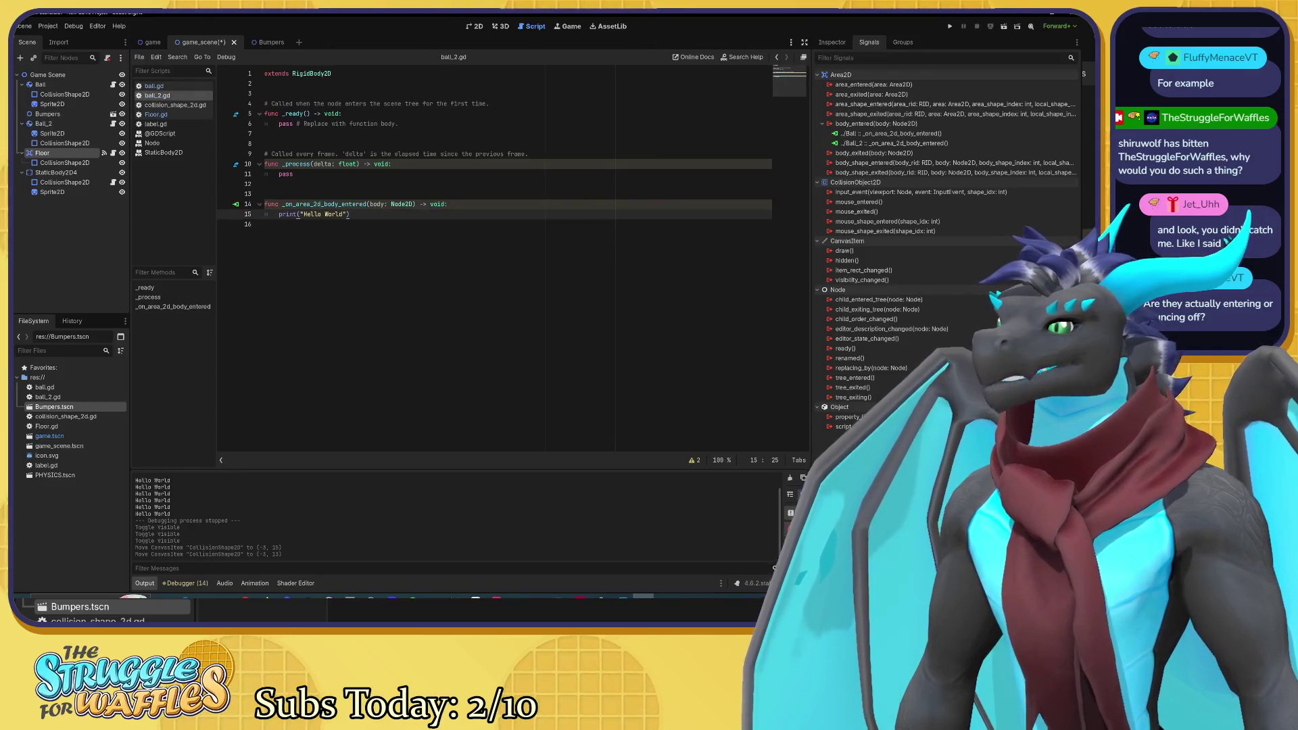
pyautogui.hotkey('shift', 'Home')
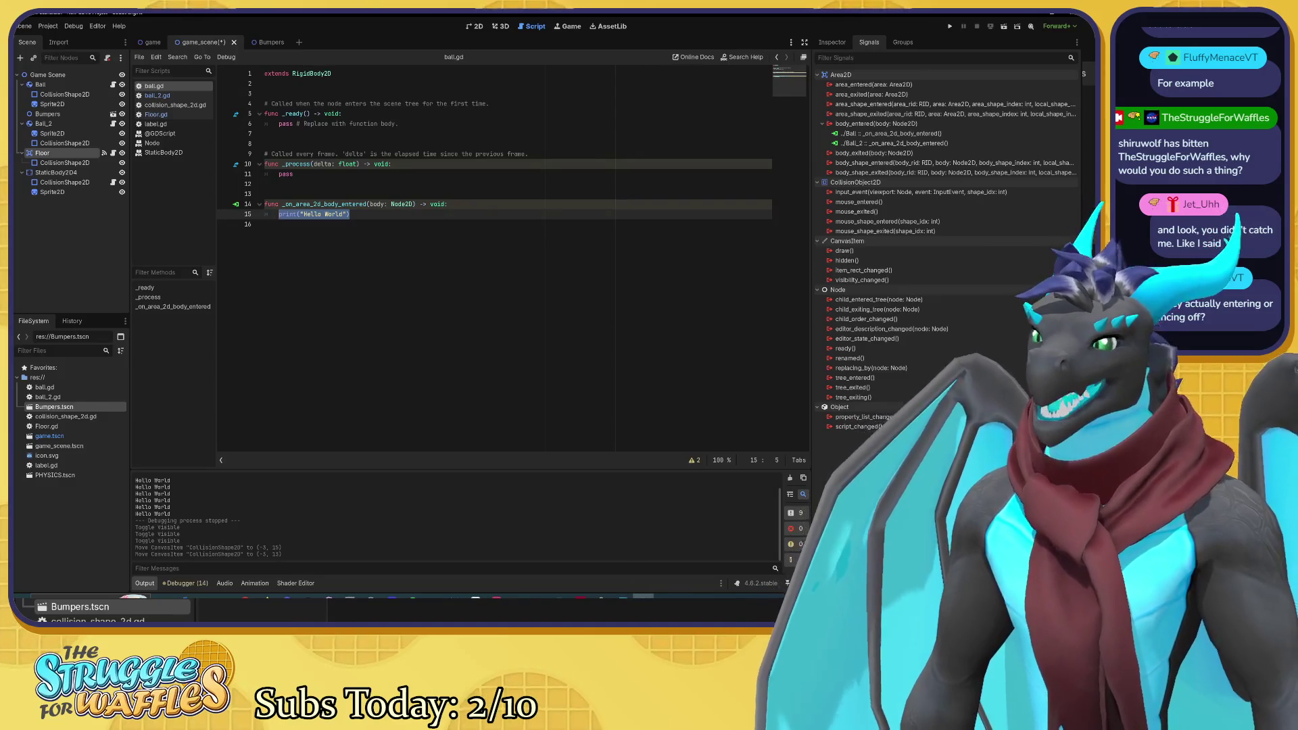
pyautogui.click(475, 26)
pyautogui.scroll(2, 487, 351)
pyautogui.scroll(-2, 487, 352)
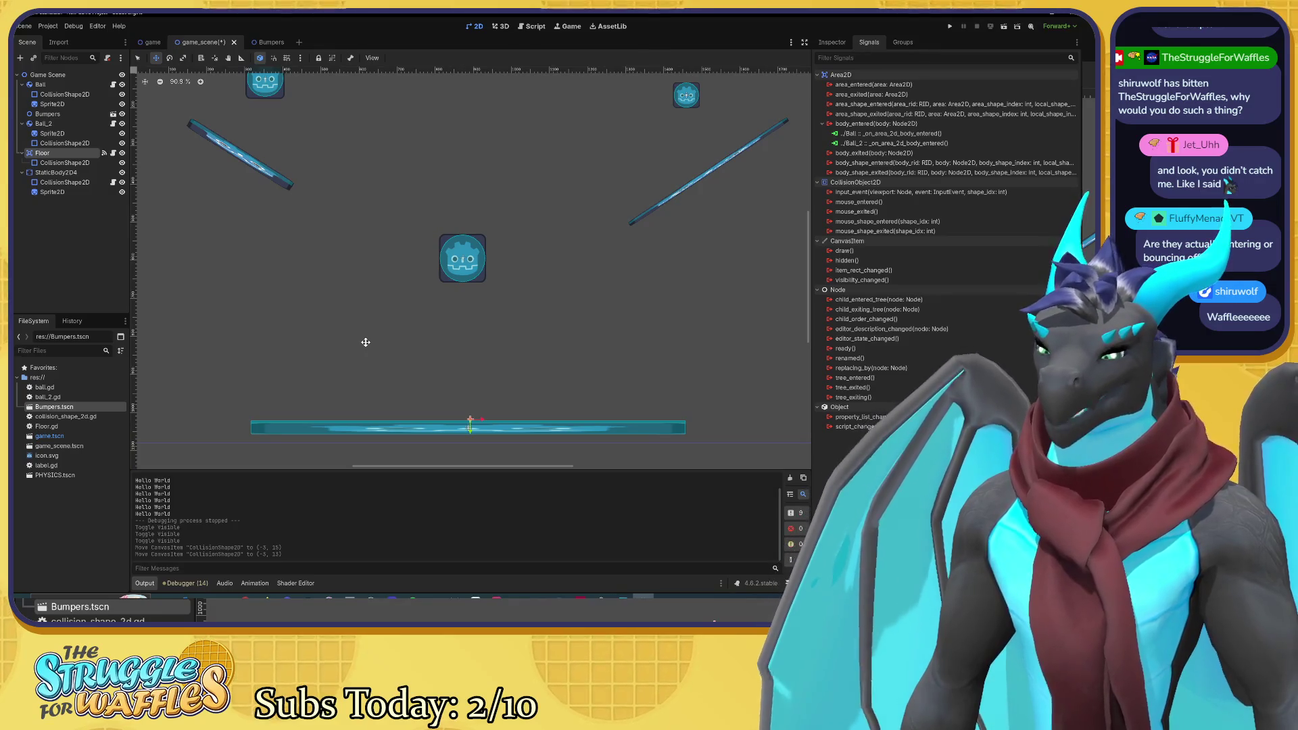
pyautogui.press('F5')
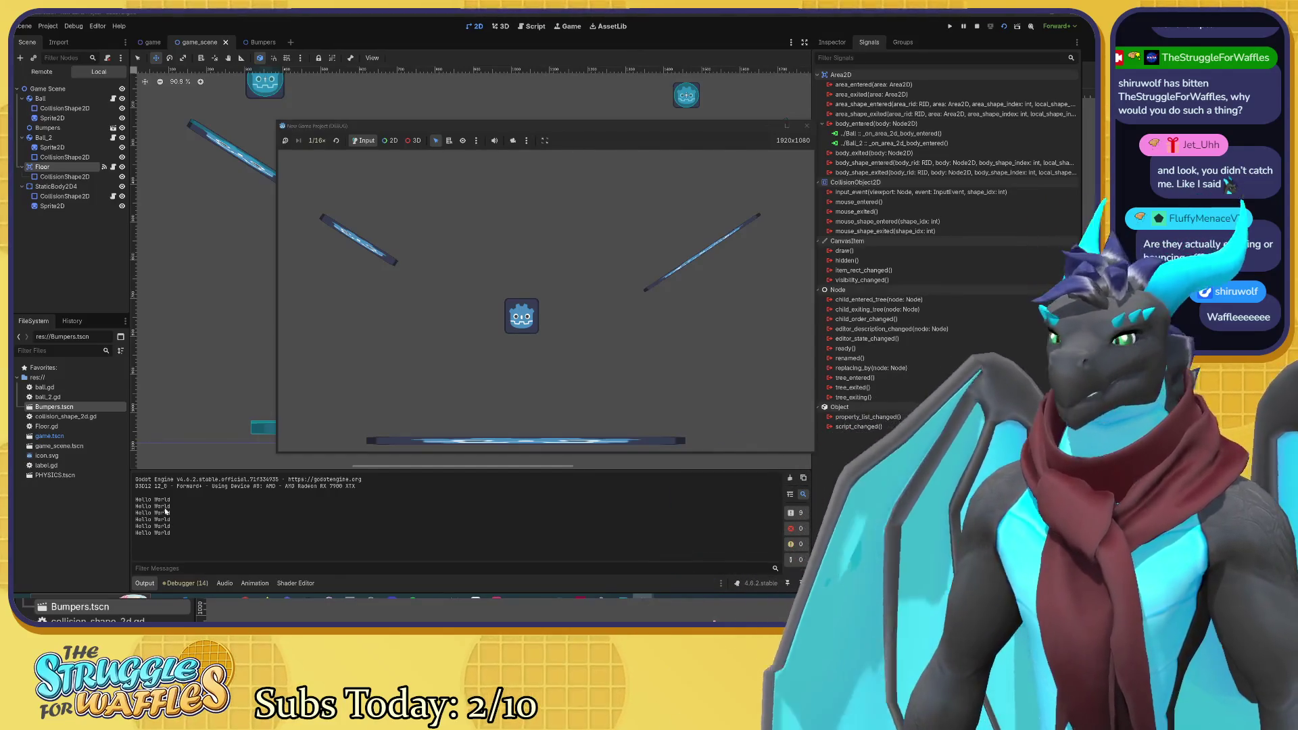
# - Focus the running game window and close it to stop debugging
pyautogui.click(816, 125)
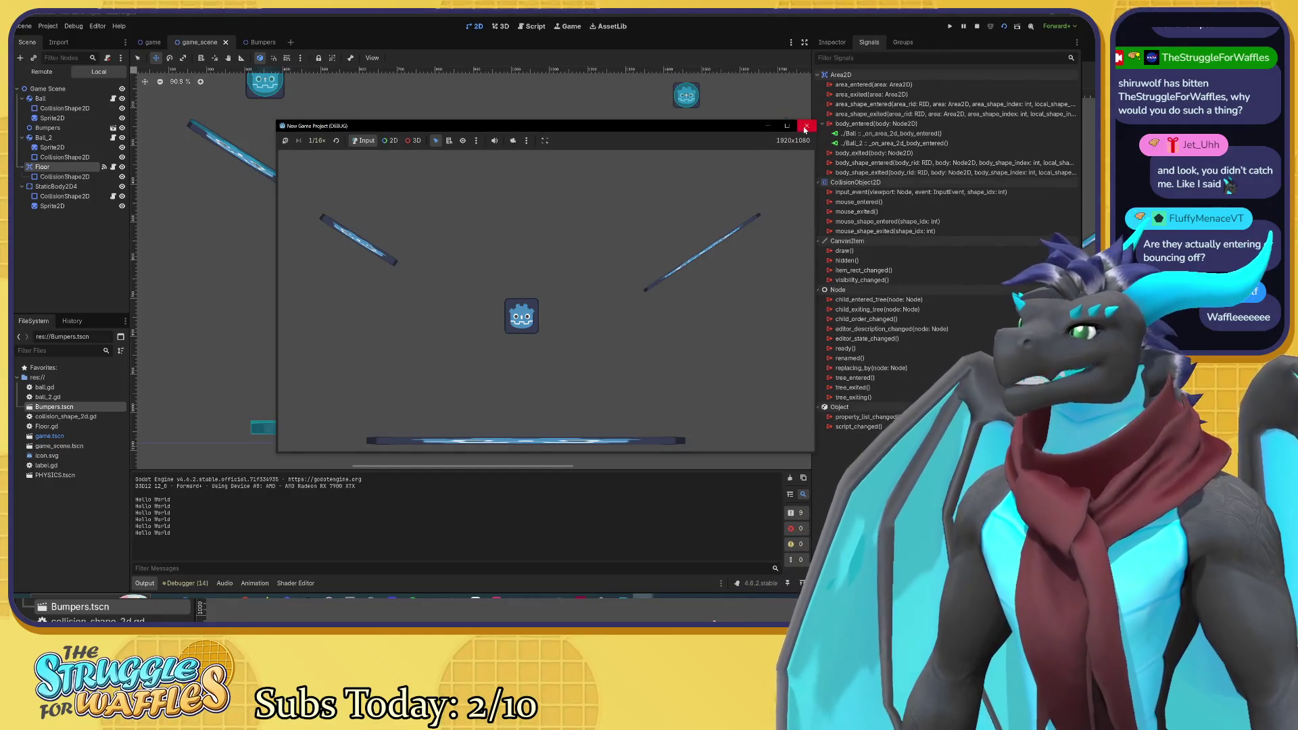
pyautogui.click(804, 127)
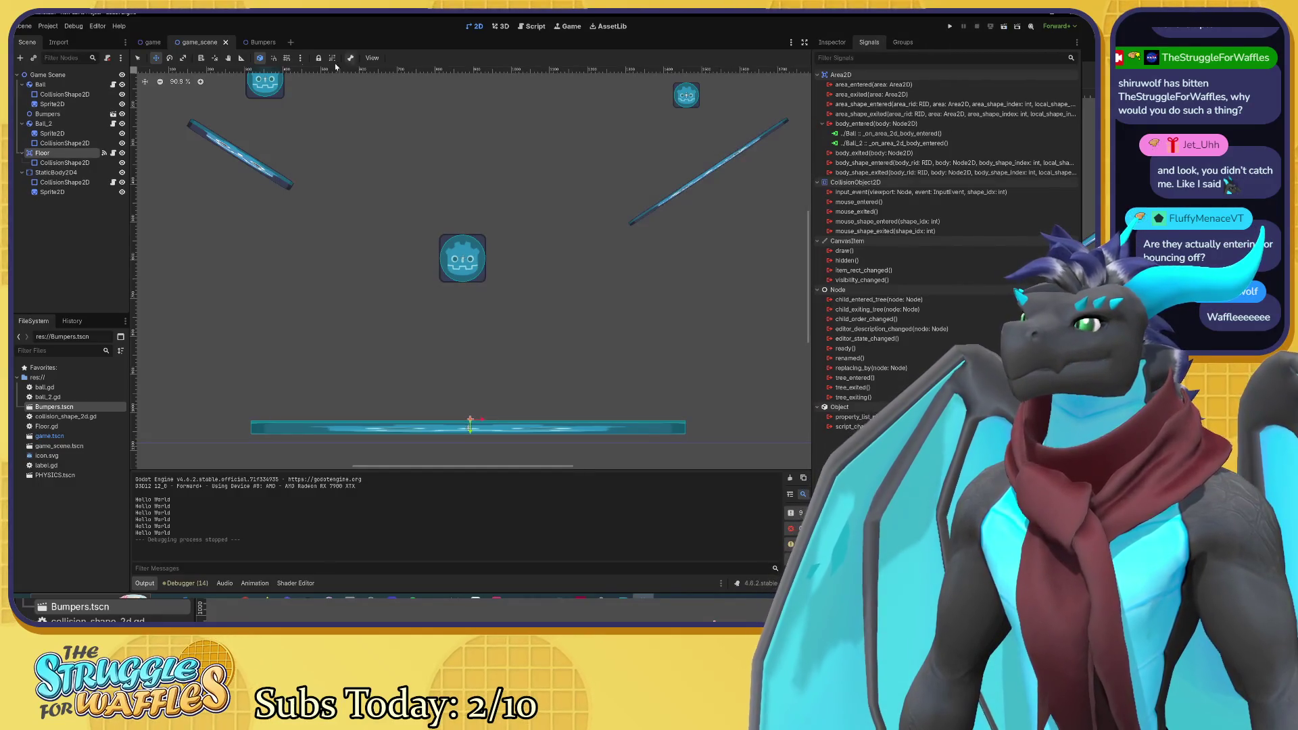
# - Open ball_2.gd using the script icon beside Ball_2 in the Scene tree
pyautogui.click(113, 123)
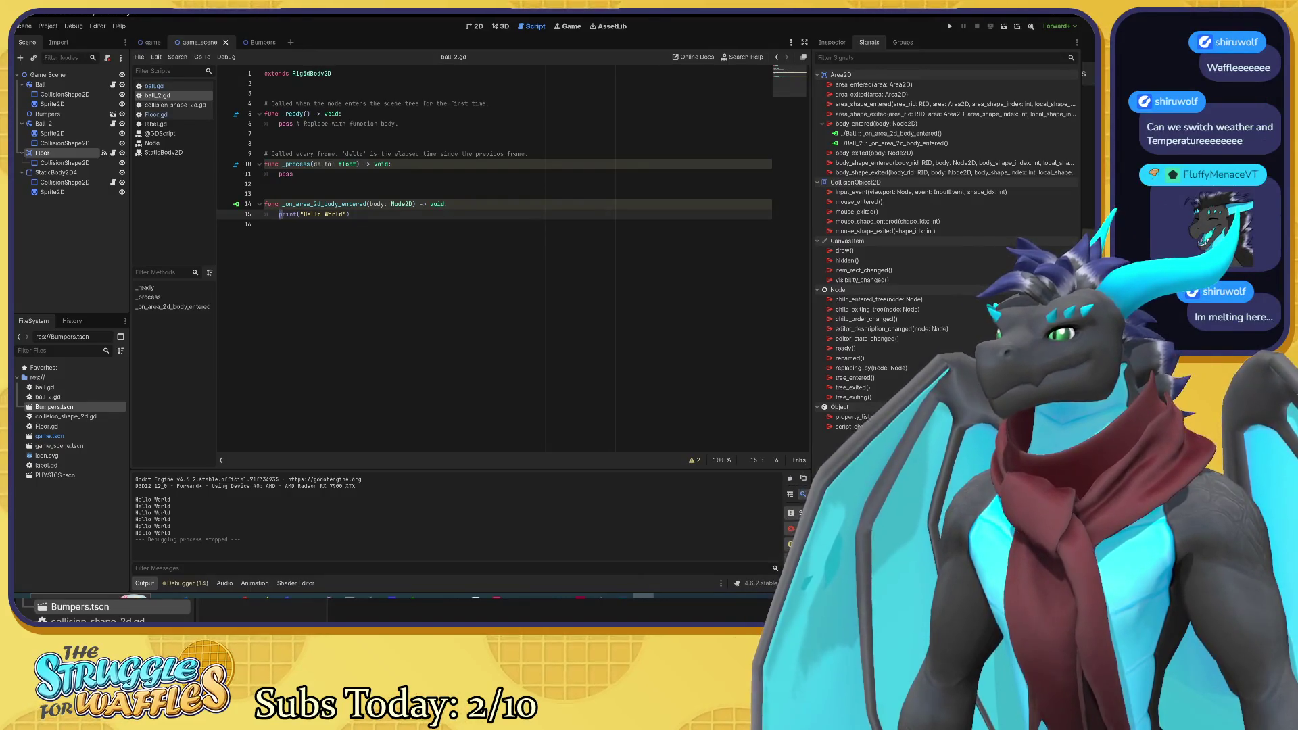
# - Overwrite print("Hello World") on line 15 with set_axis_velocity() from autocomplete
pyautogui.moveTo(280, 214); pyautogui.dragTo(350, 214)
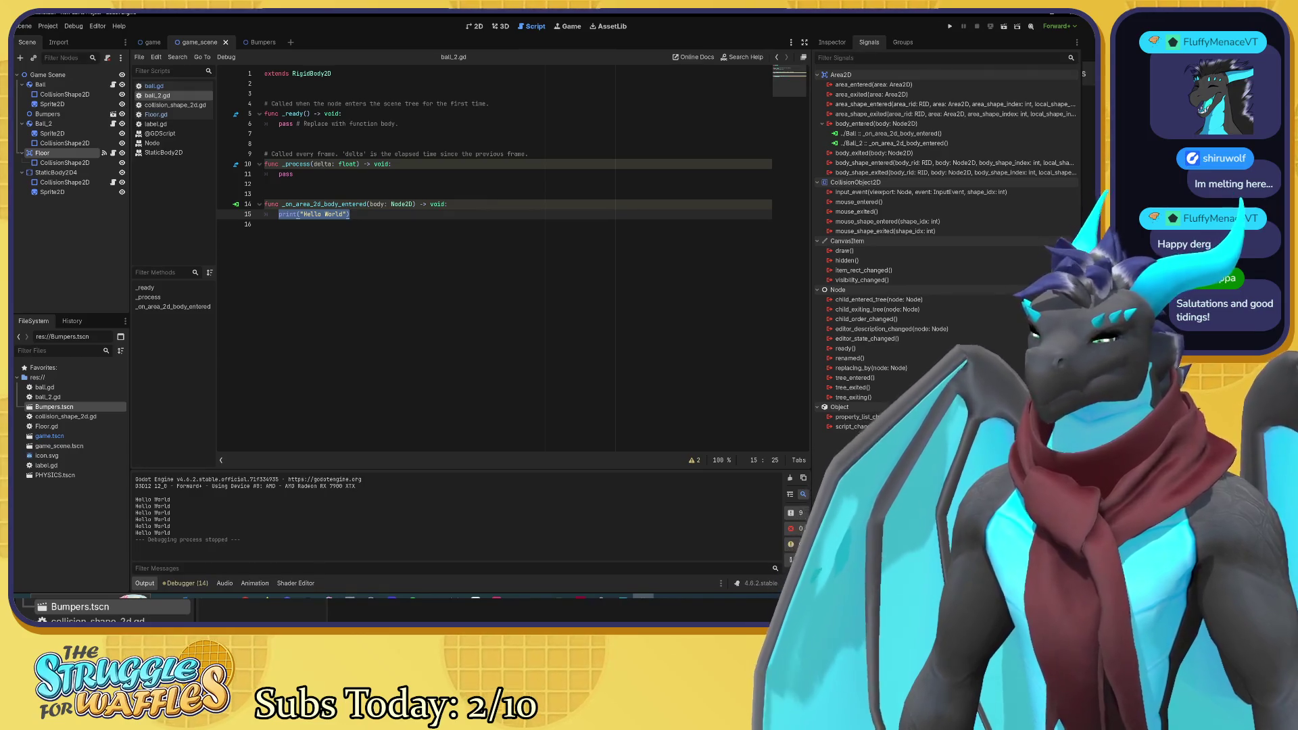
pyautogui.write('send')
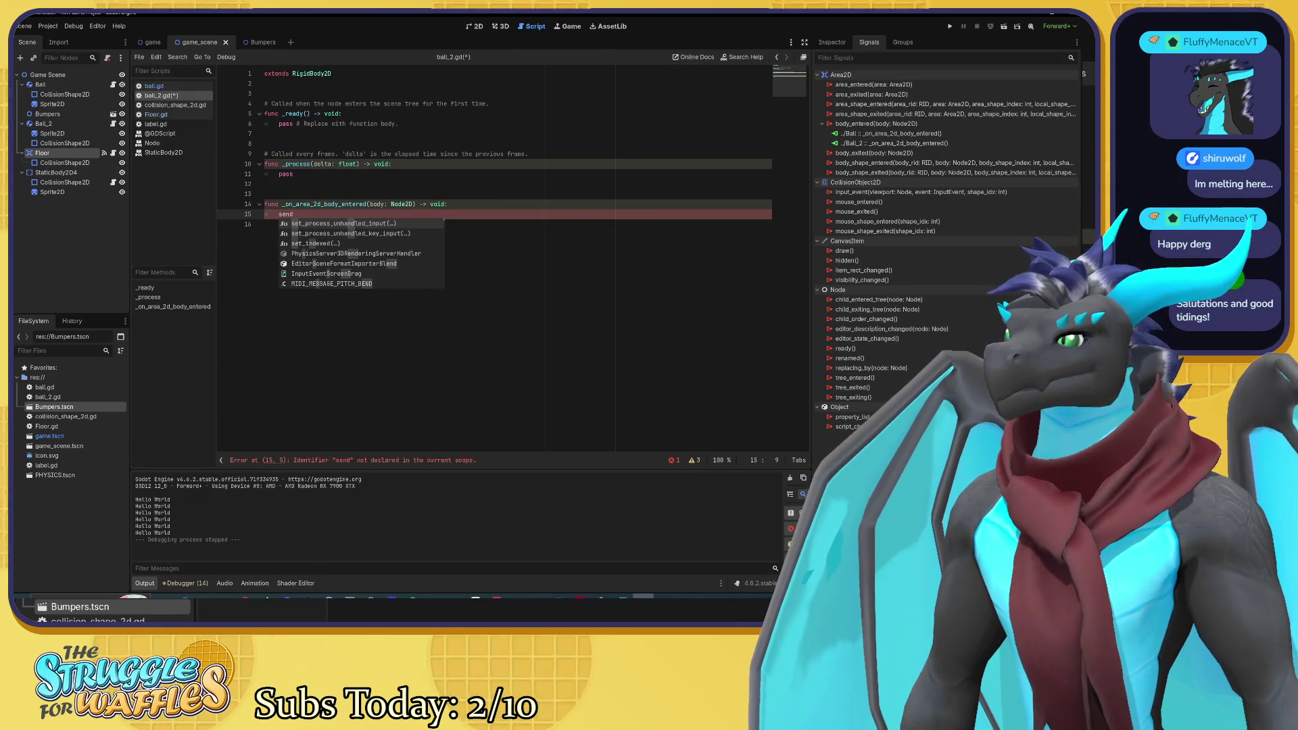
pyautogui.press('BackSpace')
pyautogui.press('BackSpace')
pyautogui.press('BackSpace')
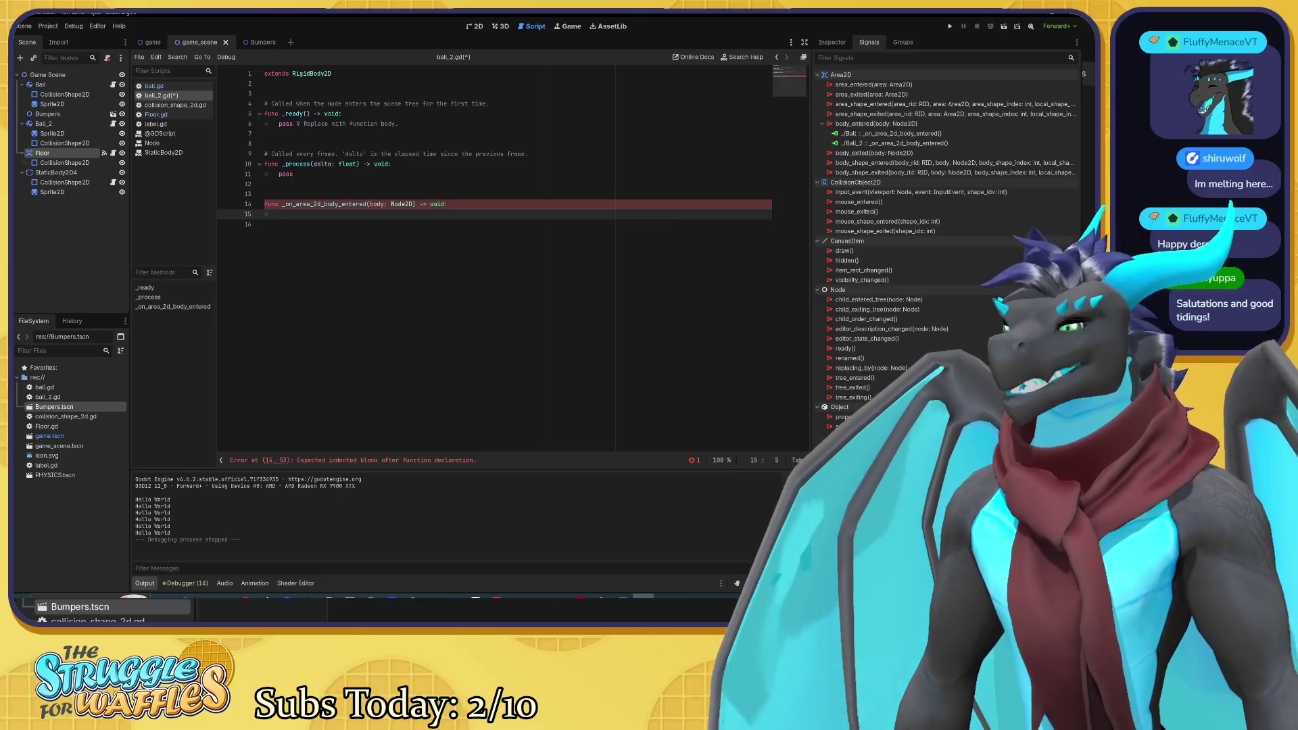
pyautogui.write('set')
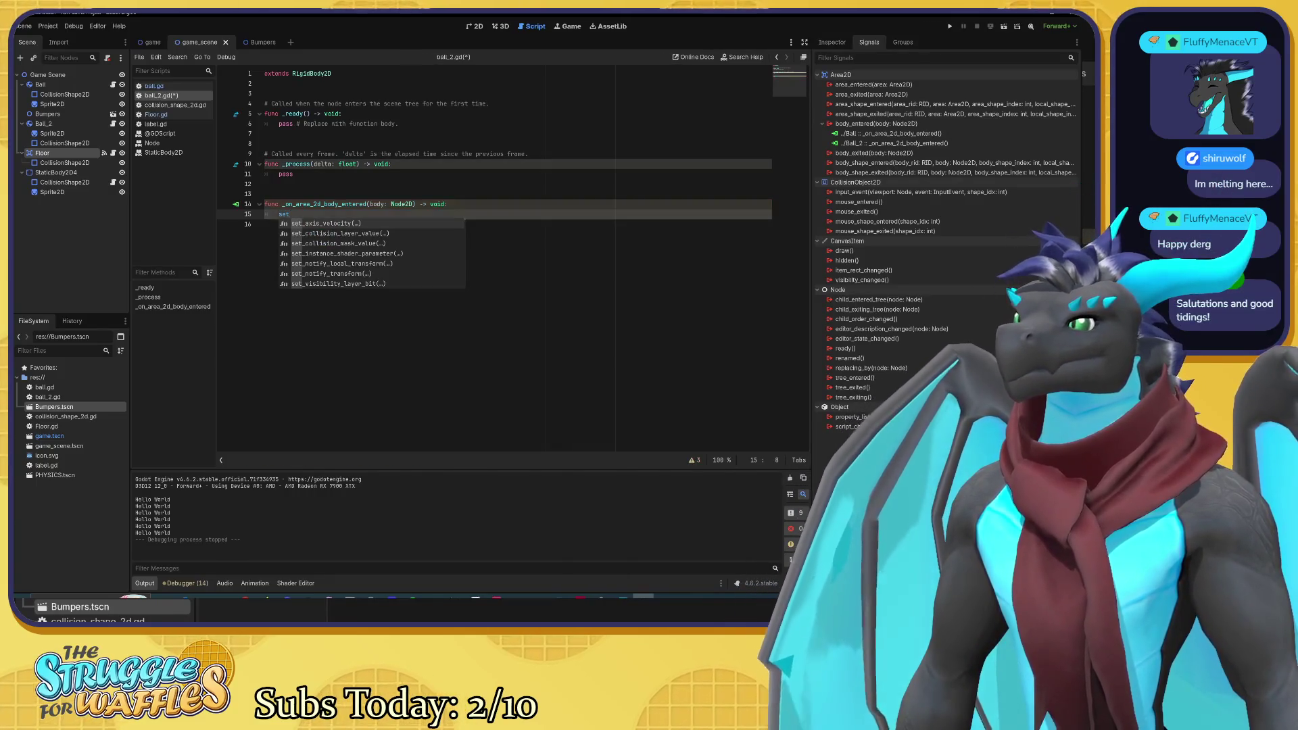
pyautogui.press('Return')
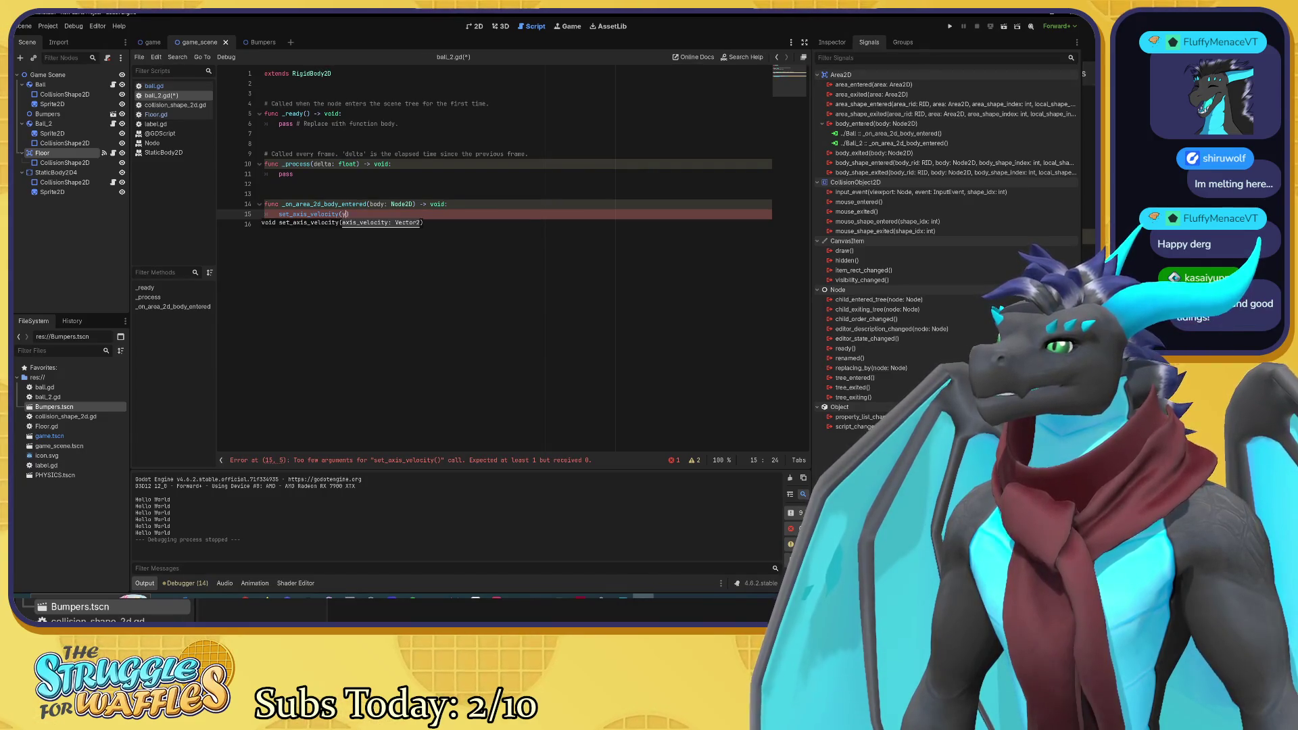
pyautogui.press('BackSpace')
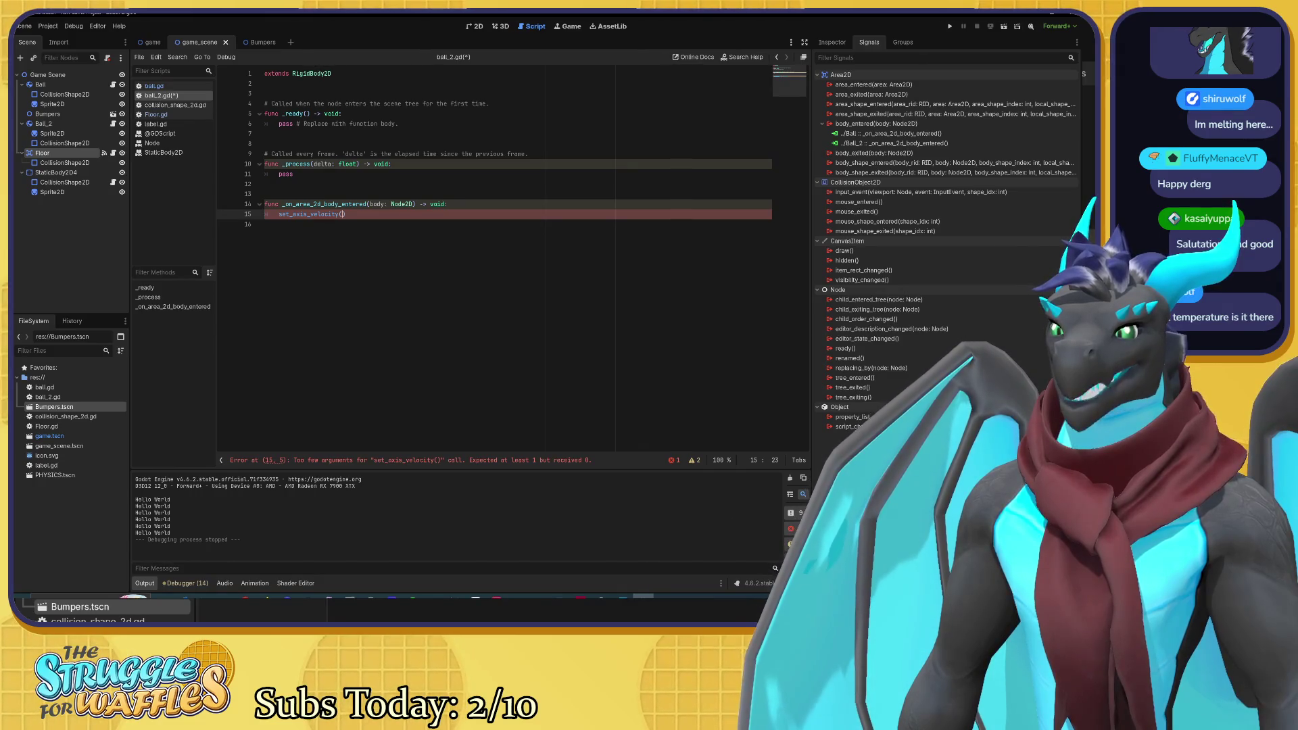
pyautogui.press('super+w')
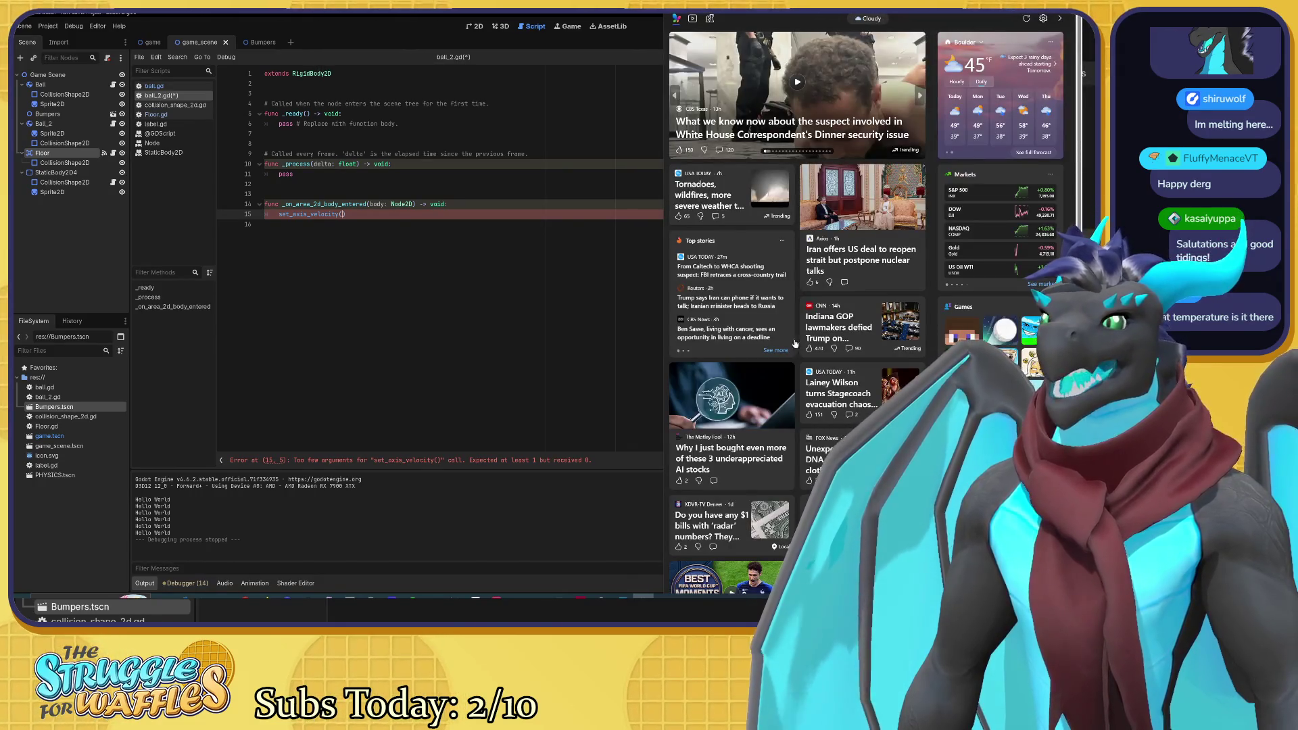
# - Dismiss the Windows Widgets board to bring the Godot editor back into view
pyautogui.press('super+w')
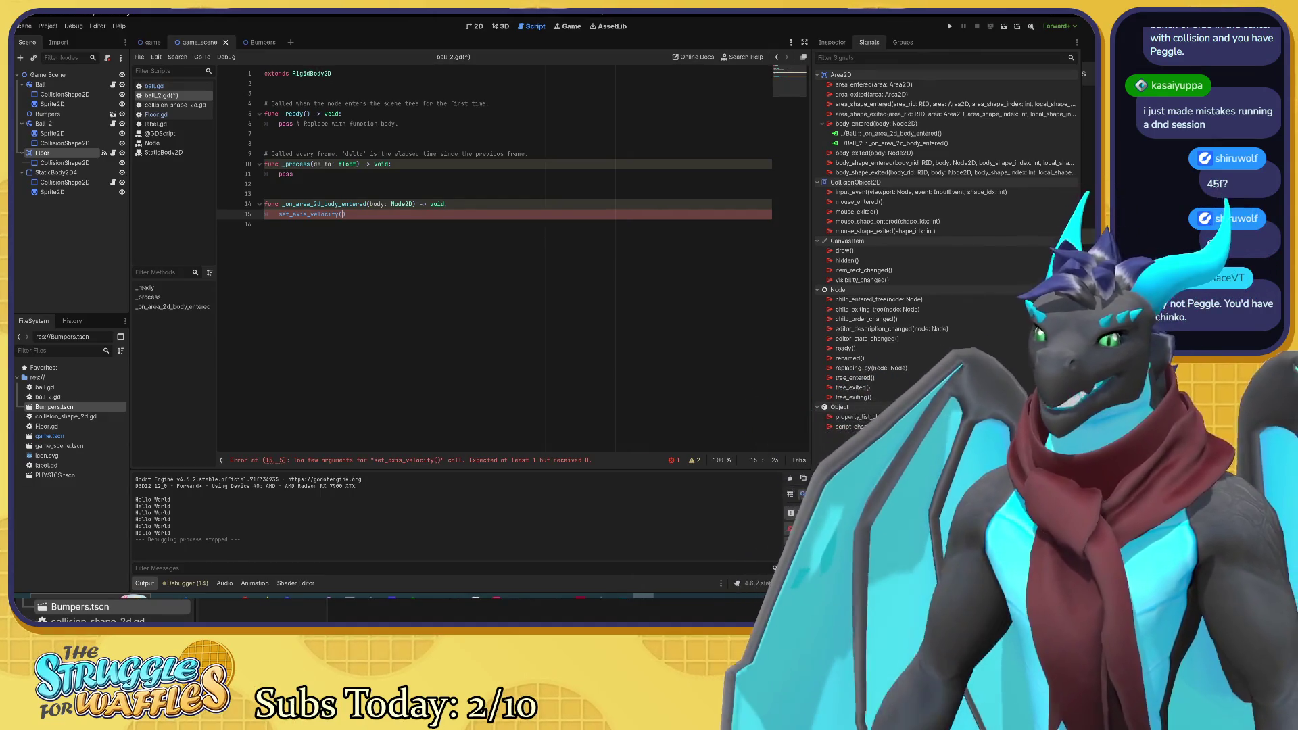
# - Type var on the empty line 2 below extends RigidBody2D in ball_2.gd
pyautogui.click(345, 215)
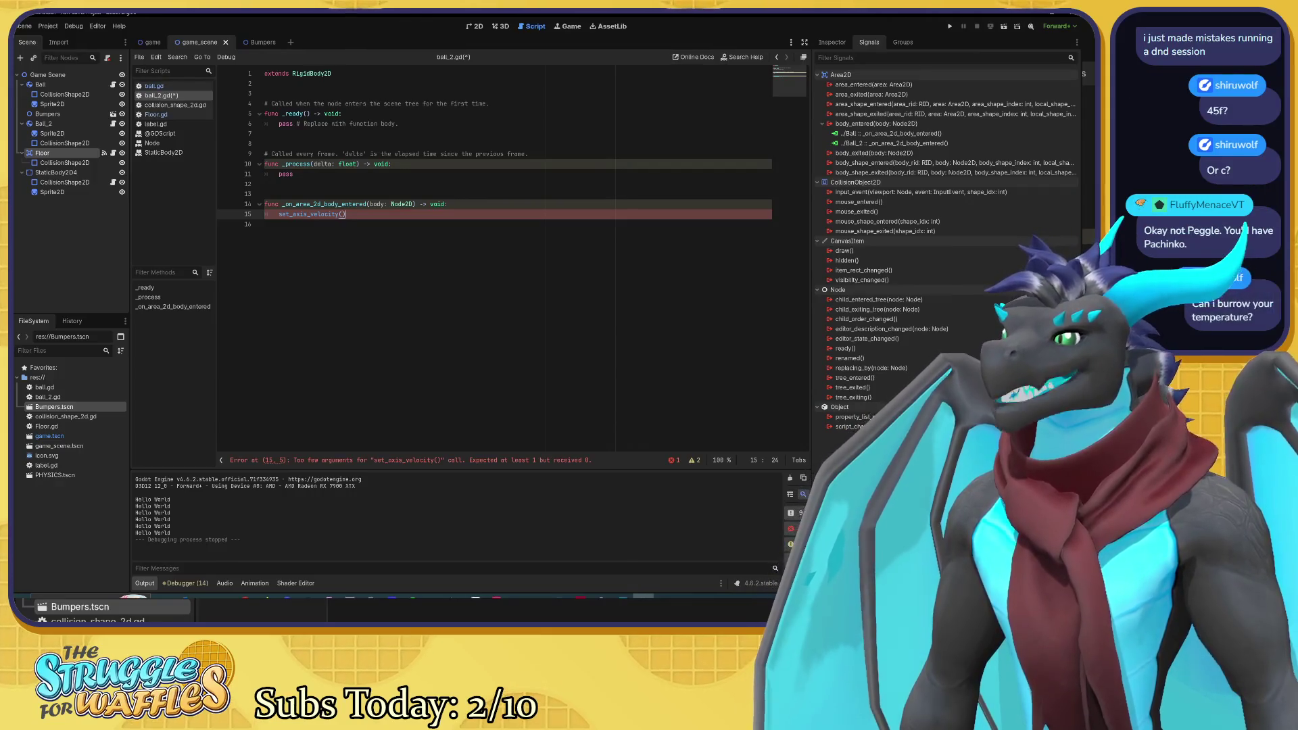
pyautogui.click(342, 214)
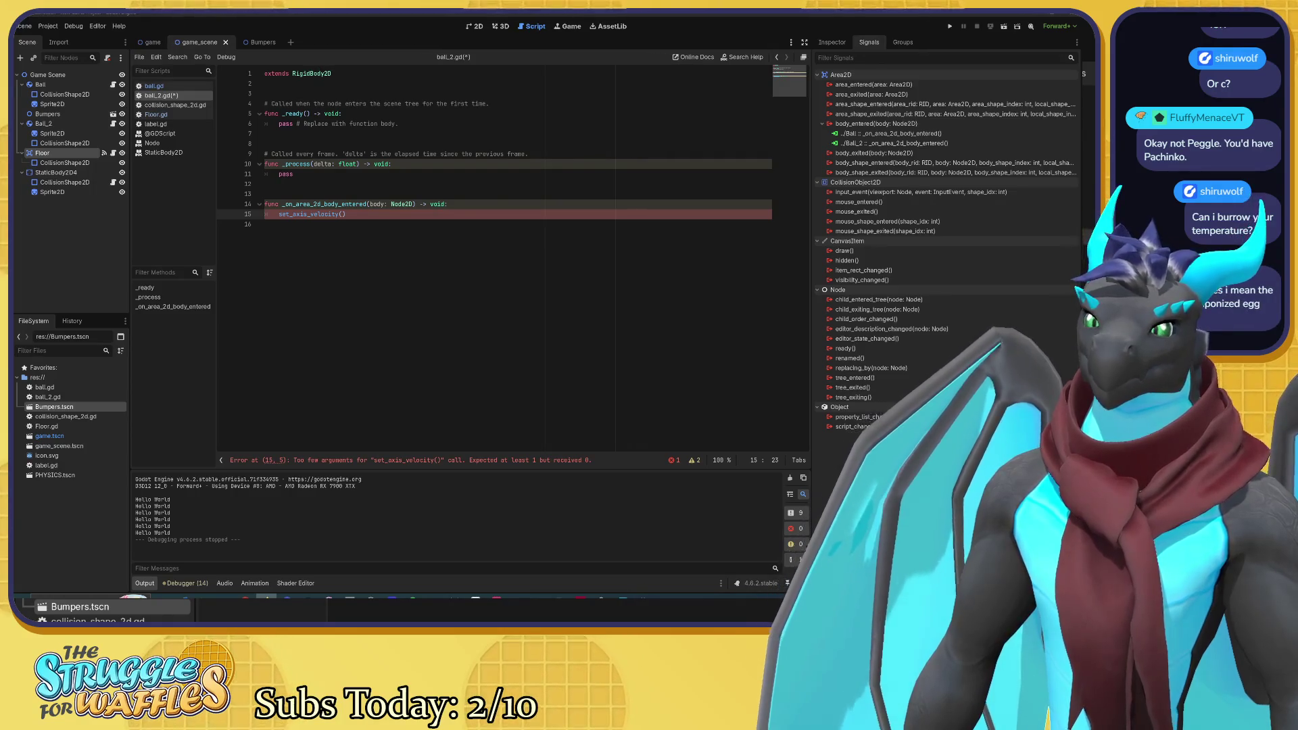
pyautogui.click(267, 83)
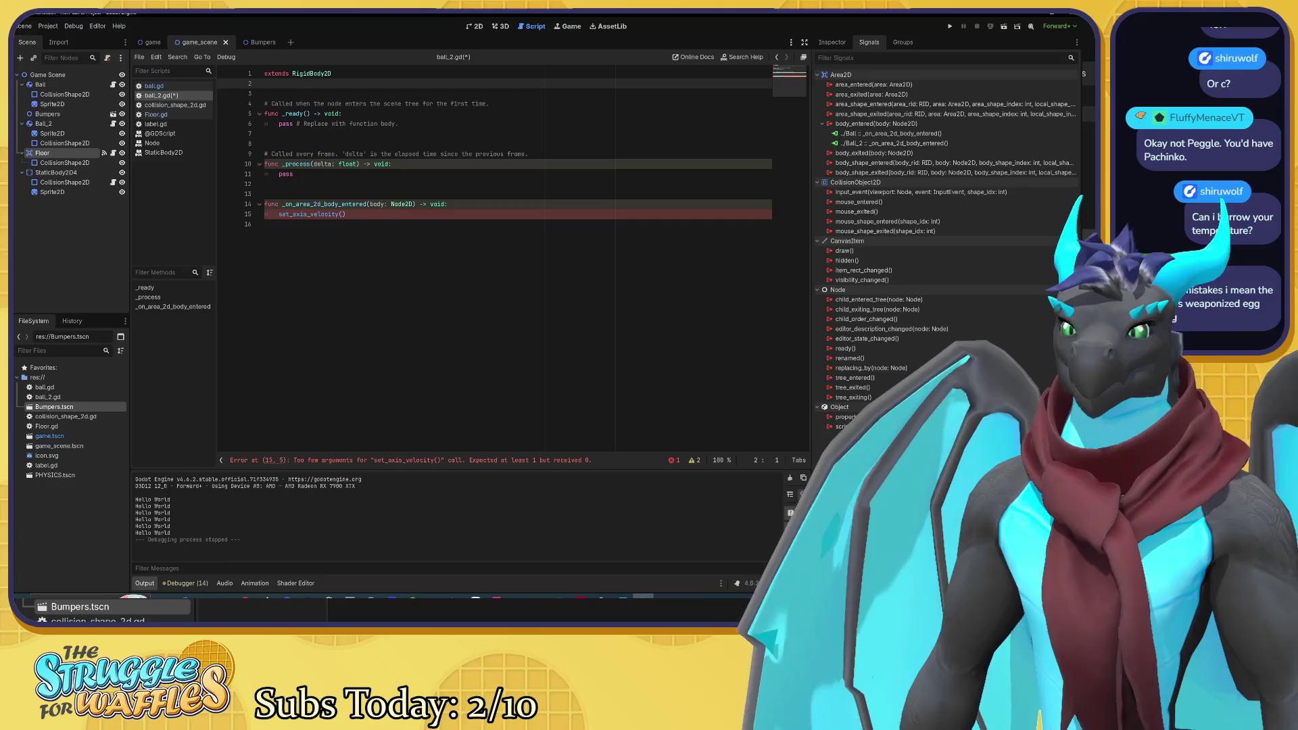
pyautogui.write('var')
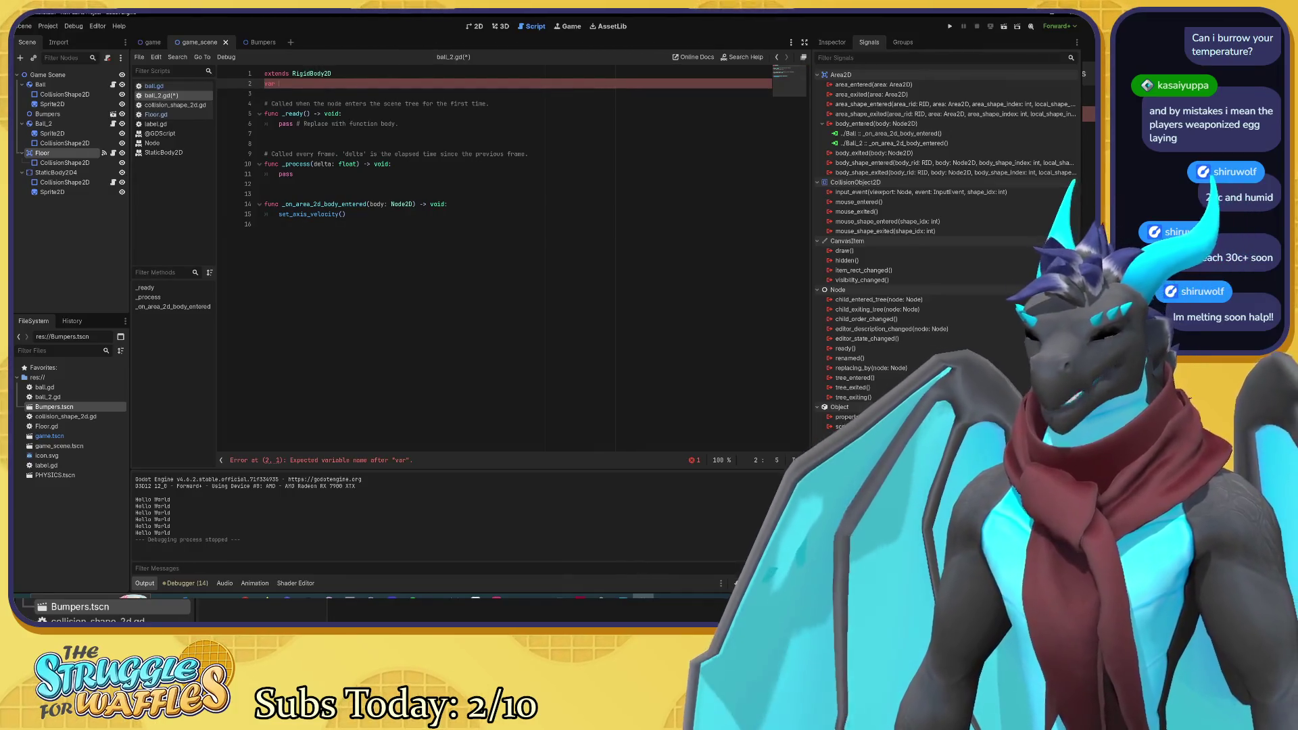
# - Complete line 2 as var speed and prefix line 15's set_axis_velocity() with #
pyautogui.write('speed:')
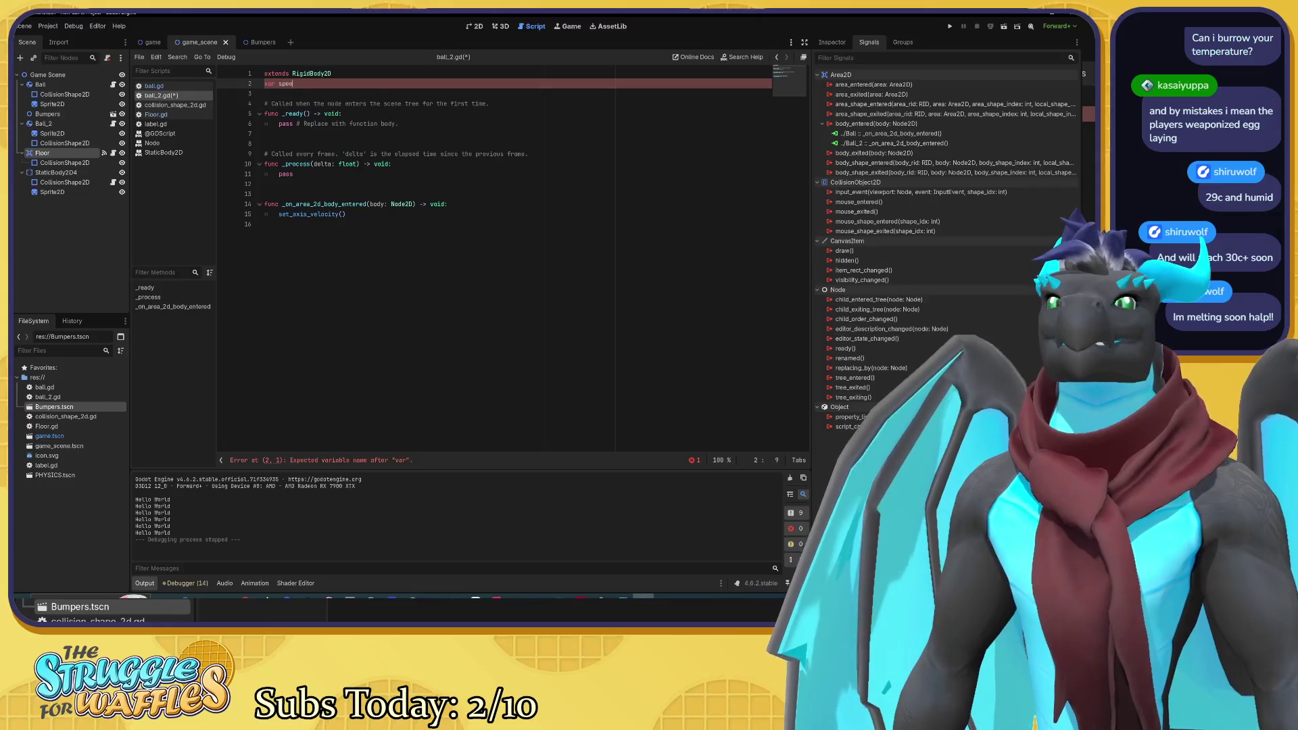
pyautogui.press('BackSpace')
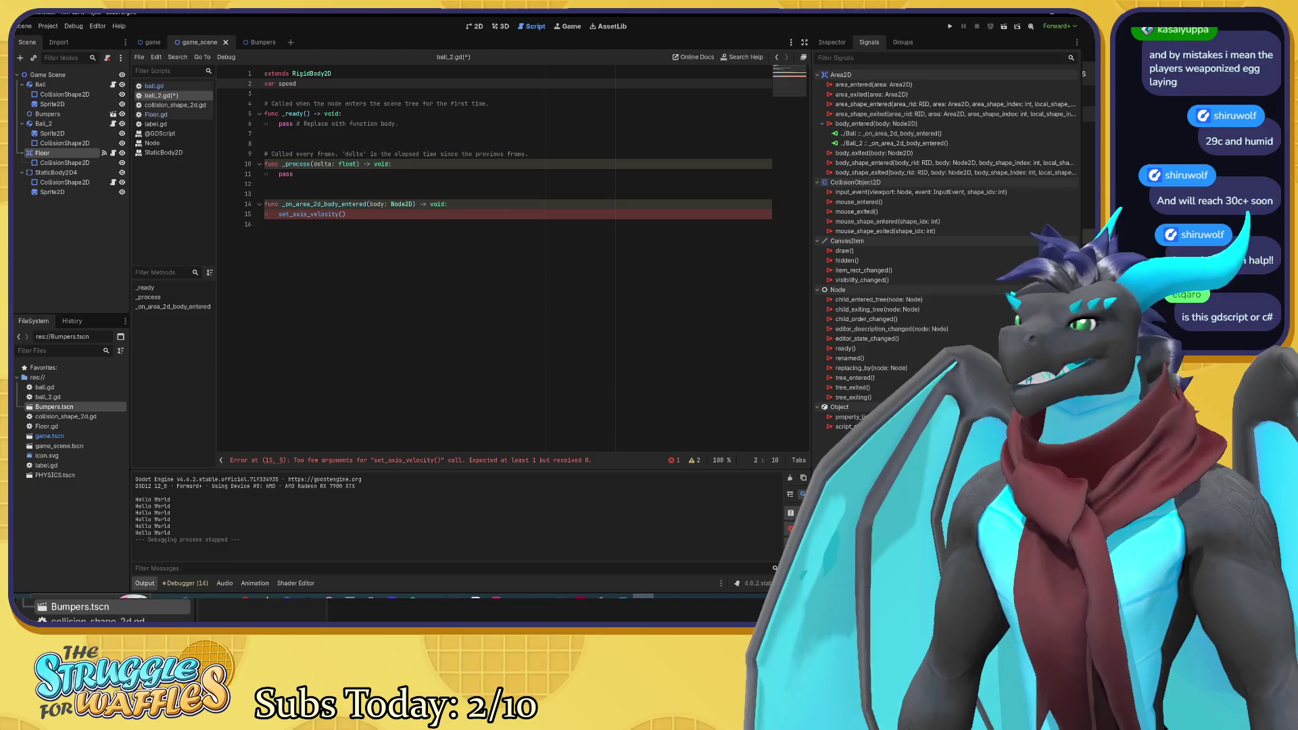
pyautogui.click(267, 213)
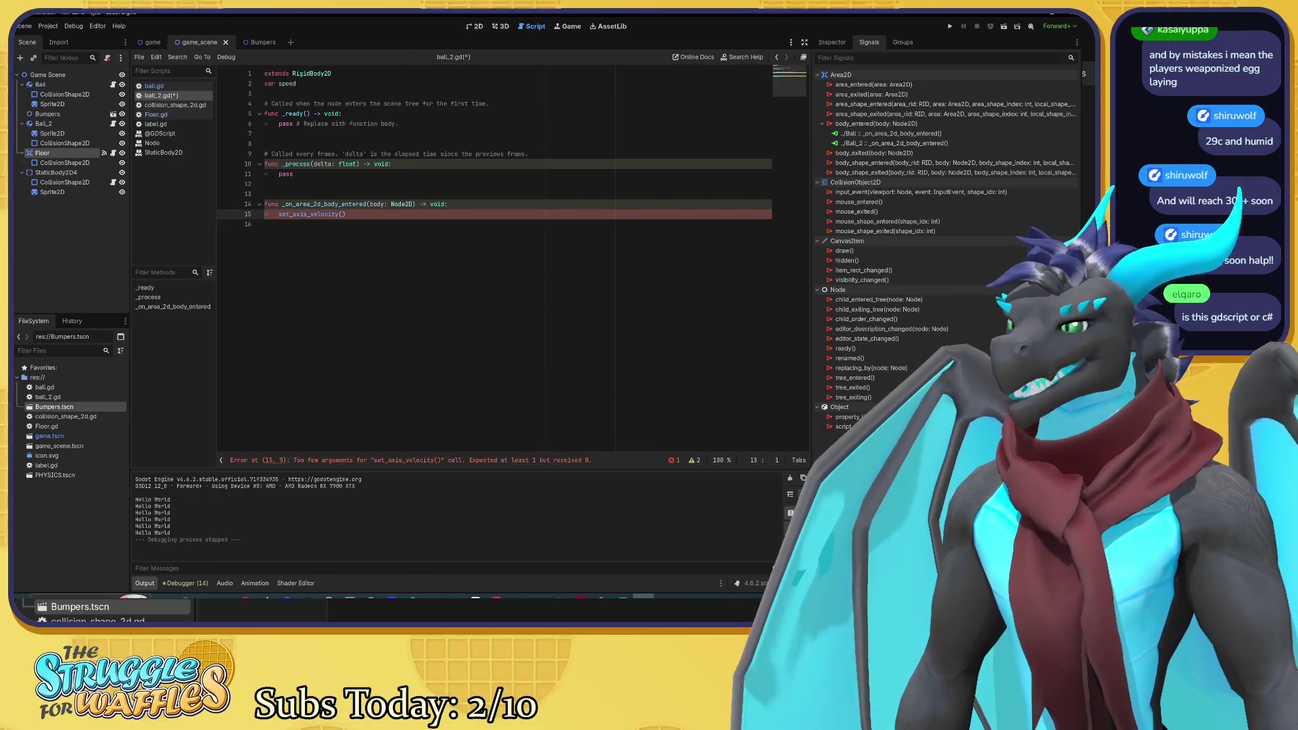
pyautogui.write('#')
pyautogui.click(296, 83)
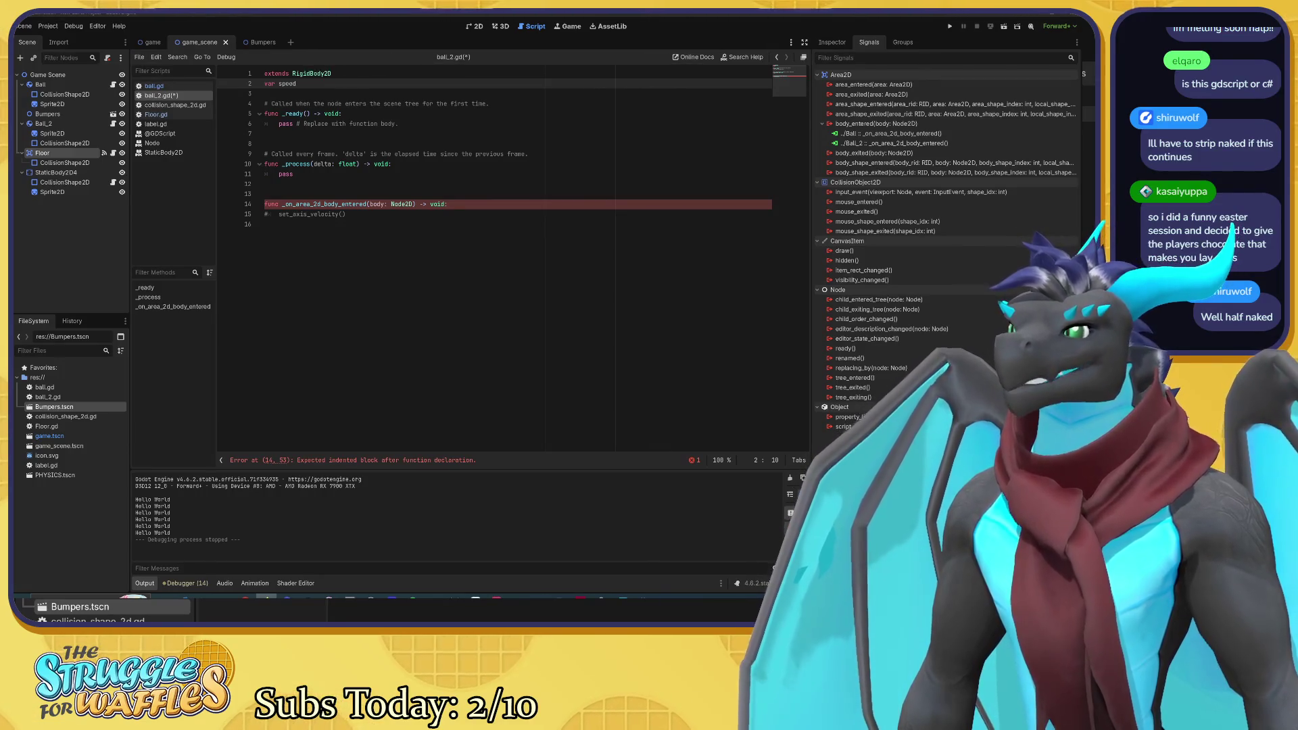
# - Switch to ball.gd and place the caret in its print("Hello World") line
pyautogui.click(272, 163)
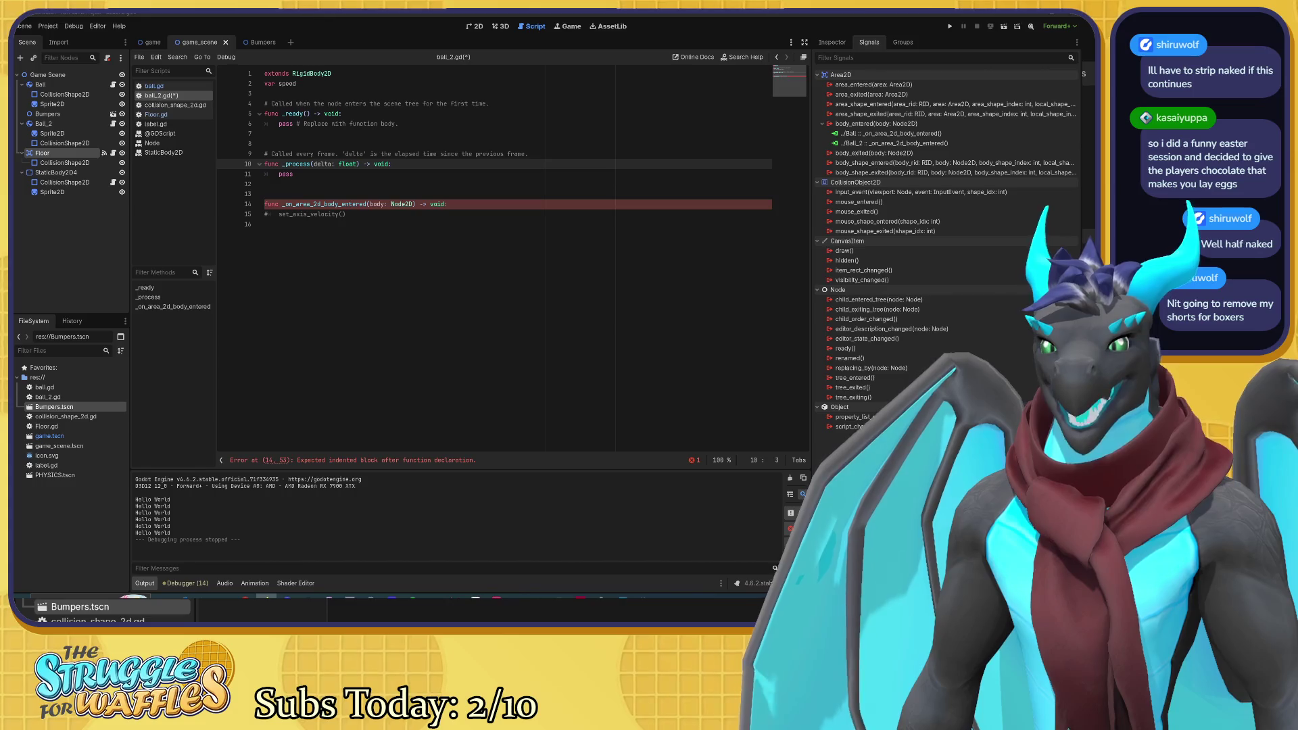
pyautogui.click(345, 214)
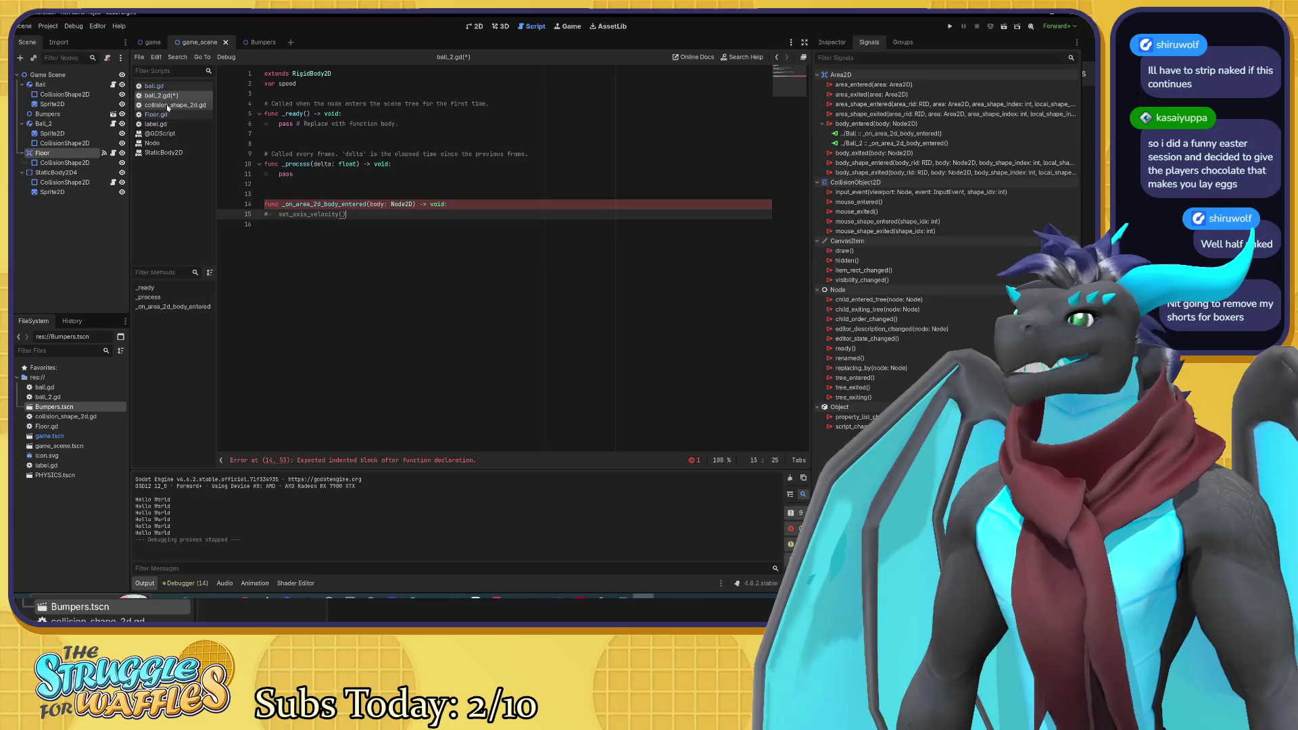
pyautogui.click(154, 86)
pyautogui.click(295, 214)
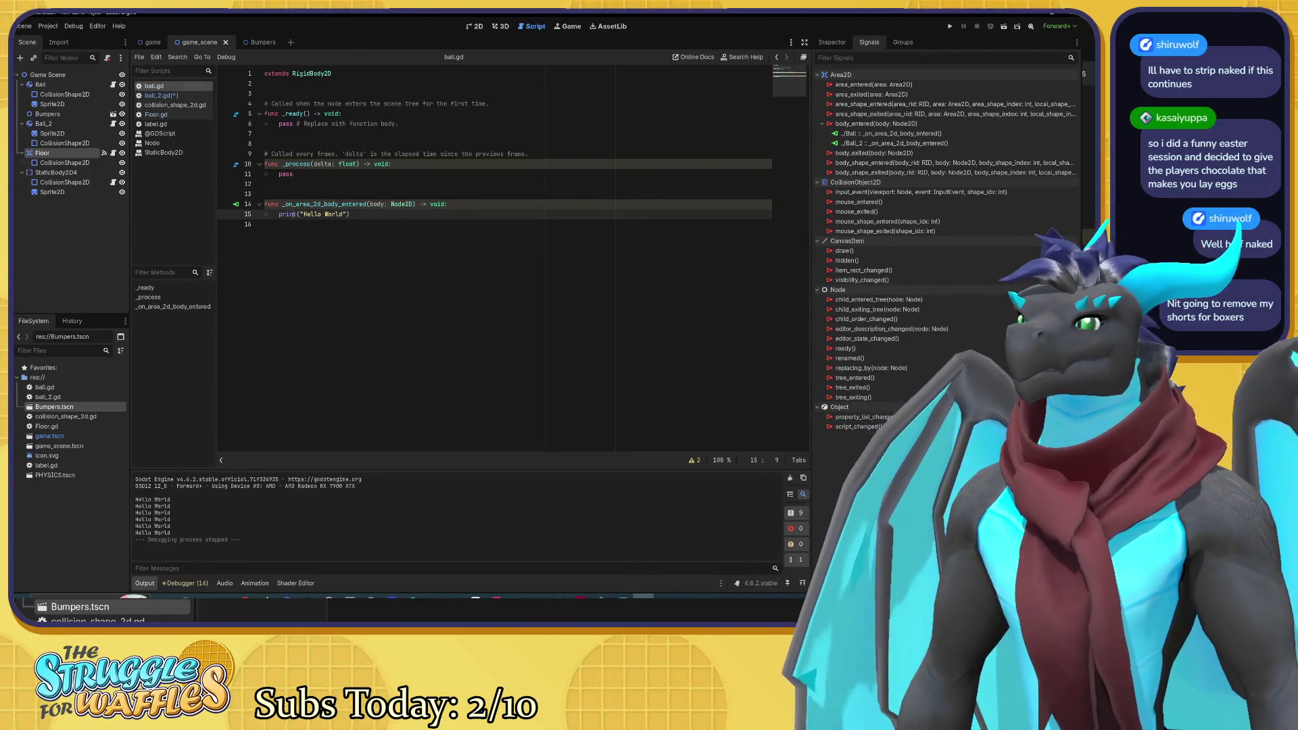
# - Try gd., @ and GD. prefixes on line 15's print call in ball.gd
pyautogui.write('gd.')
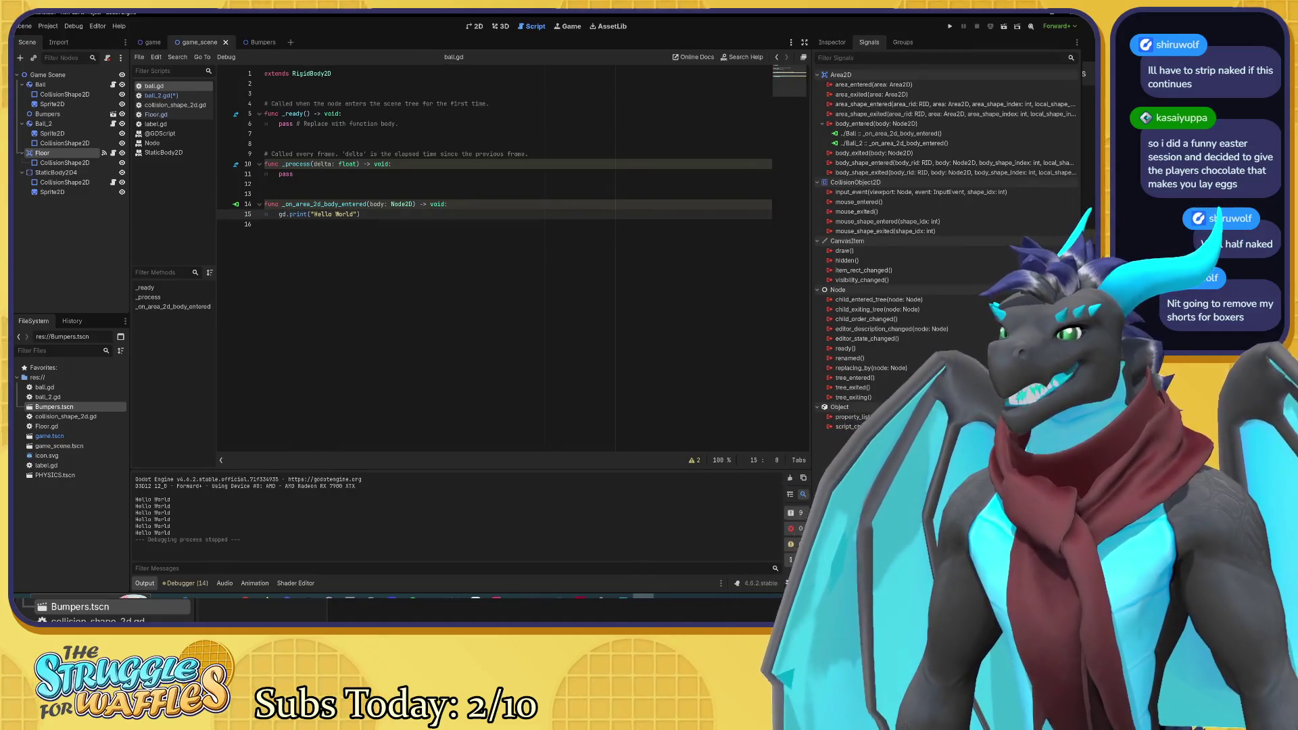
pyautogui.press('BackSpace')
pyautogui.press('BackSpace')
pyautogui.press('BackSpace')
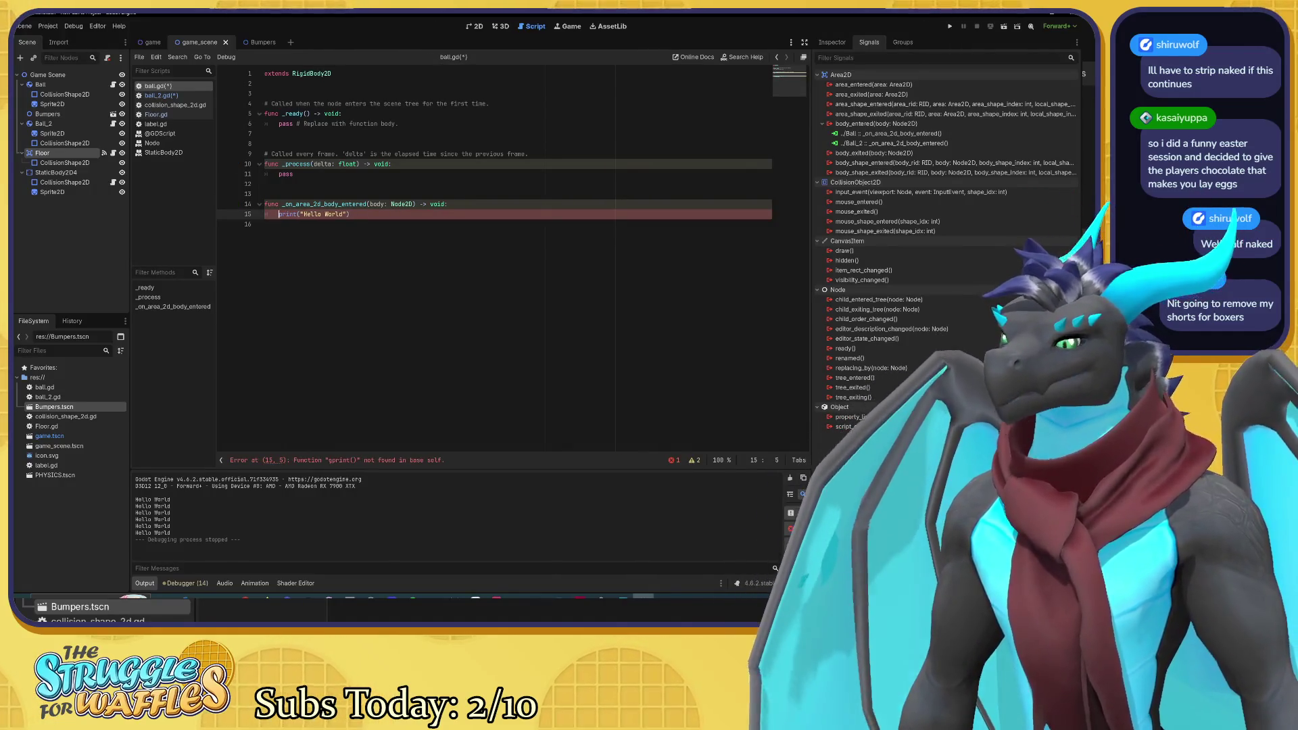
pyautogui.write('@')
pyautogui.press('BackSpace')
pyautogui.write('GD.P')
pyautogui.press('Delete')
# - Strip the GD. prefix to leave Print("Hello World"), then switch to ball_2.gd
pyautogui.click(296, 214)
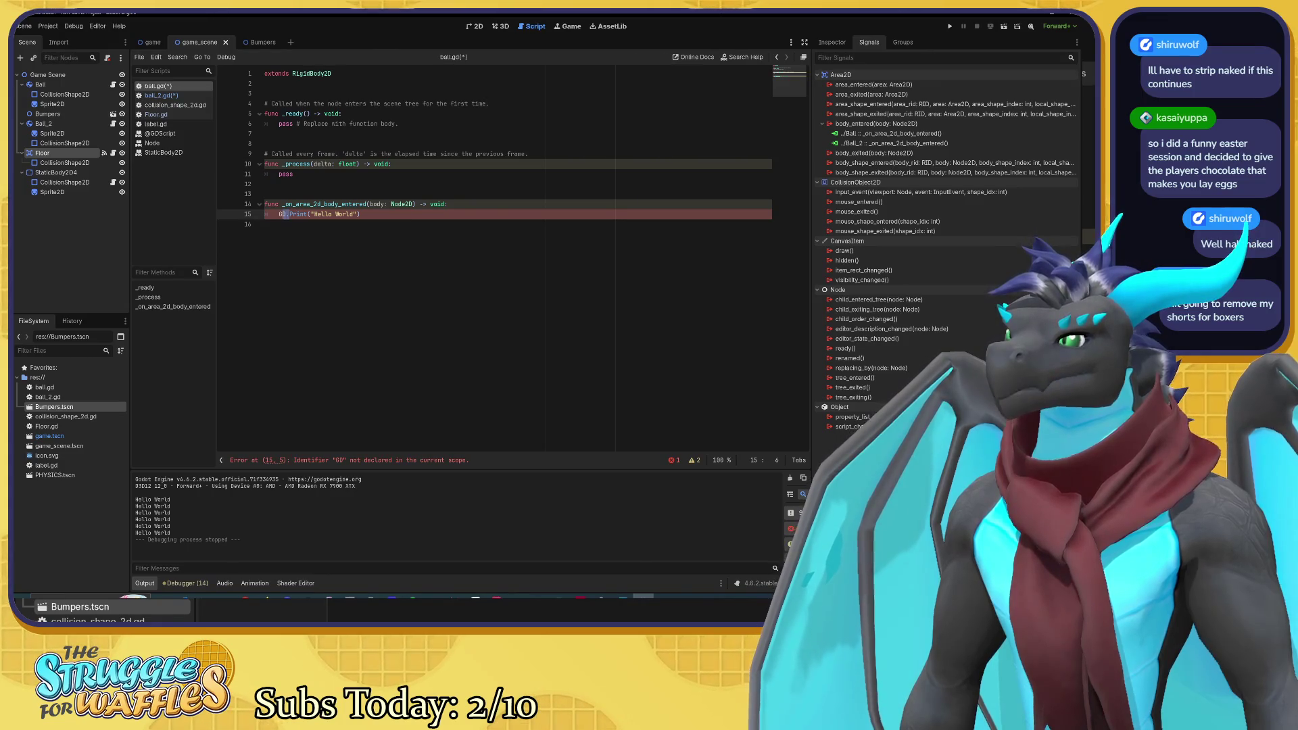
pyautogui.hotkey('shift', 'Left')
pyautogui.press('BackSpace')
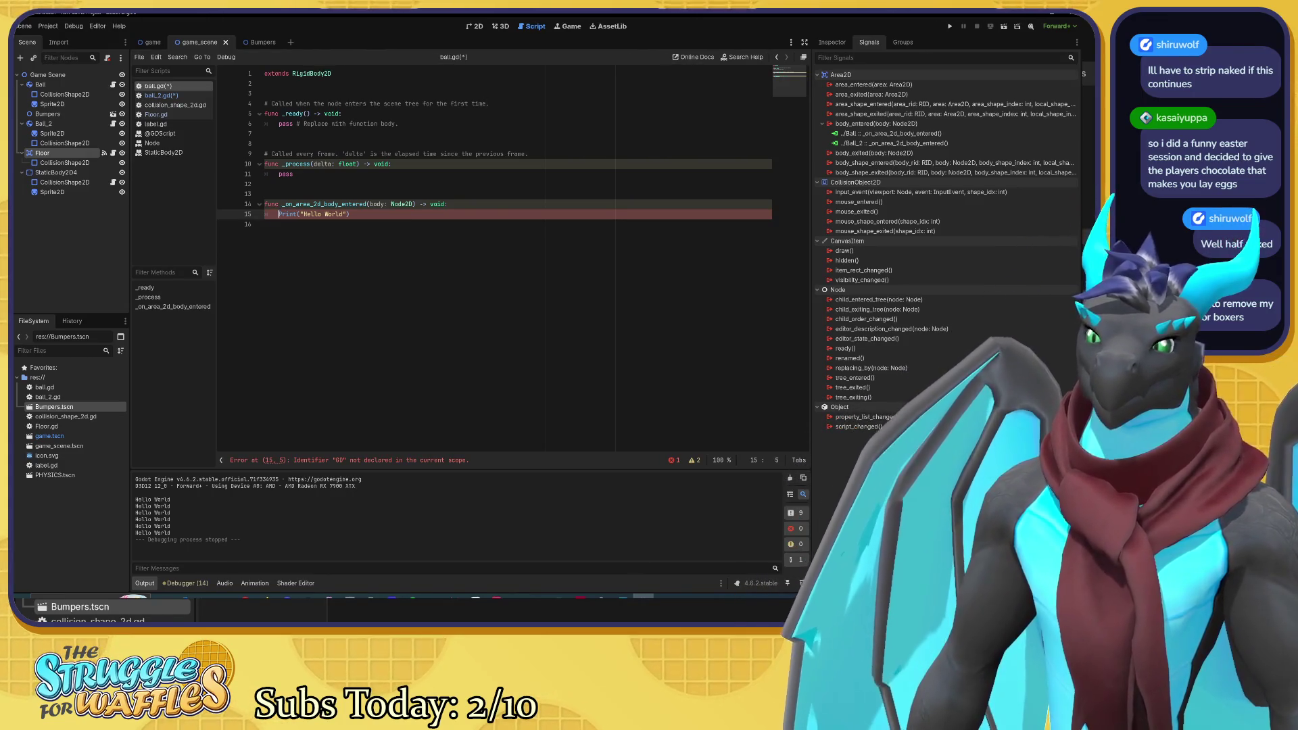
pyautogui.hotkey('ctrl', 'shift', 'k')
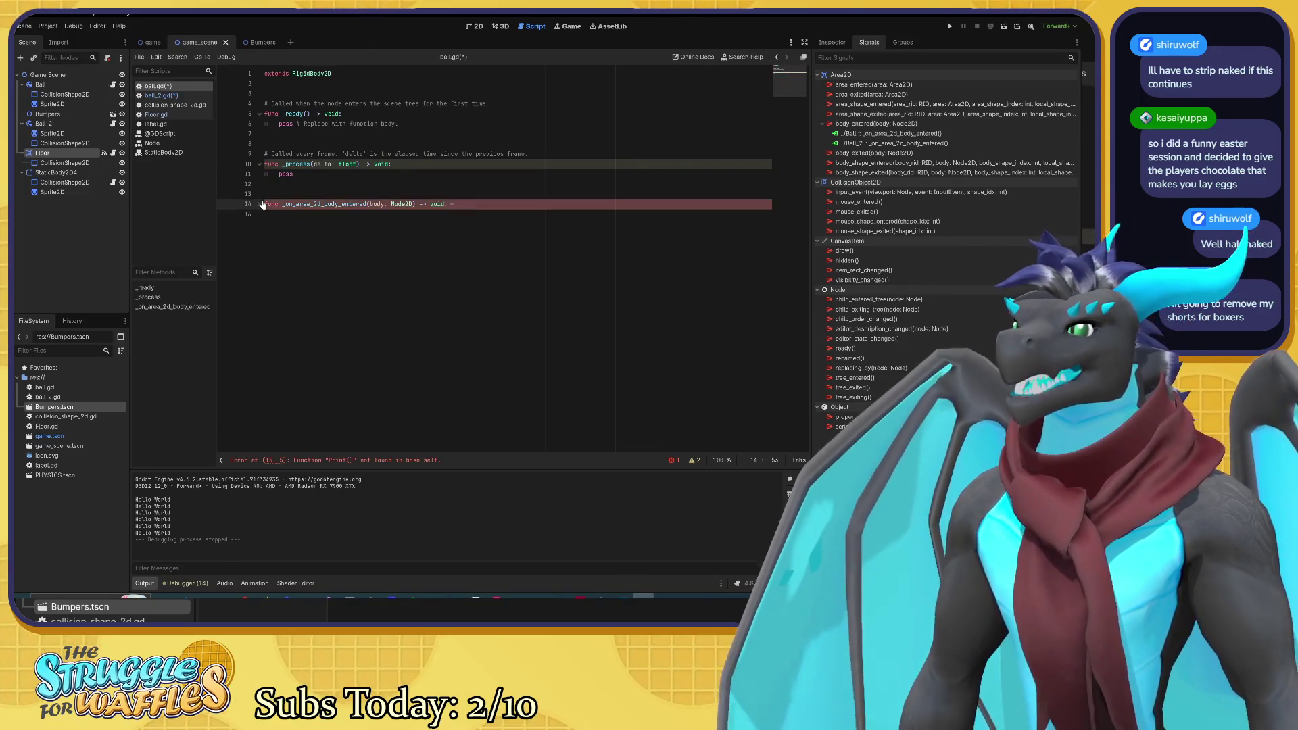
pyautogui.hotkey('ctrl', 'z')
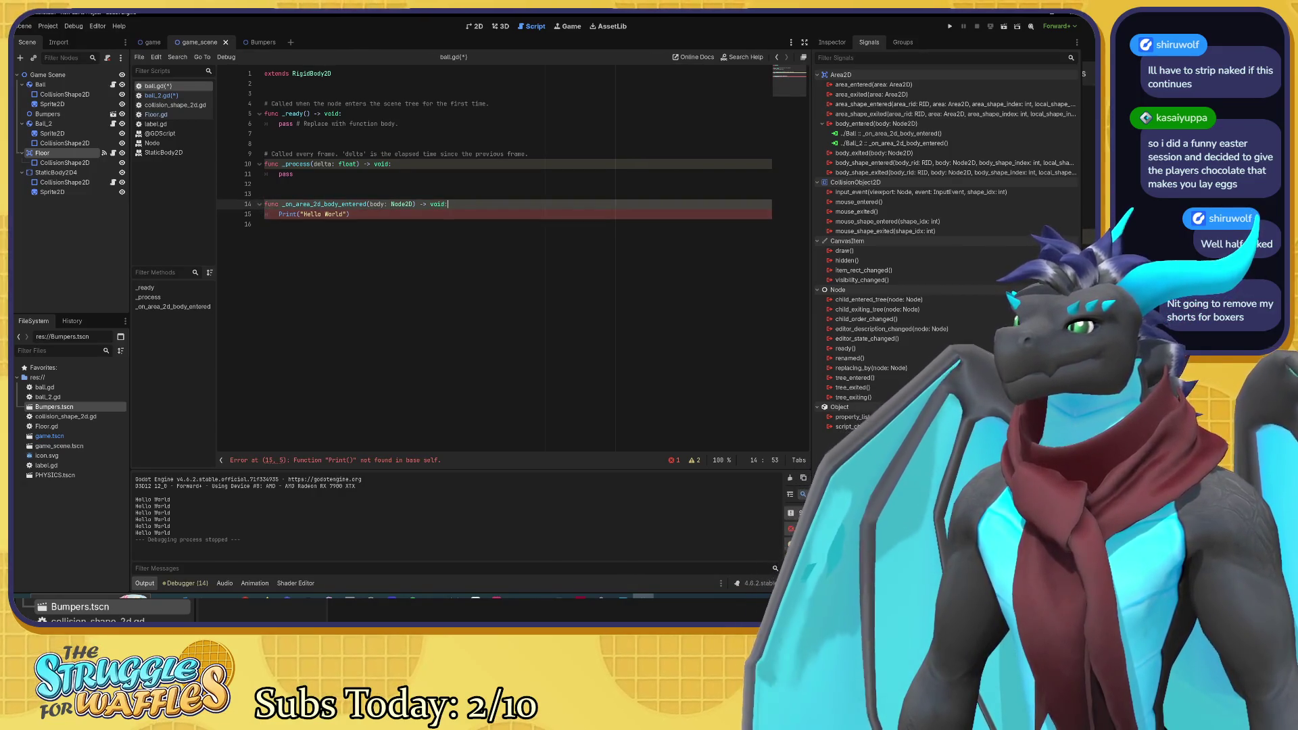
pyautogui.click(155, 95)
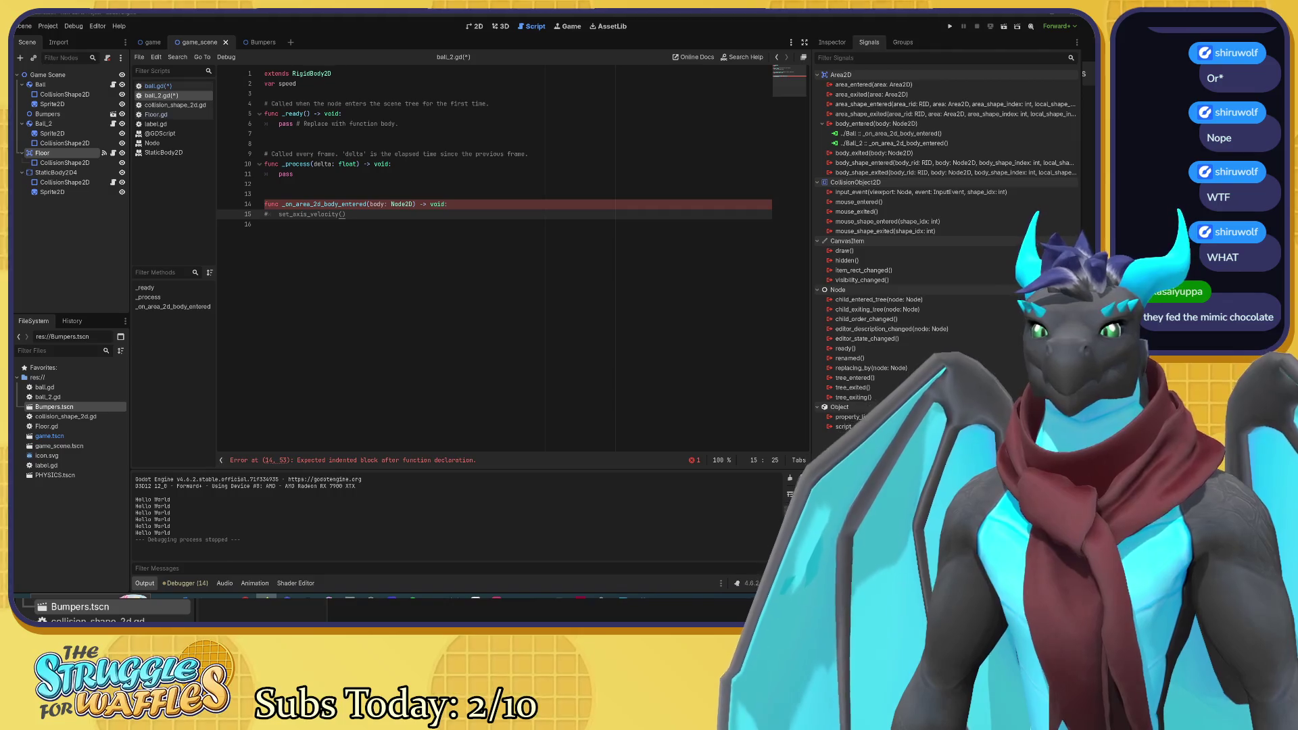
# - Work on the commented set_axis_velocity() call on line 15, selecting it, then view ball.gd
pyautogui.click(296, 83)
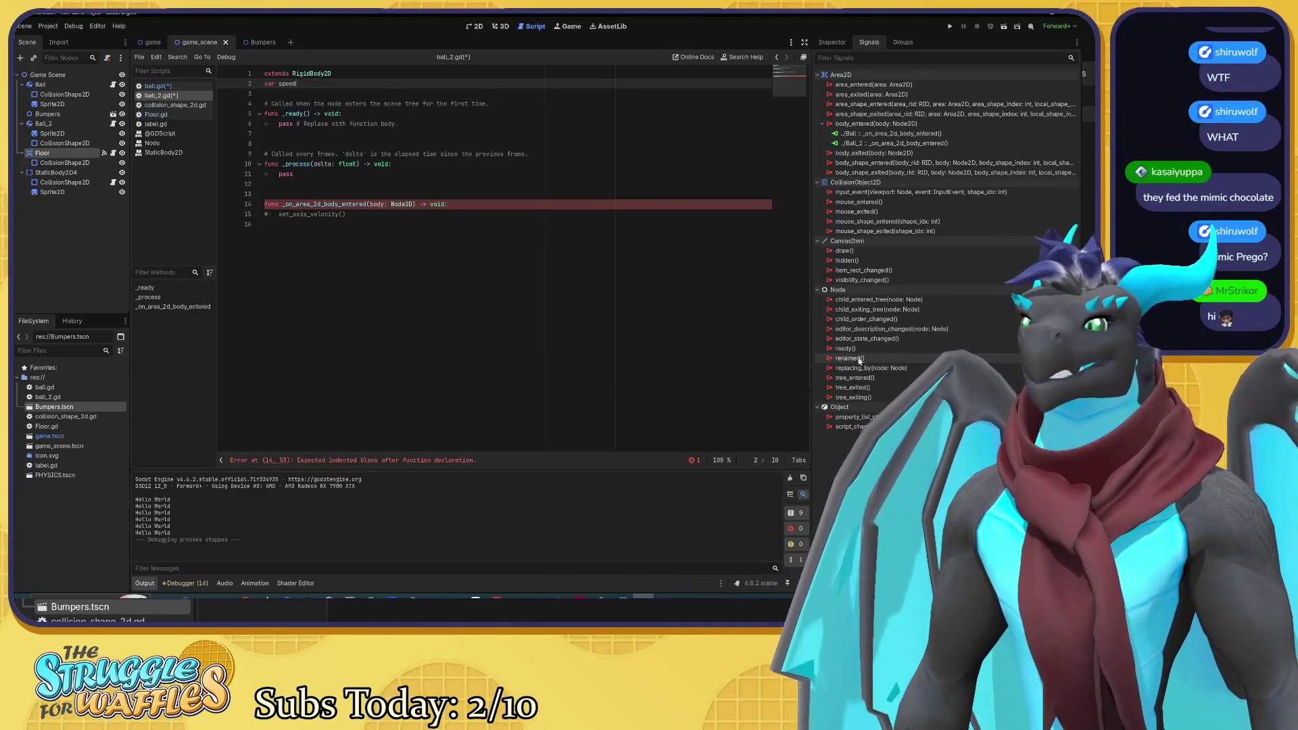
pyautogui.click(264, 223)
pyautogui.moveTo(289, 214); pyautogui.dragTo(346, 213)
pyautogui.click(346, 214)
pyautogui.click(268, 213)
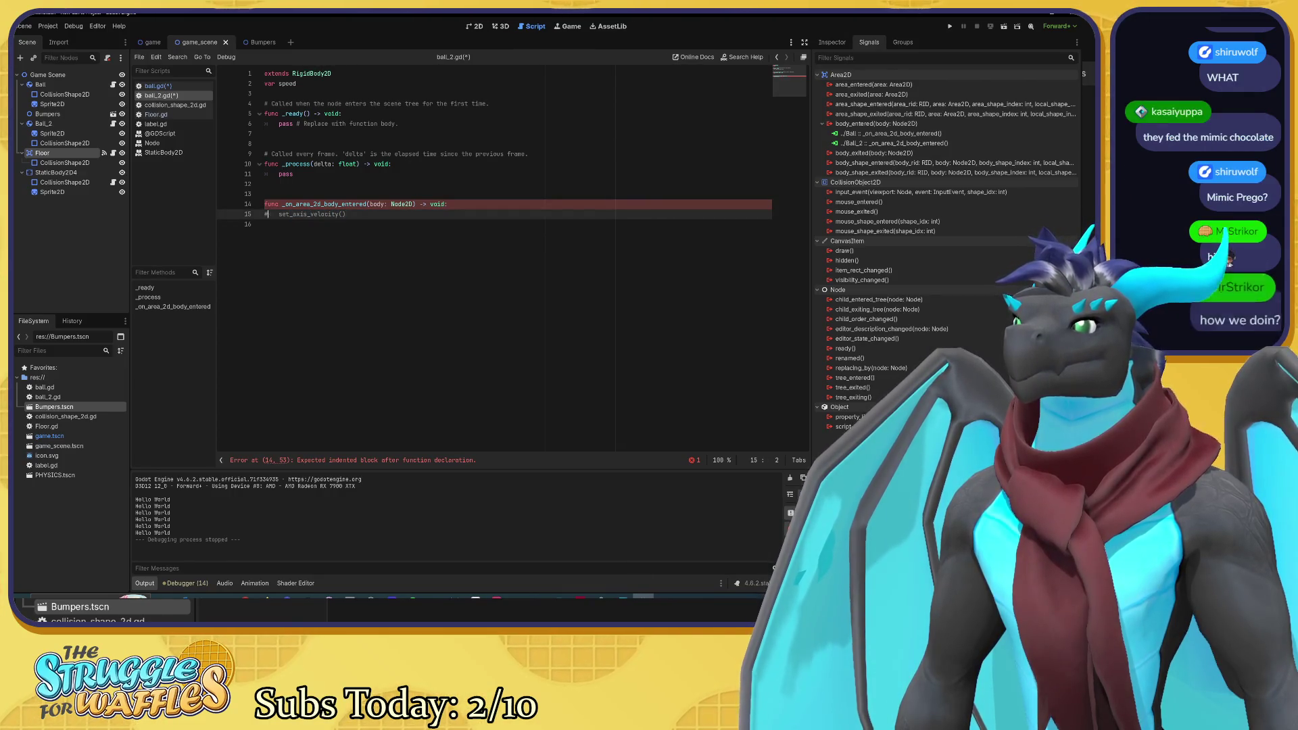
pyautogui.moveTo(346, 214); pyautogui.dragTo(279, 214)
pyautogui.moveTo(279, 214)
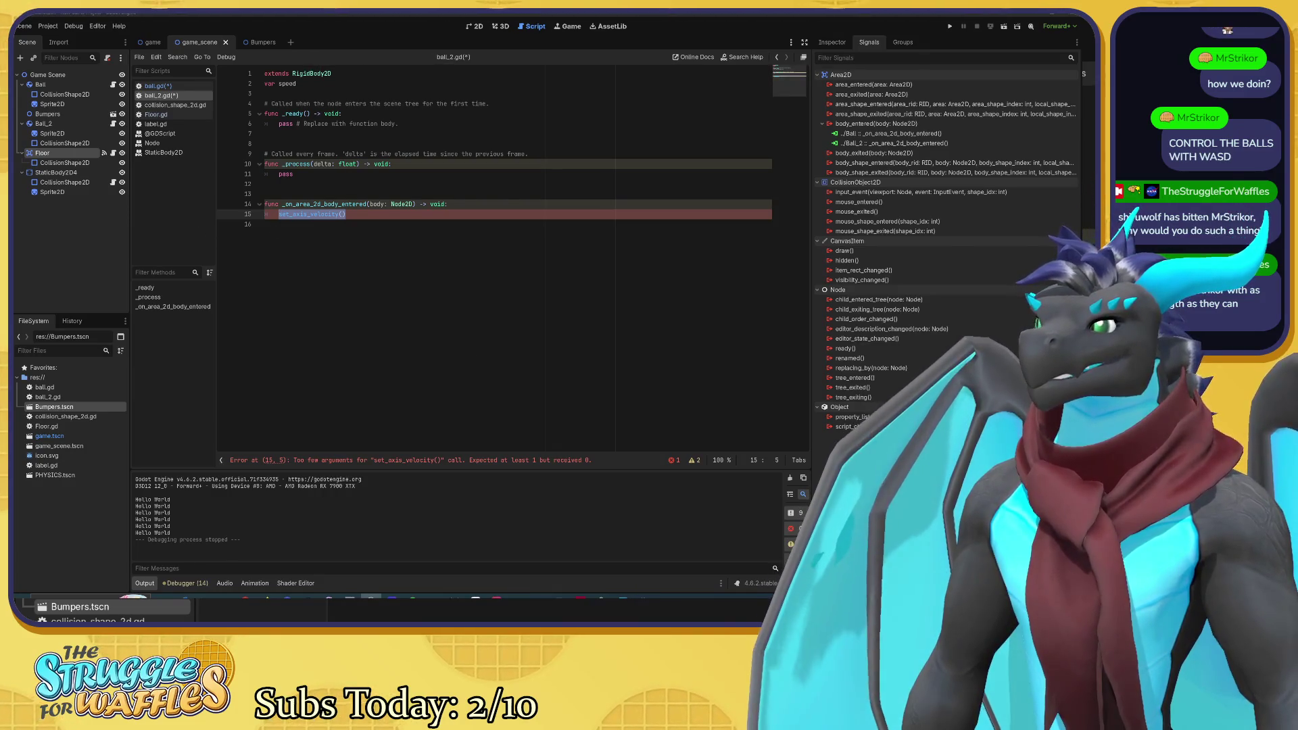
pyautogui.click(180, 87)
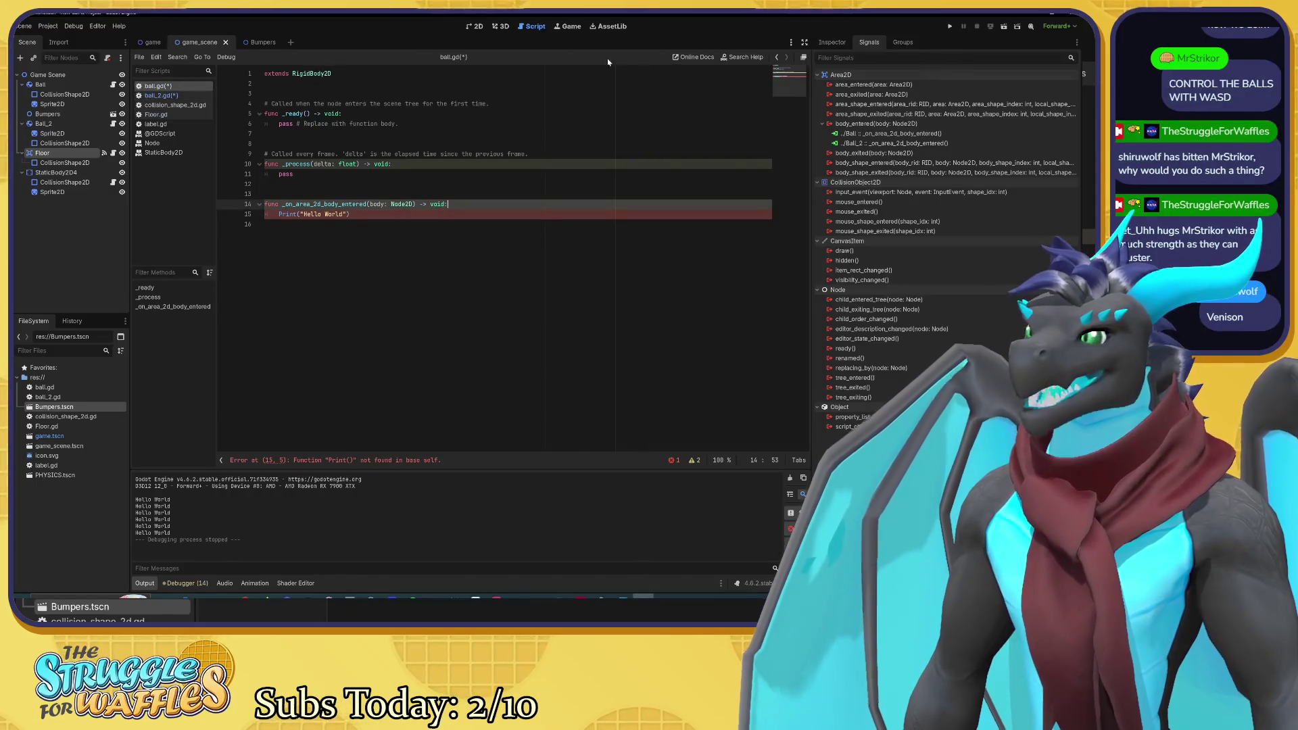
pyautogui.click(467, 27)
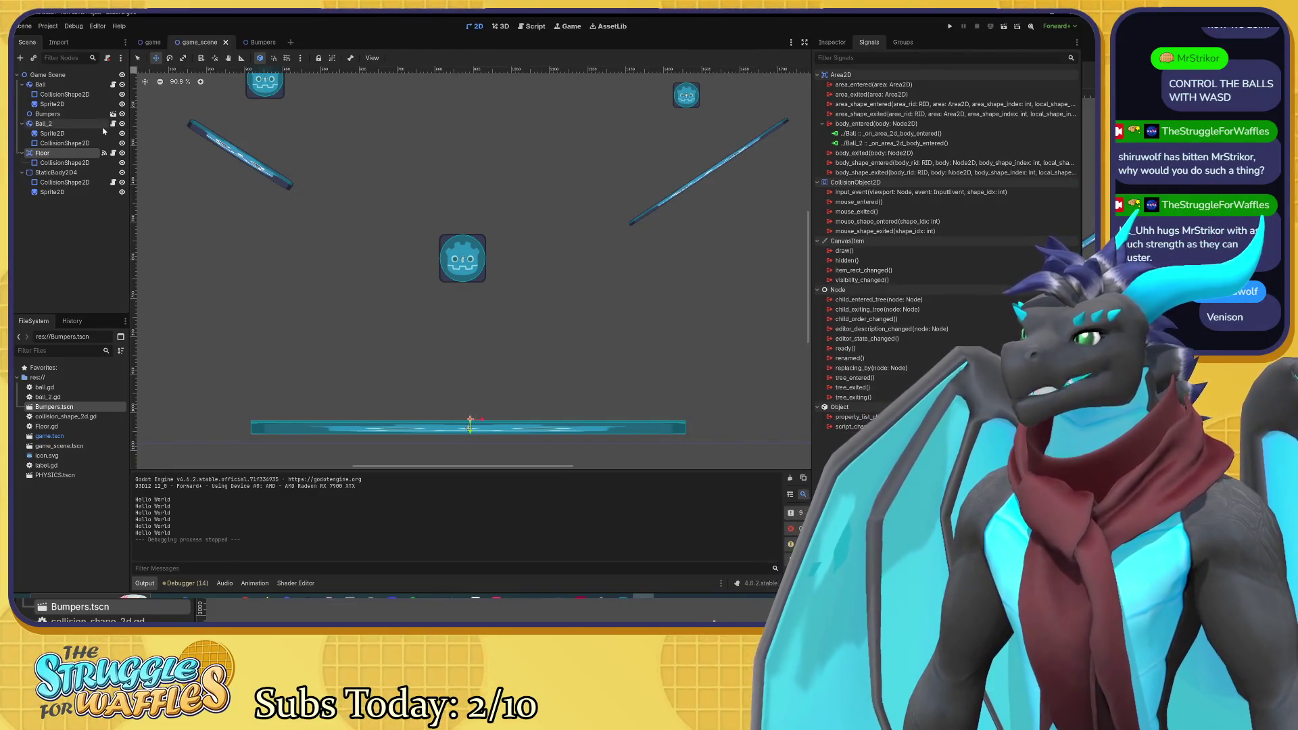
pyautogui.click(113, 84)
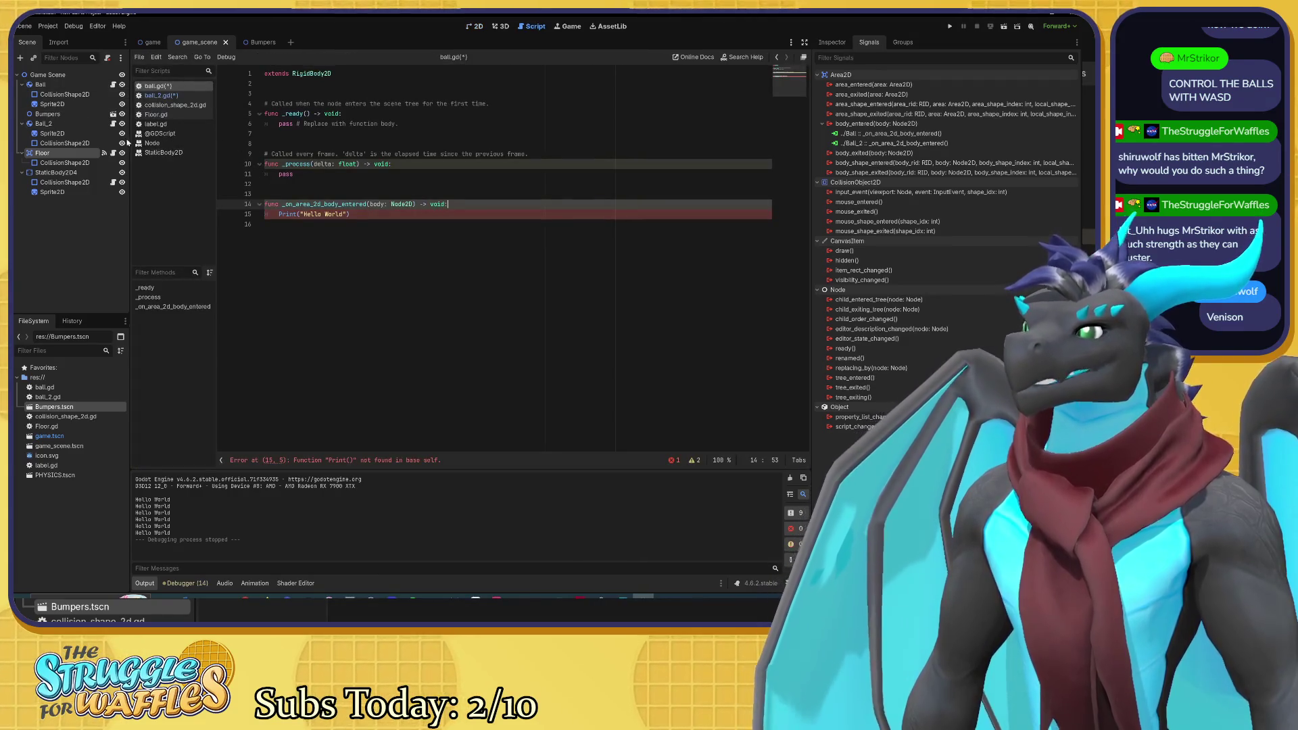
pyautogui.click(350, 213)
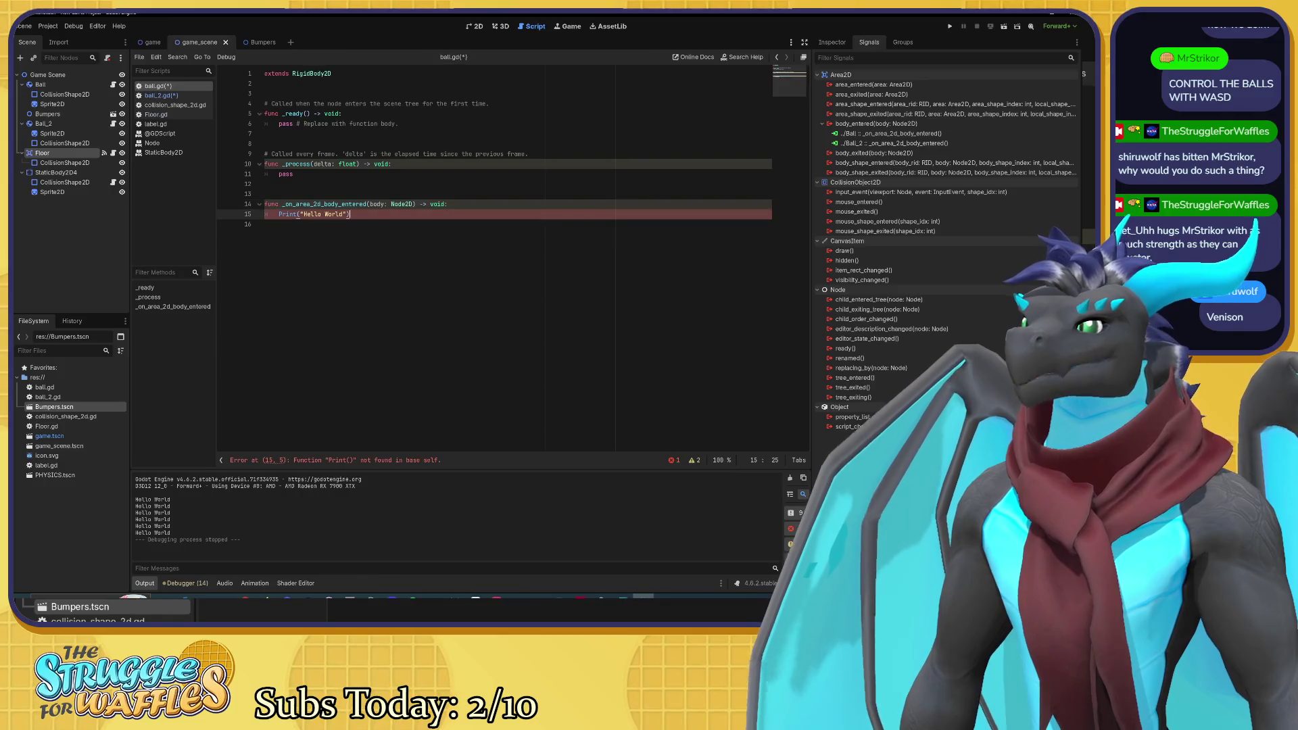
pyautogui.click(113, 123)
pyautogui.click(113, 84)
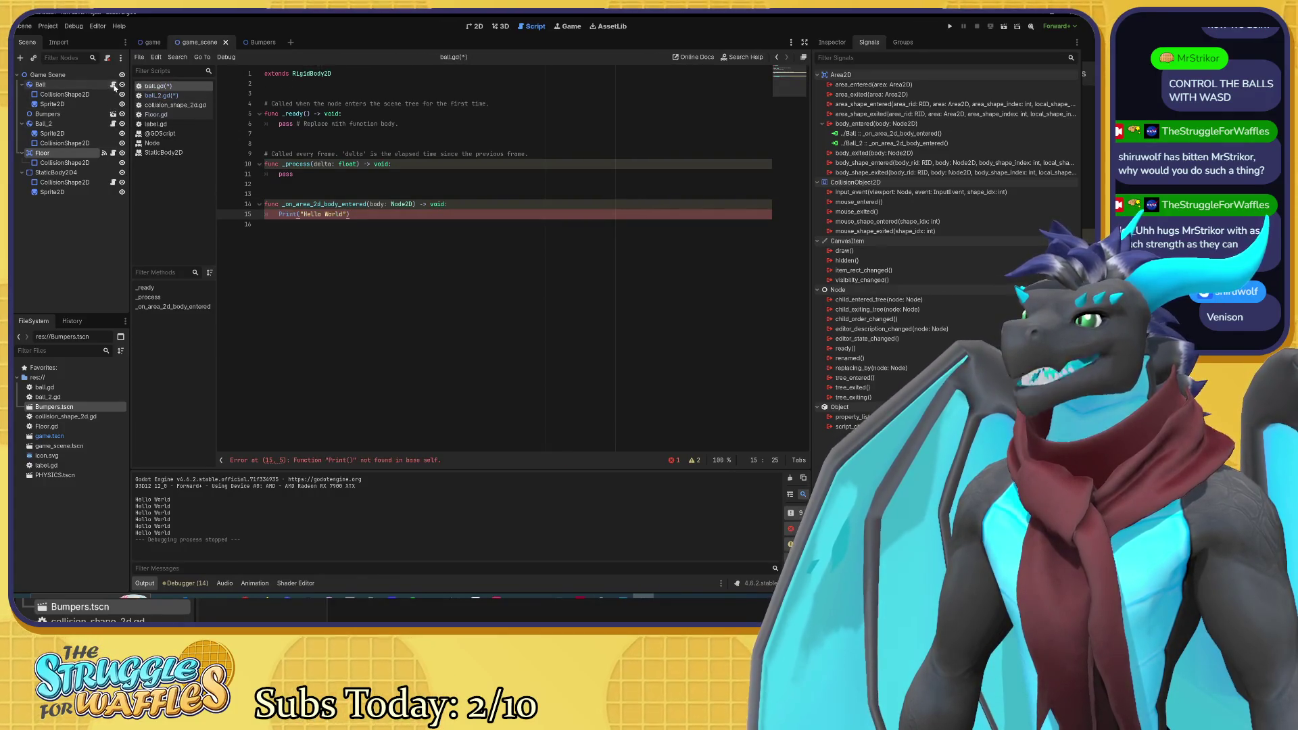
pyautogui.click(112, 123)
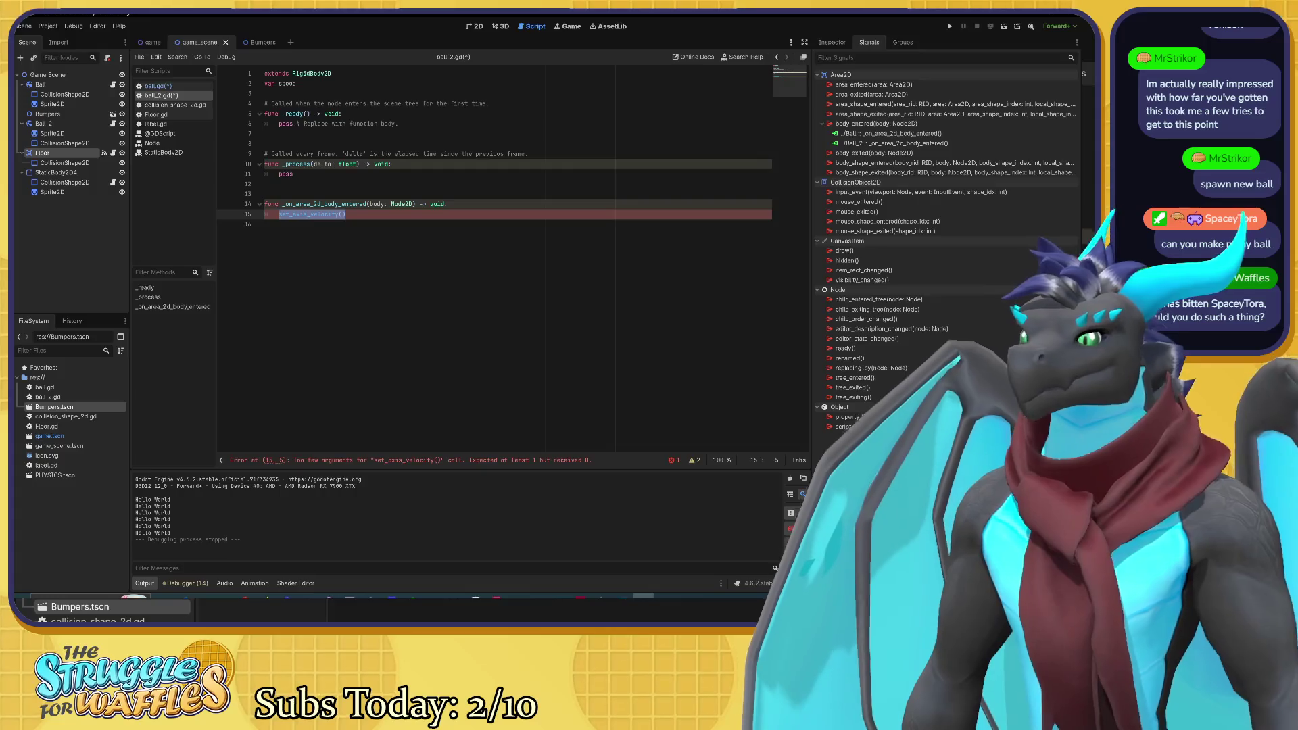
# - Overwrite the selected line 15 call with add_sibling() from the suggestions
pyautogui.moveTo(311, 214)
pyautogui.write('add_sibling')
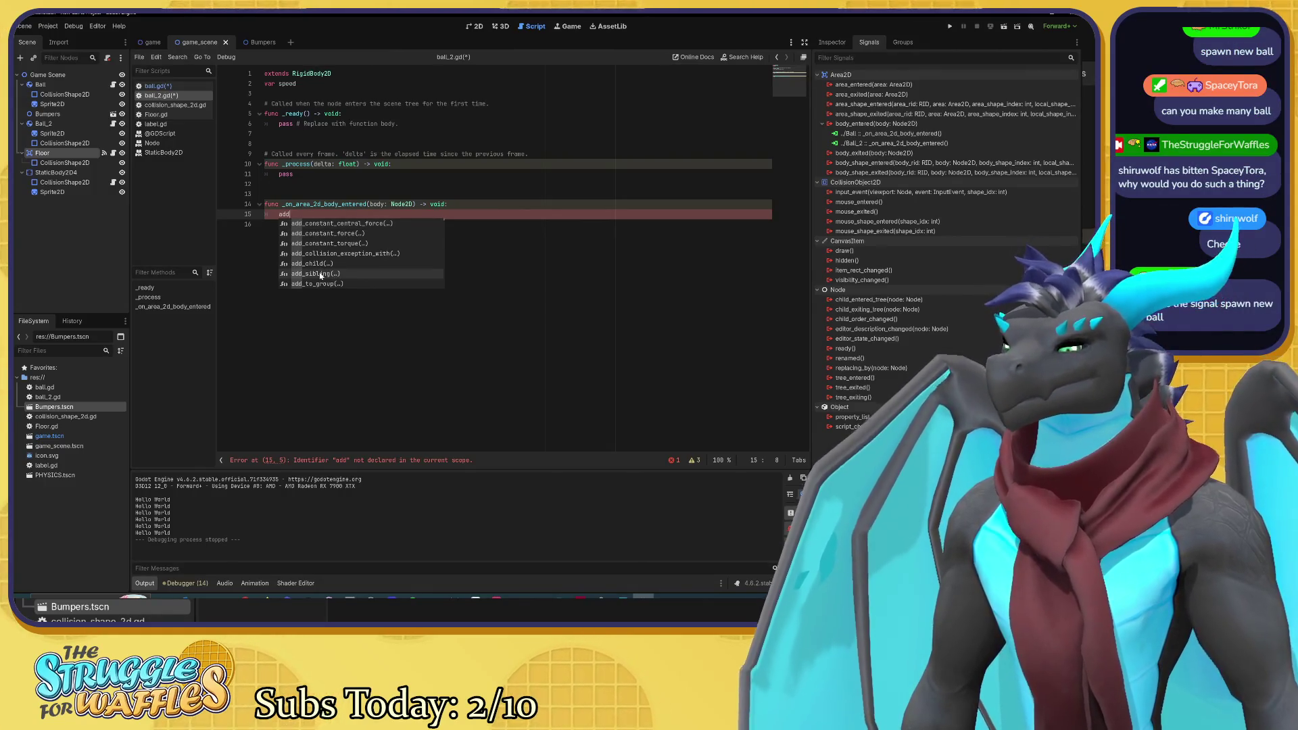
pyautogui.doubleClick(315, 274)
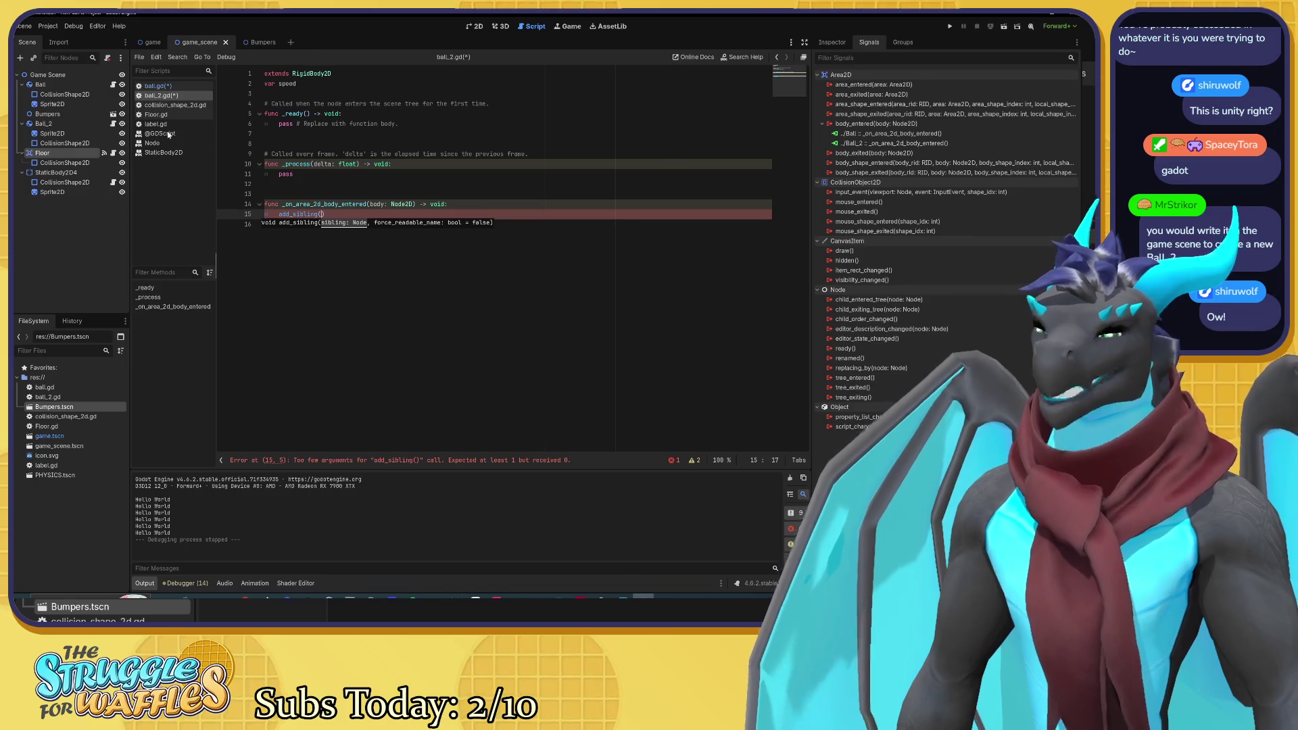
# - Check the Ball_2 and Ball nodes' scripts in the Scene tree, returning to ball_2.gd
pyautogui.click(64, 123)
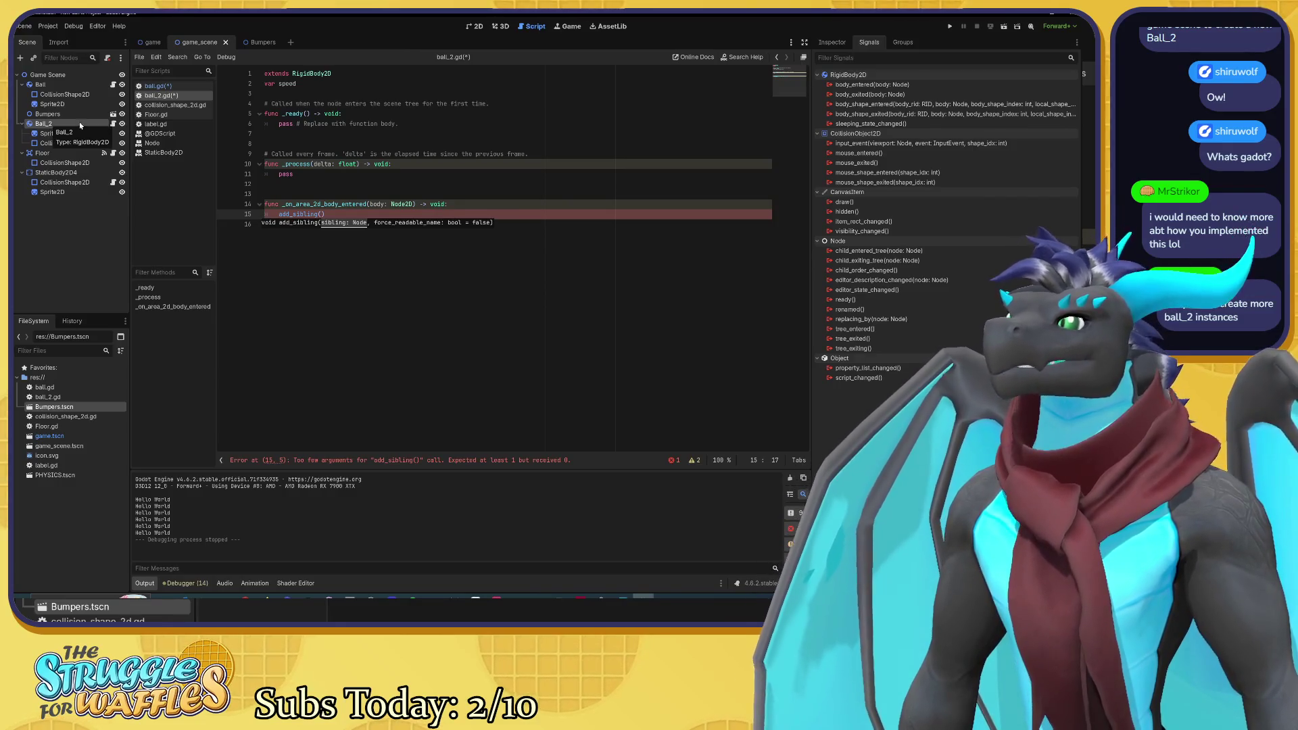
pyautogui.click(95, 84)
pyautogui.click(113, 85)
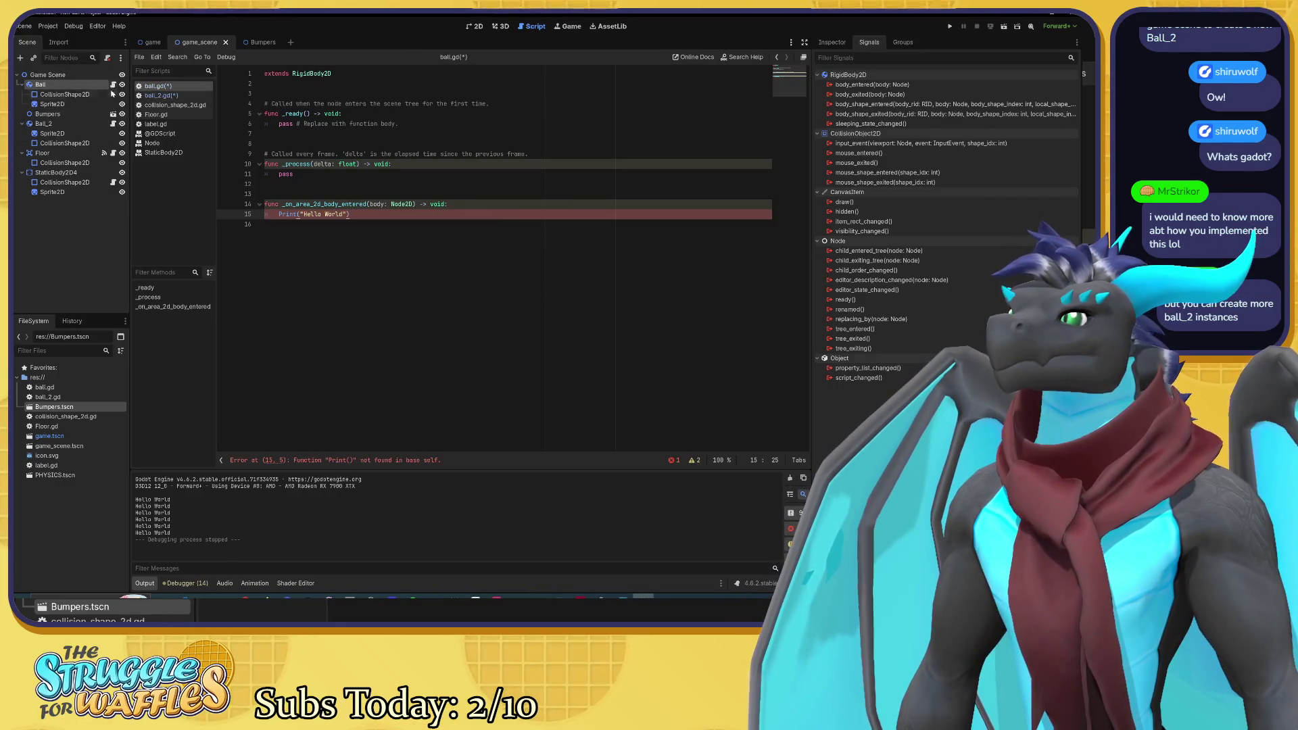
pyautogui.click(113, 124)
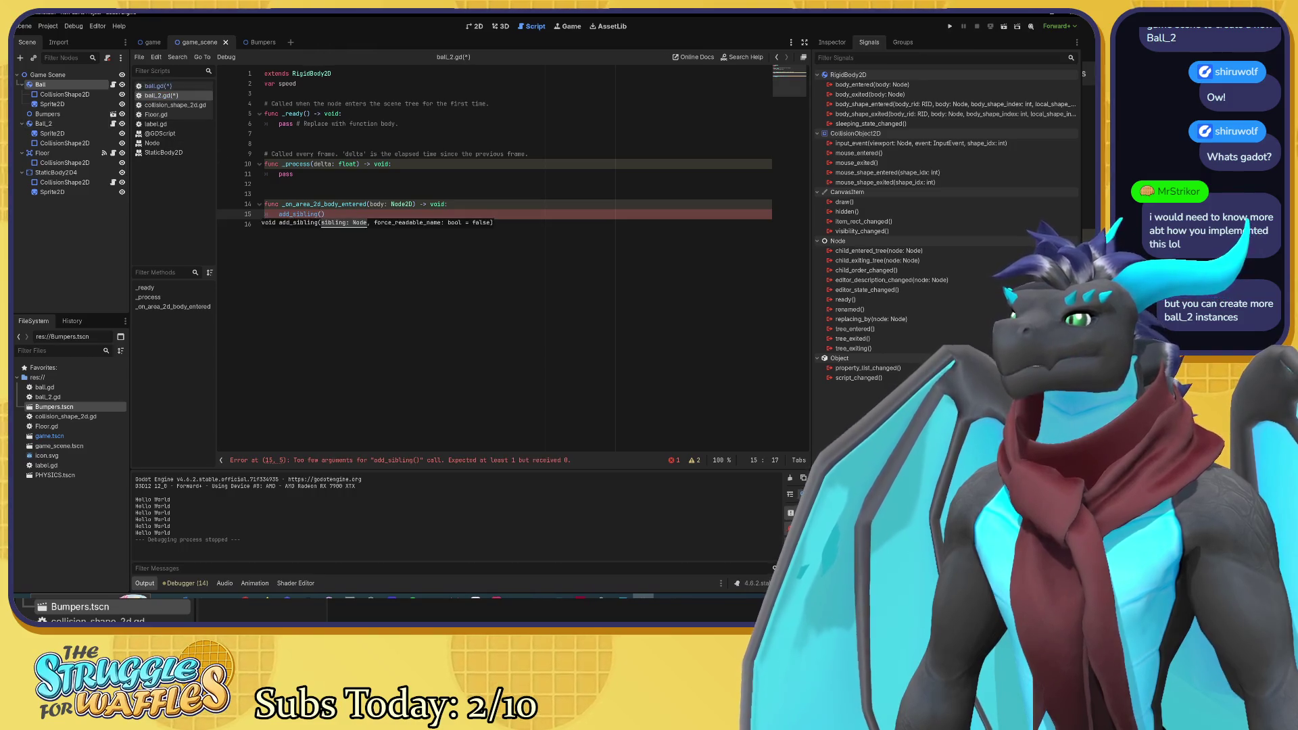
pyautogui.moveTo(297, 213)
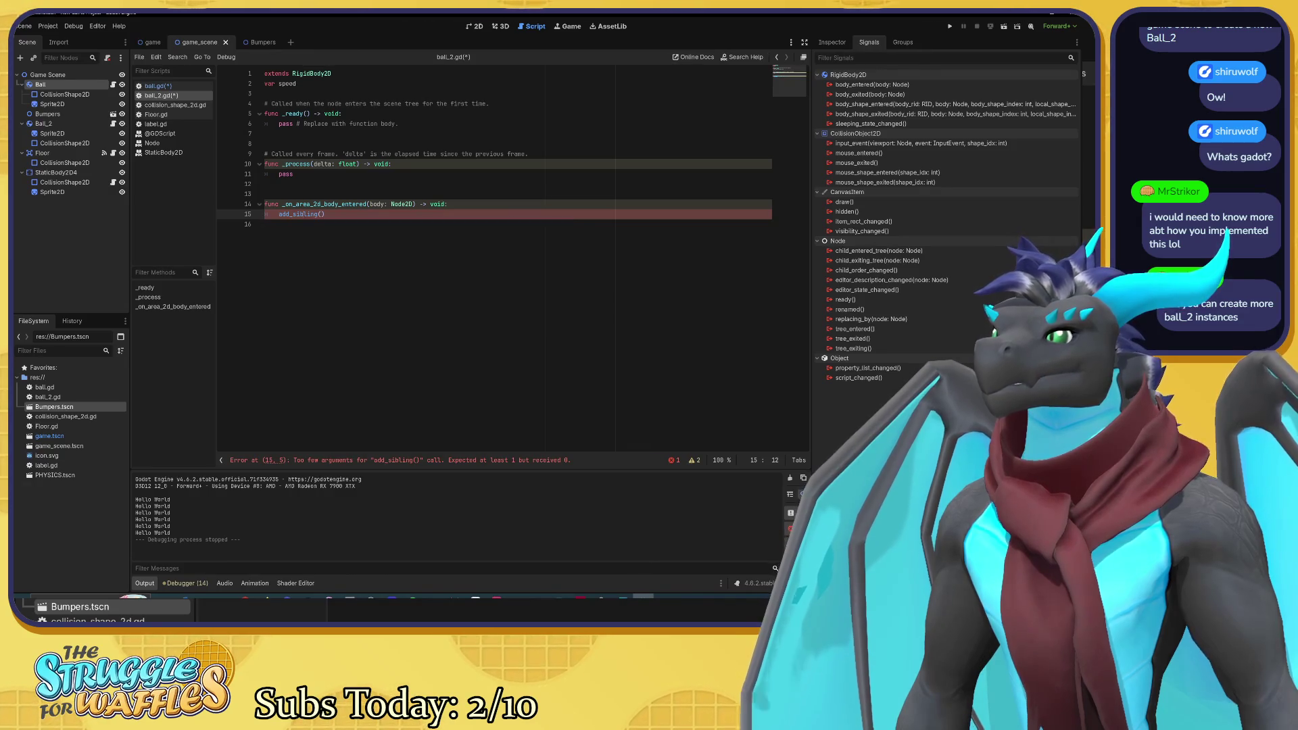
# - Replace add_sibling() on line 15 with duplicate(), then return to the 2D view
pyautogui.moveTo(325, 213); pyautogui.dragTo(281, 203)
pyautogui.tripleClick(298, 213)
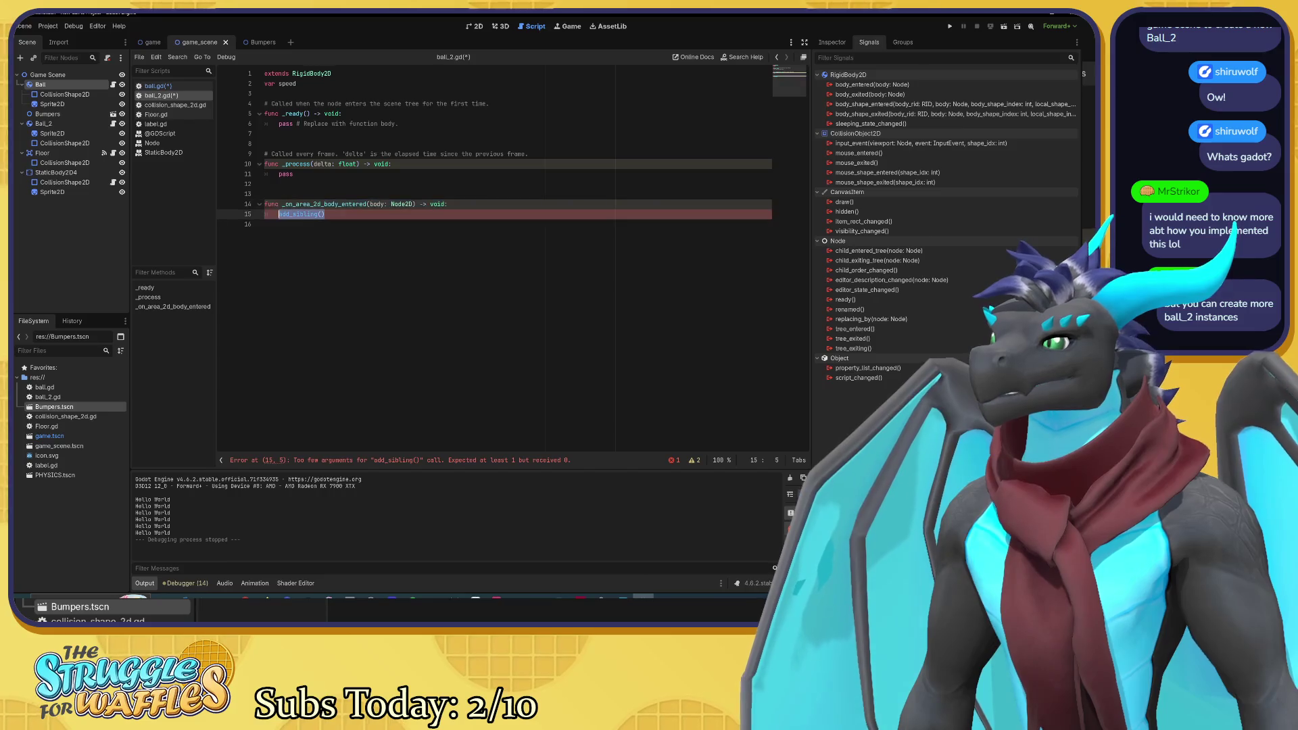
pyautogui.write('dupl')
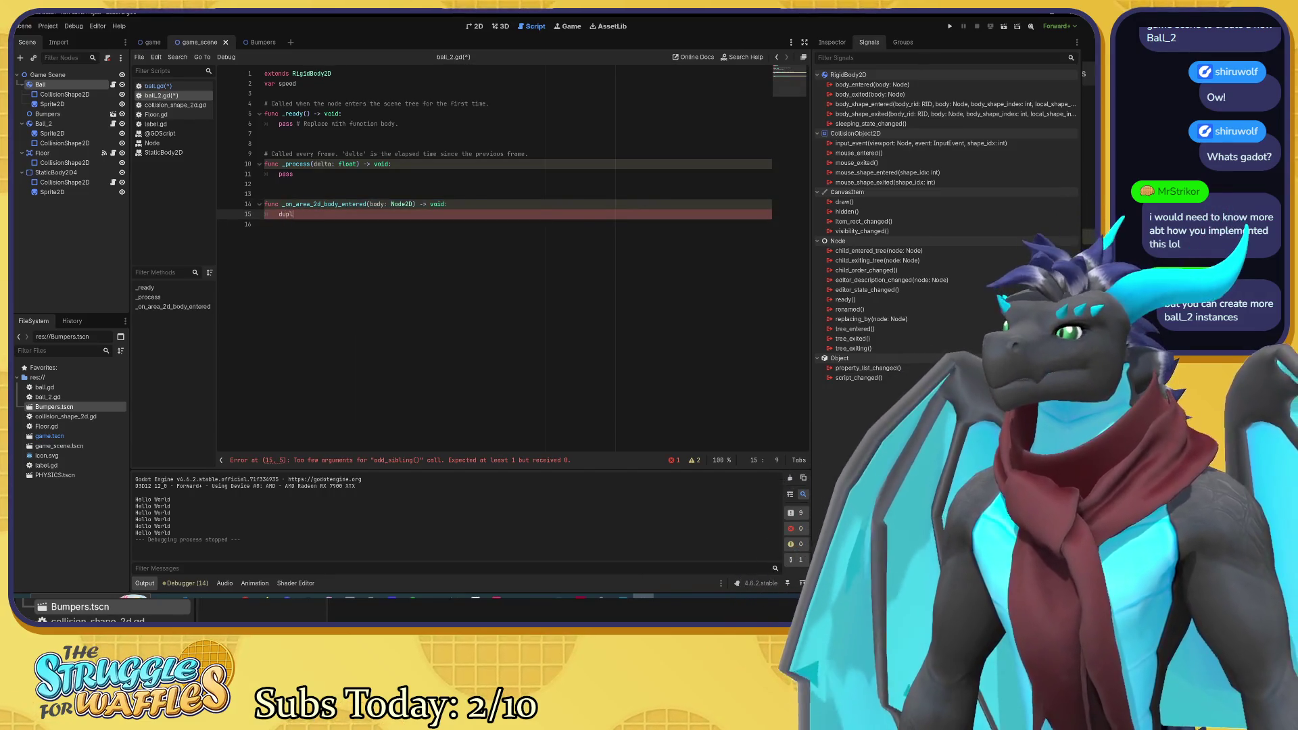
pyautogui.write('icate')
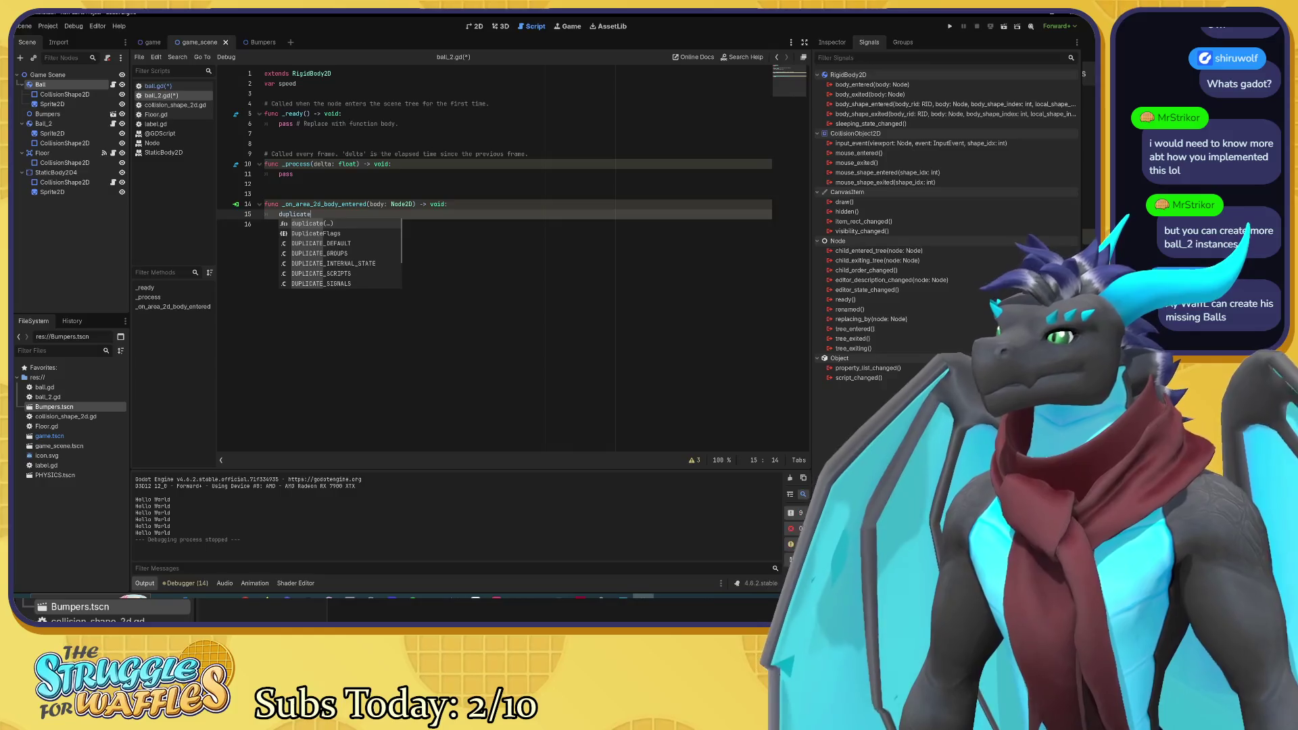
pyautogui.press('Return')
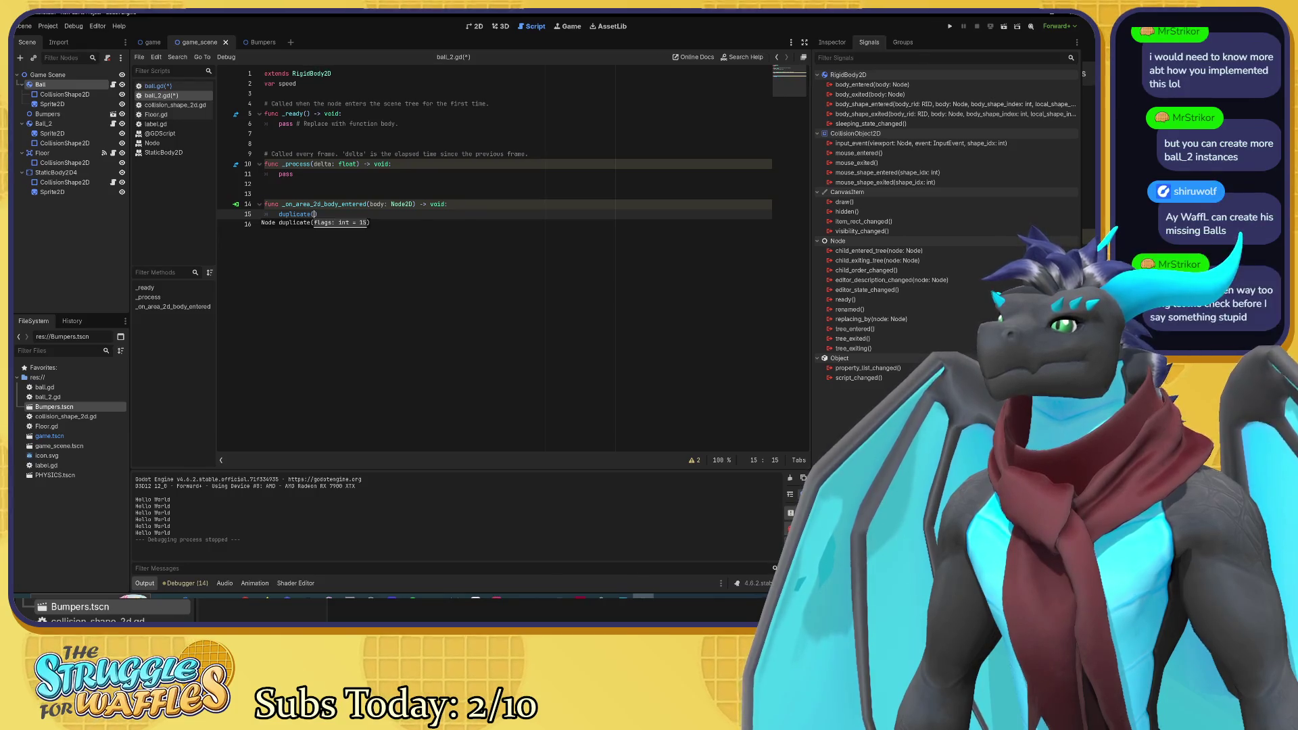
pyautogui.moveTo(300, 214)
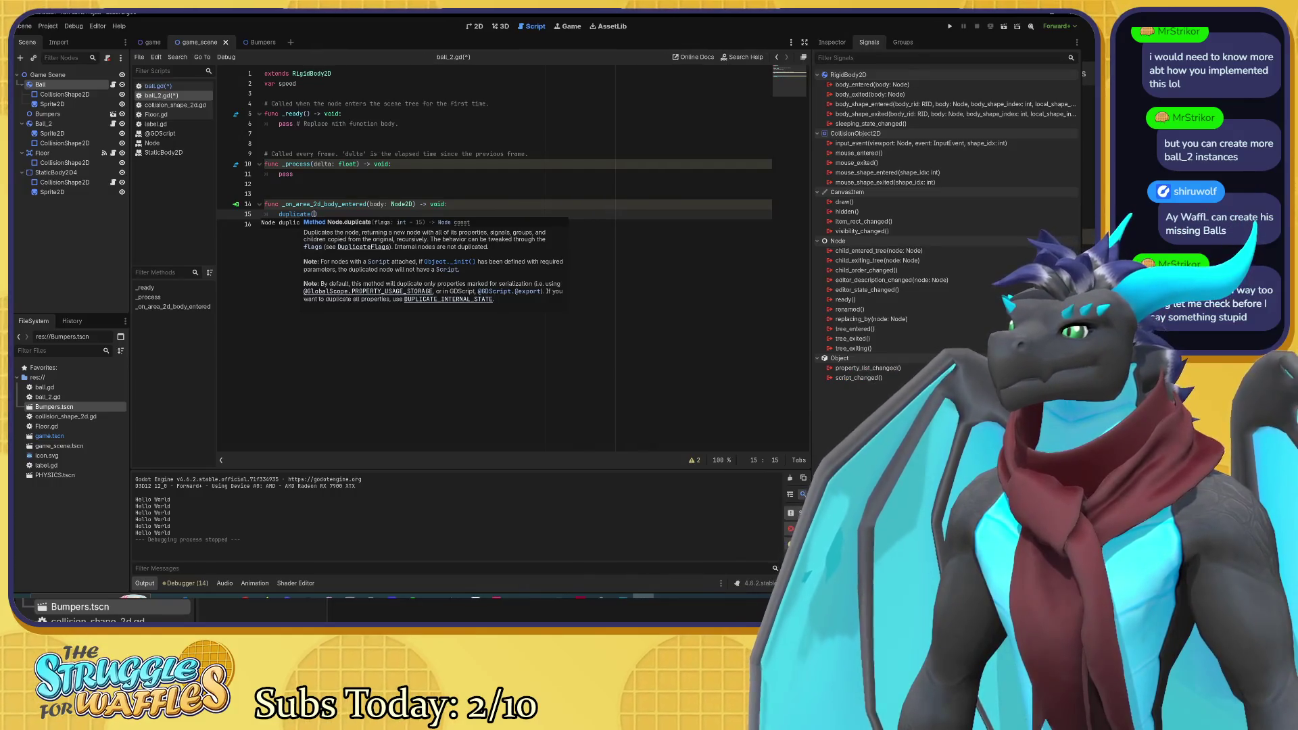
pyautogui.click(279, 213)
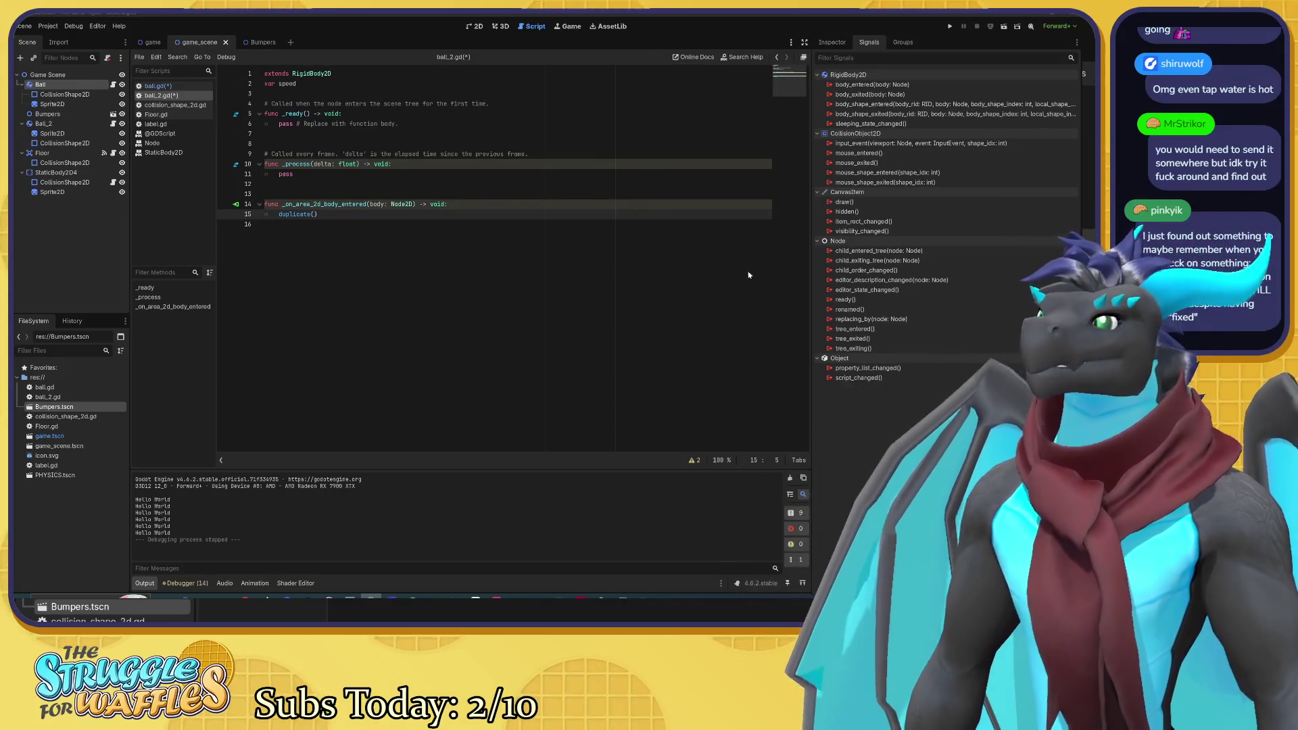
pyautogui.click(474, 26)
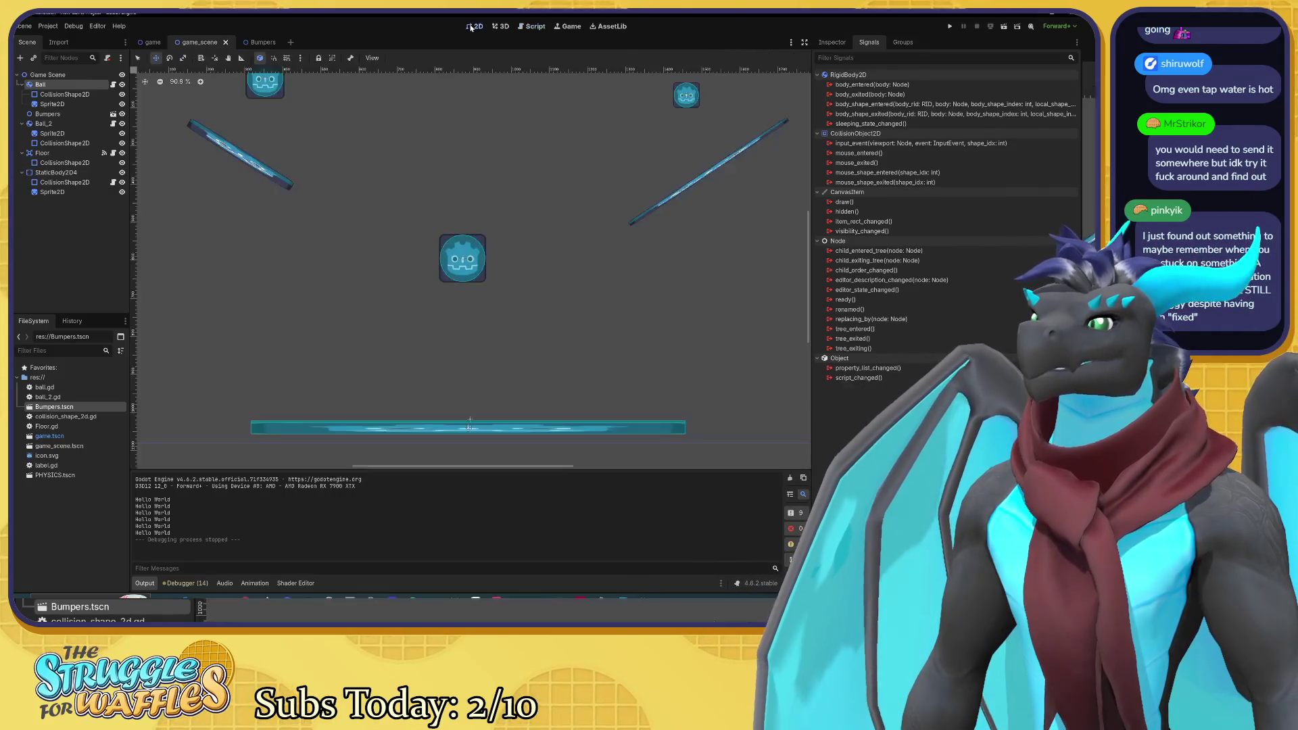
# - Open ball_2.gd from the script icon beside Ball_2 in the Scene dock
pyautogui.moveTo(464, 153); pyautogui.dragTo(481, 197)
pyautogui.moveTo(432, 327); pyautogui.dragTo(396, 275)
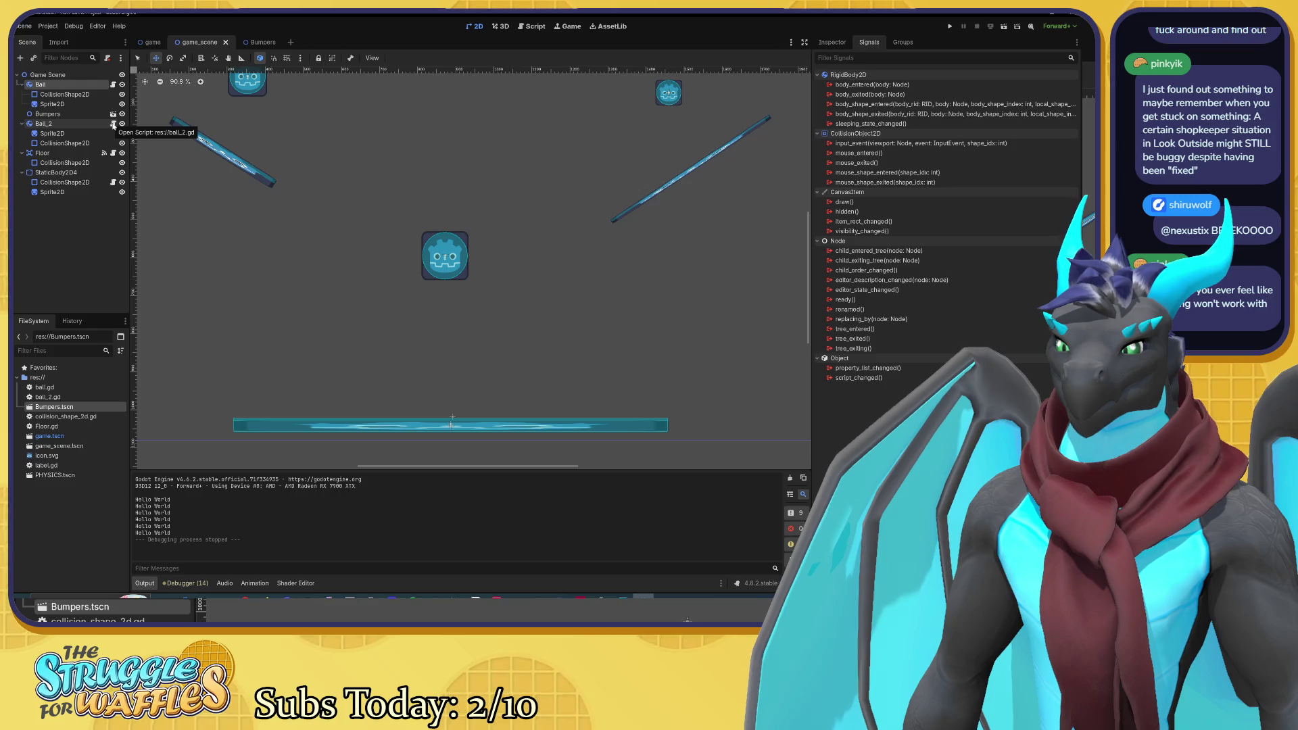
pyautogui.click(113, 124)
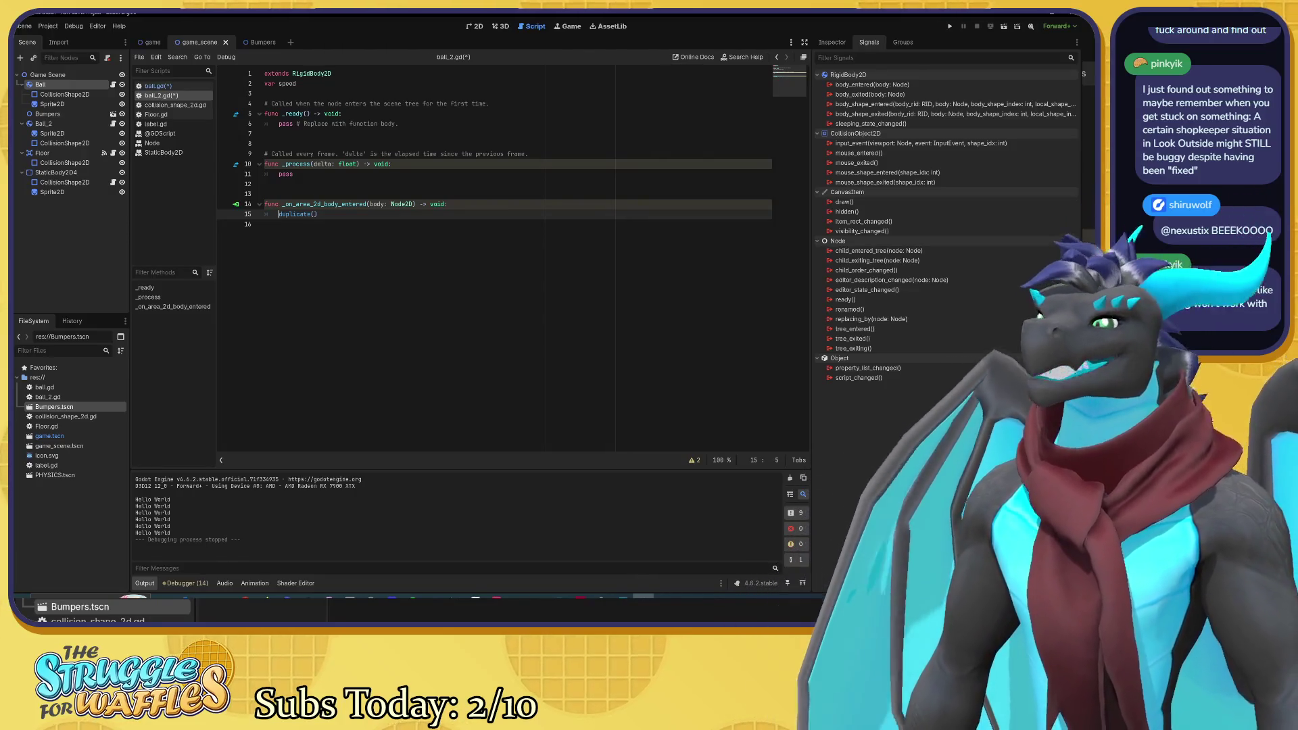
pyautogui.click(293, 213)
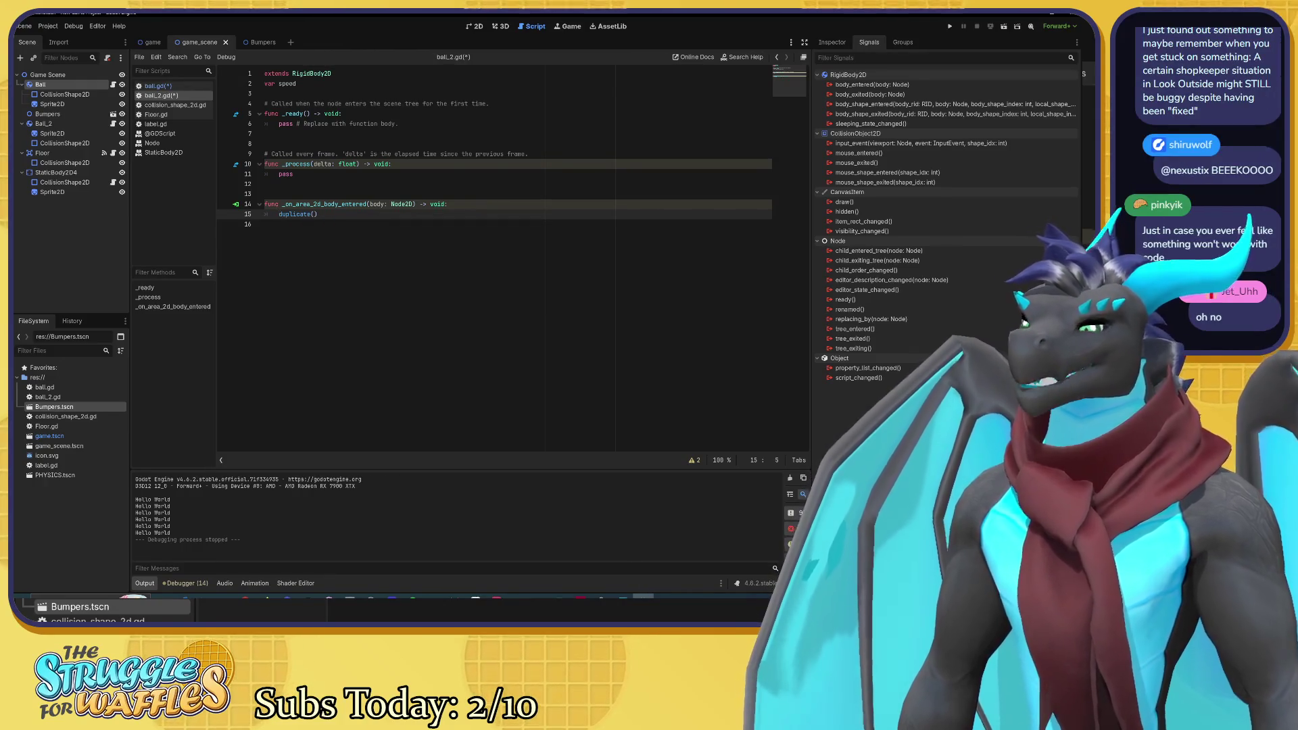
pyautogui.write('Nod.e')
pyautogui.press('BackSpace')
pyautogui.press('BackSpace')
pyautogui.write('e.')
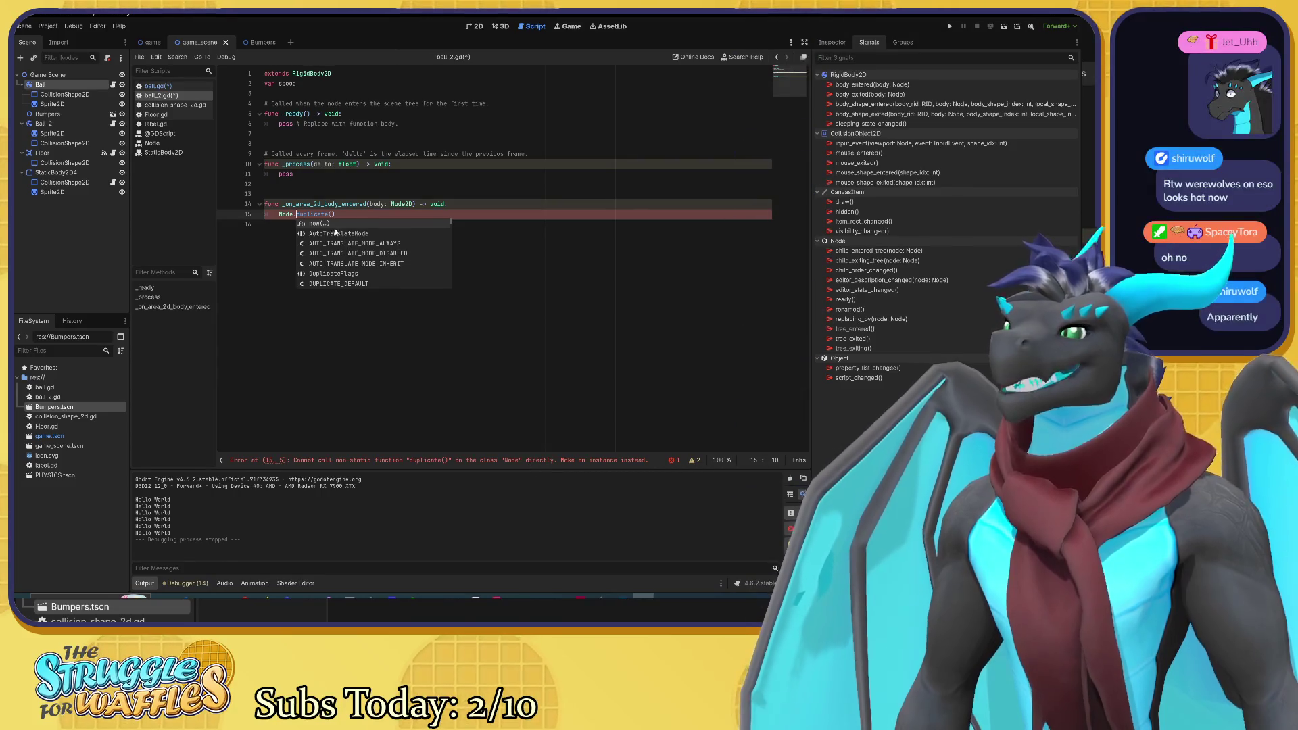
pyautogui.press('BackSpace')
pyautogui.press('BackSpace')
pyautogui.press('BackSpace')
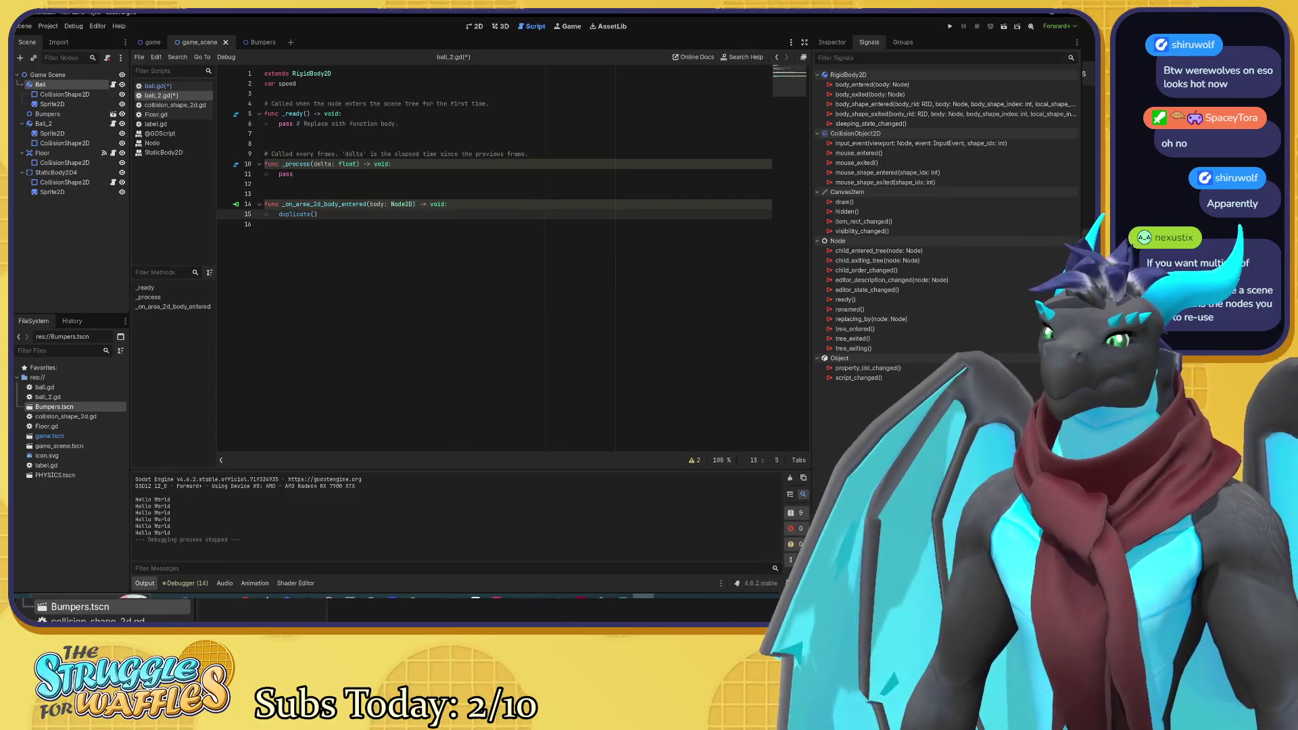
pyautogui.press('Down')
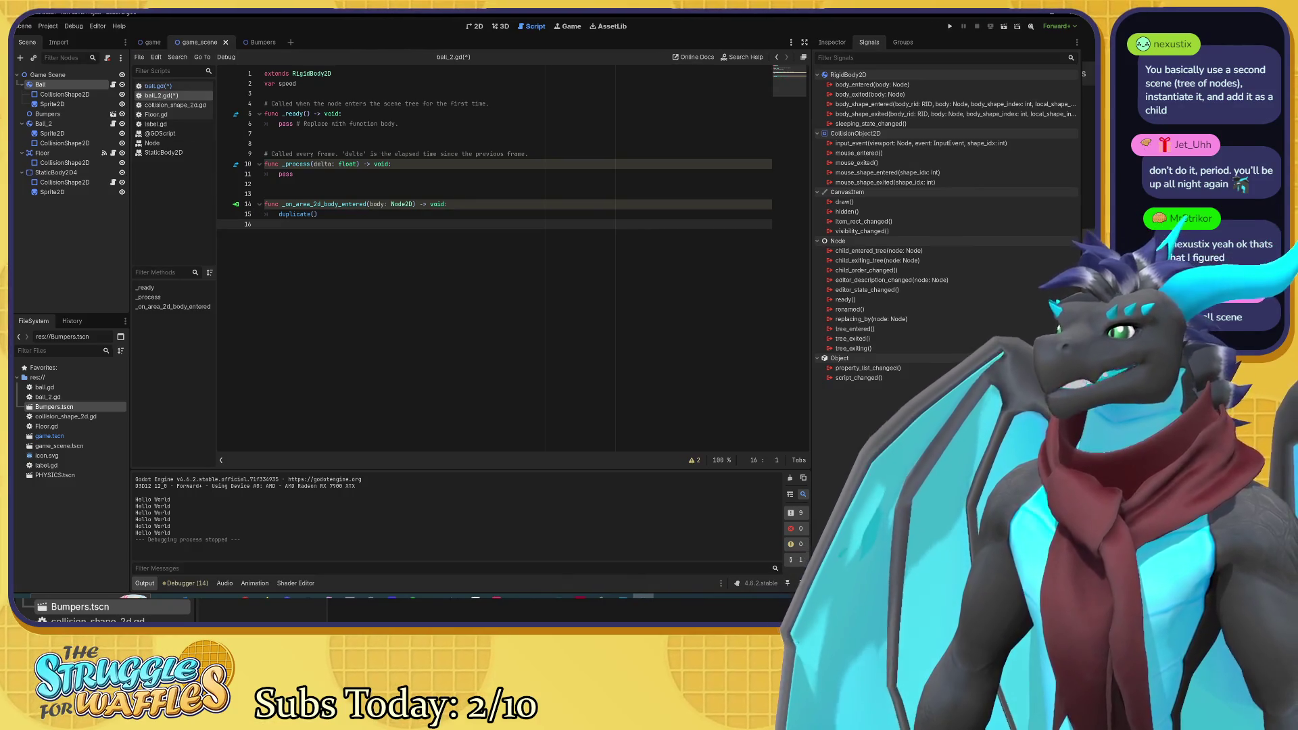
pyautogui.moveTo(298, 214)
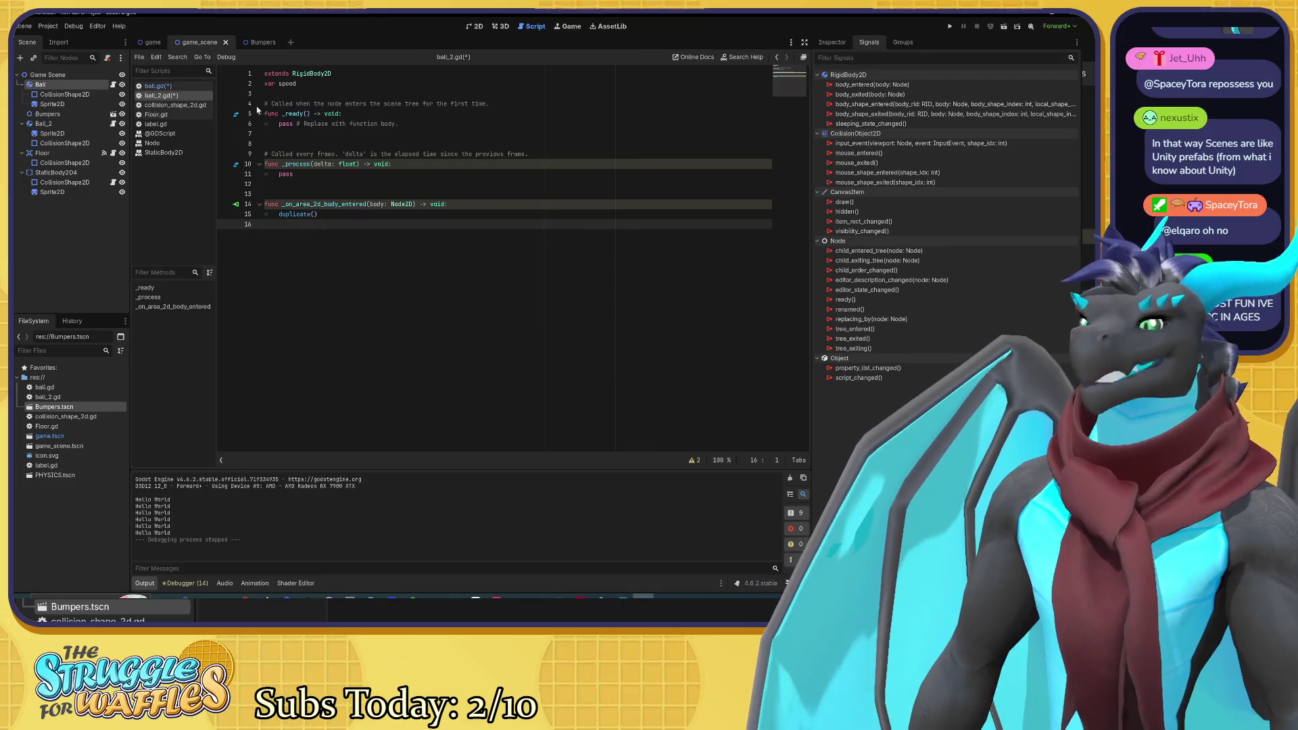
pyautogui.click(260, 41)
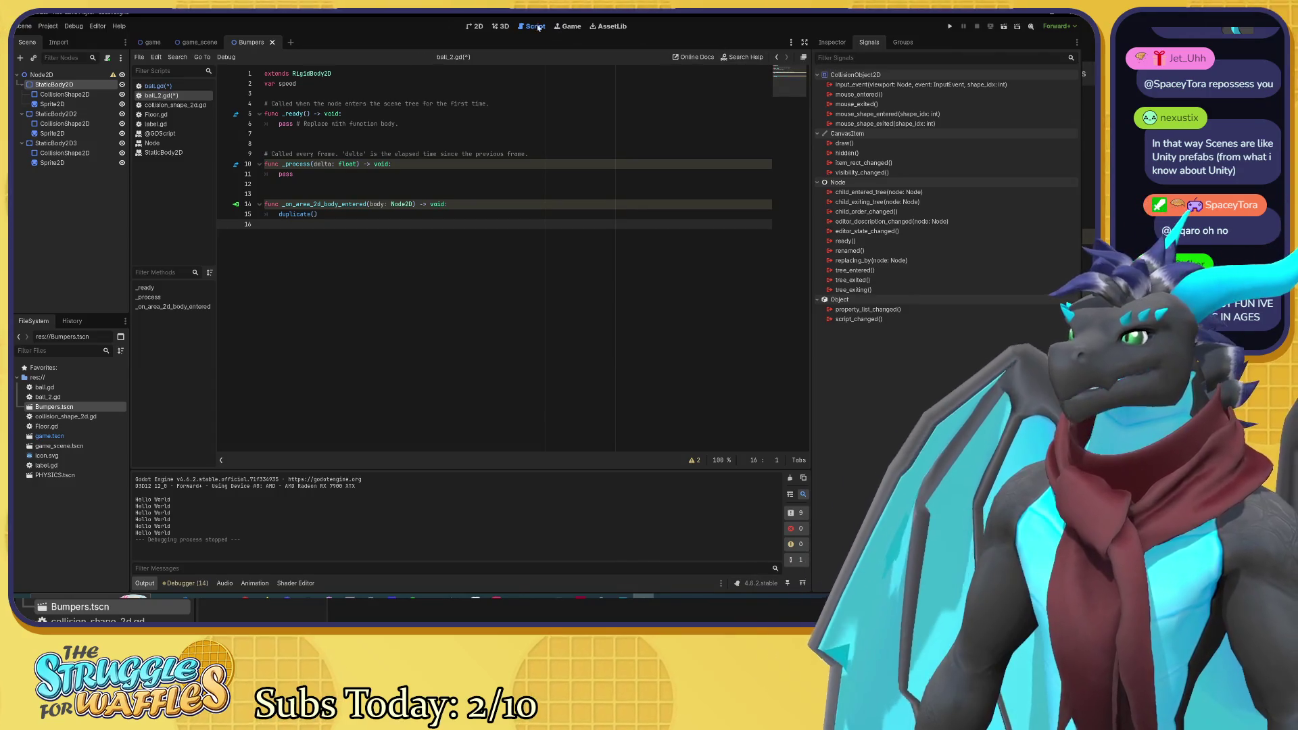
# - In the Bumpers scene's 2D view, try moving a bumper body lower, then undo it
pyautogui.click(475, 26)
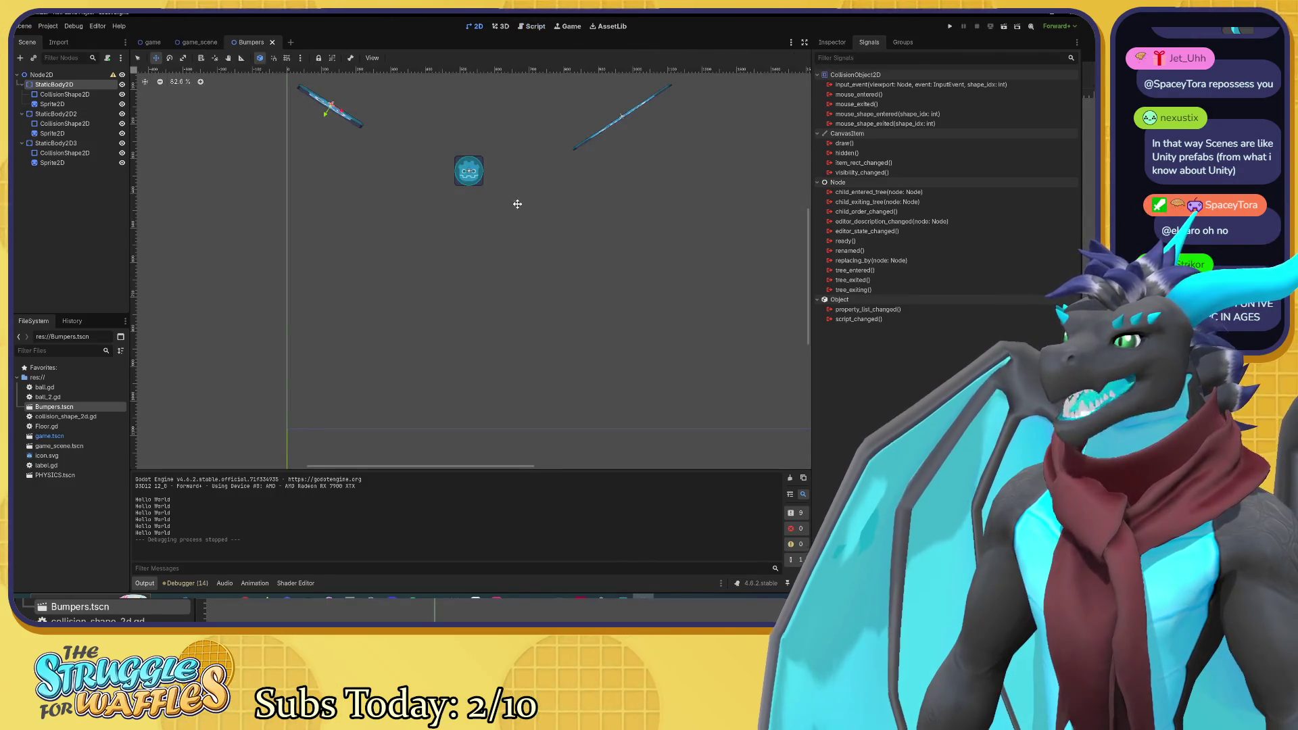
pyautogui.moveTo(515, 195); pyautogui.dragTo(516, 272)
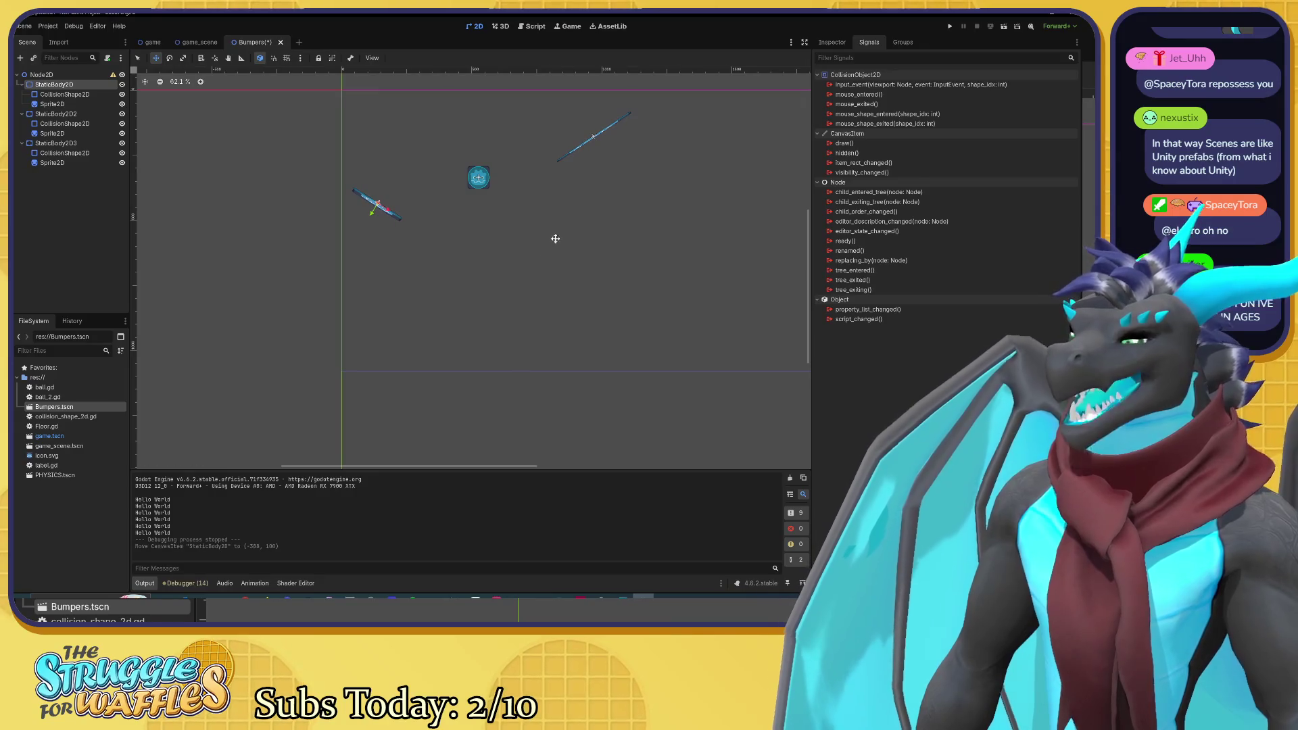
pyautogui.hotkey('ctrl', 'z')
# - In game_scene, drag the whole Bumpers group downward, then undo the move
pyautogui.click(196, 42)
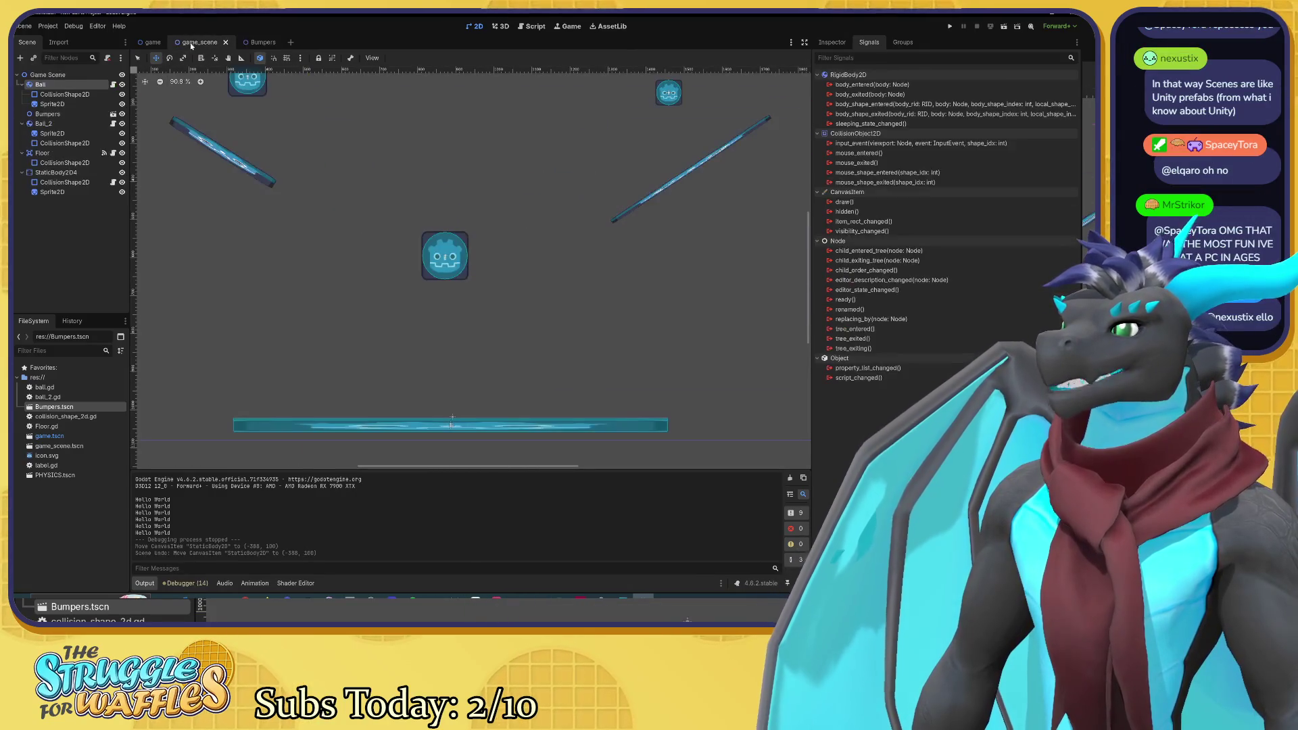
pyautogui.click(61, 113)
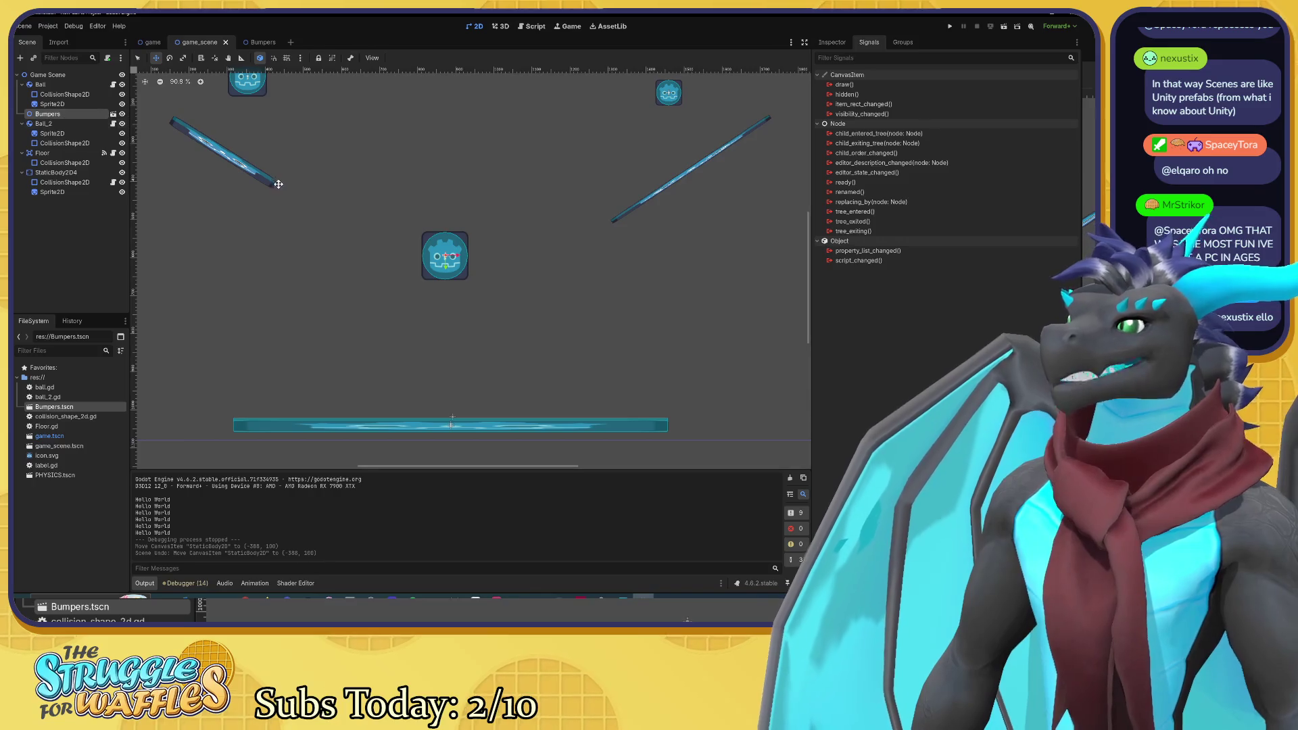
pyautogui.moveTo(361, 220); pyautogui.dragTo(405, 289)
pyautogui.hotkey('ctrl', 'z')
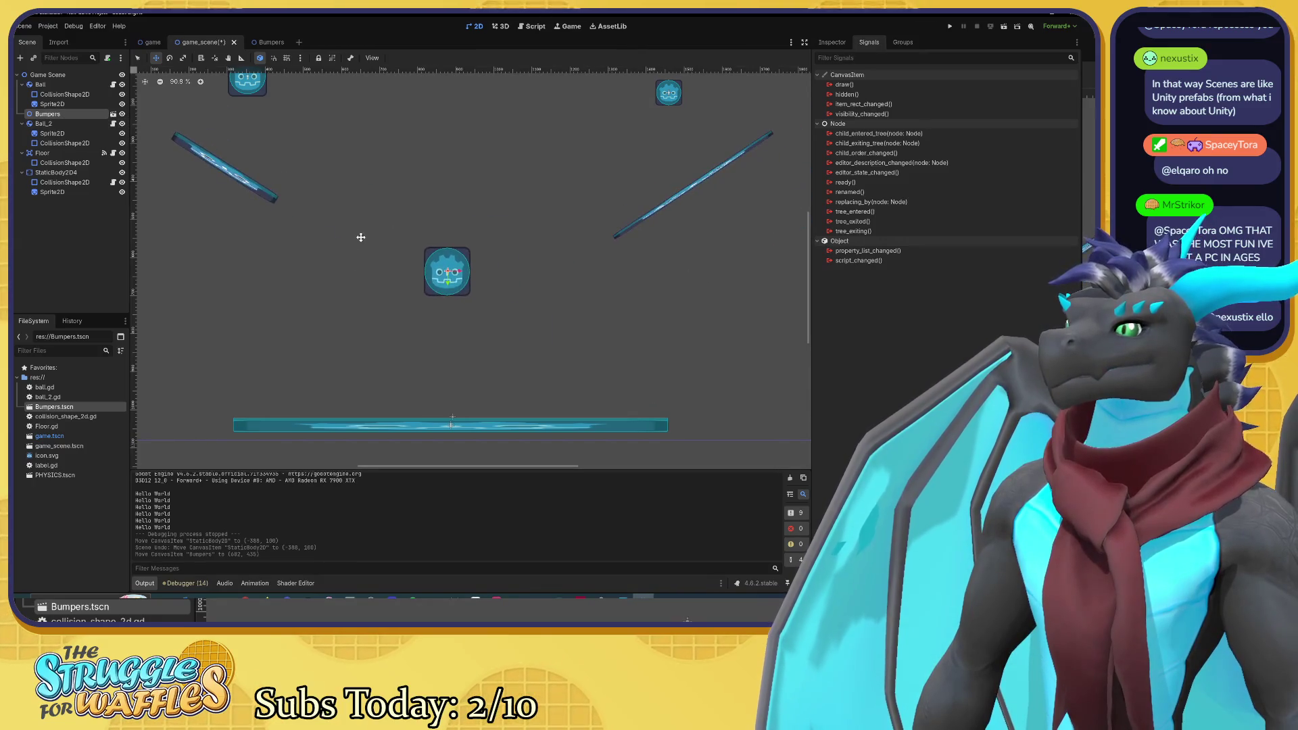
# - Switch between the Bumpers and game_scene tabs, then add a new empty scene tab
pyautogui.click(258, 42)
pyautogui.click(220, 42)
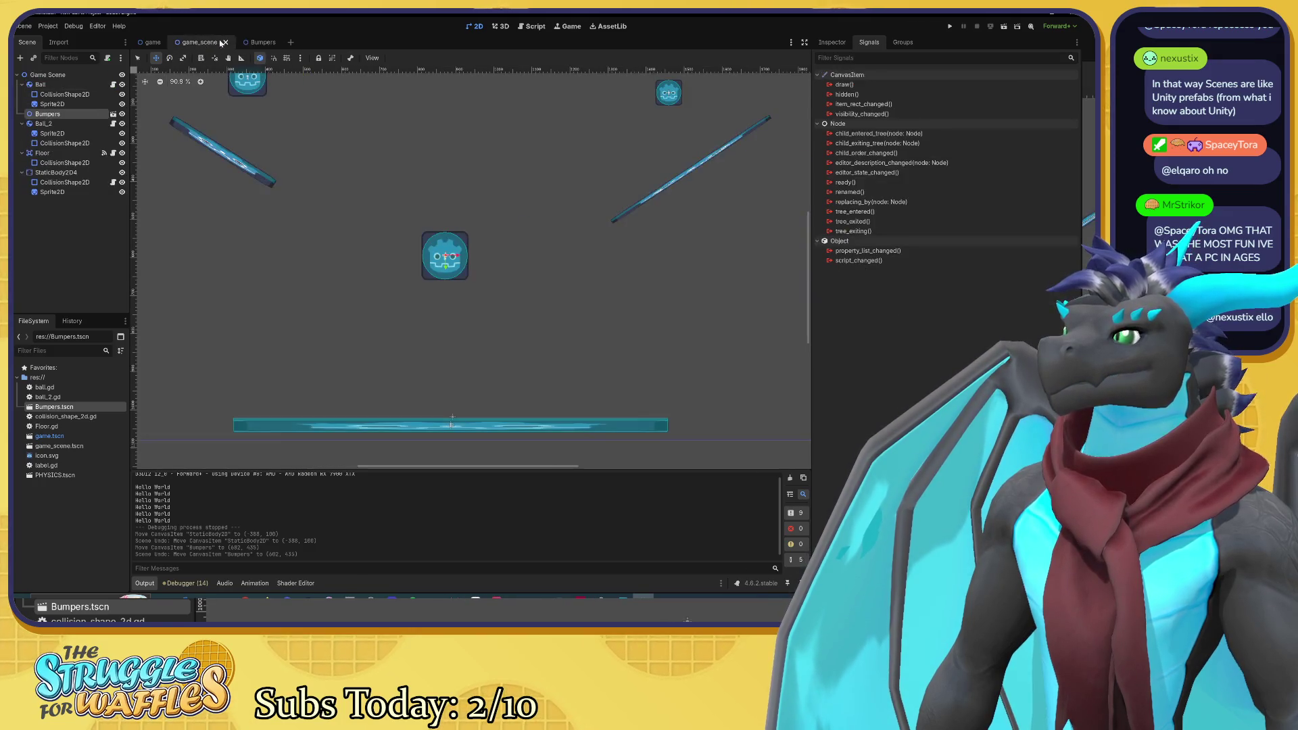
pyautogui.click(291, 42)
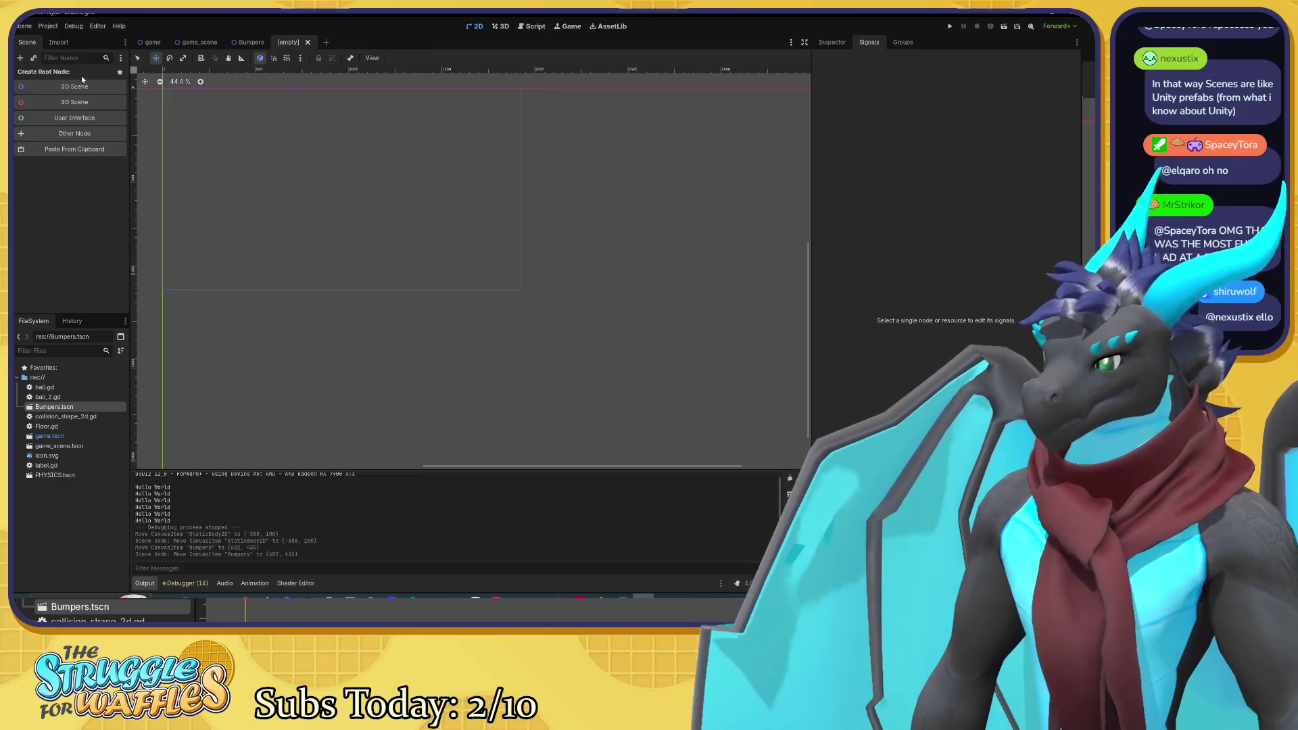
# - Give the new scene a 2D root node and bring the canvas origin into view
pyautogui.click(80, 86)
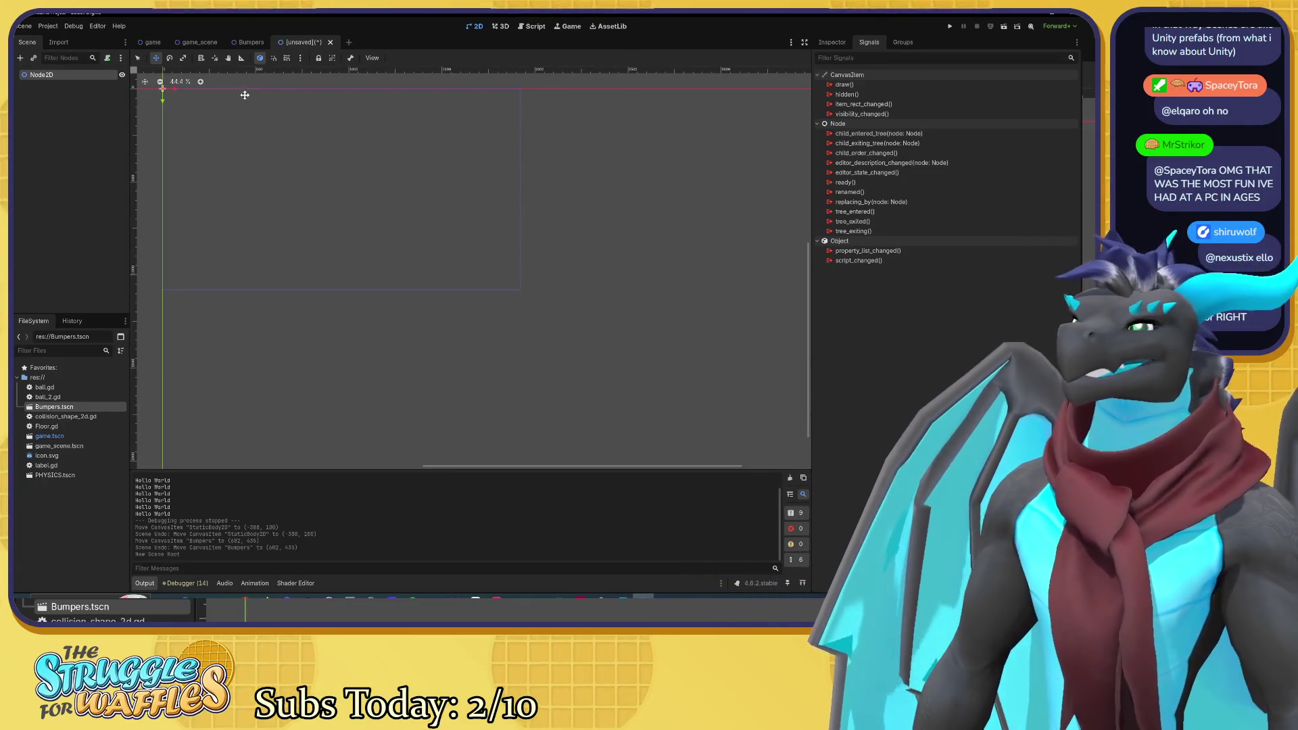
pyautogui.moveTo(264, 162)
pyautogui.mouseDown()
pyautogui.moveTo(301, 255)
pyautogui.moveTo(328, 254)
pyautogui.moveTo(333, 230)
pyautogui.mouseUp()
pyautogui.scroll(2, 333, 229)
pyautogui.scroll(2, 333, 229)
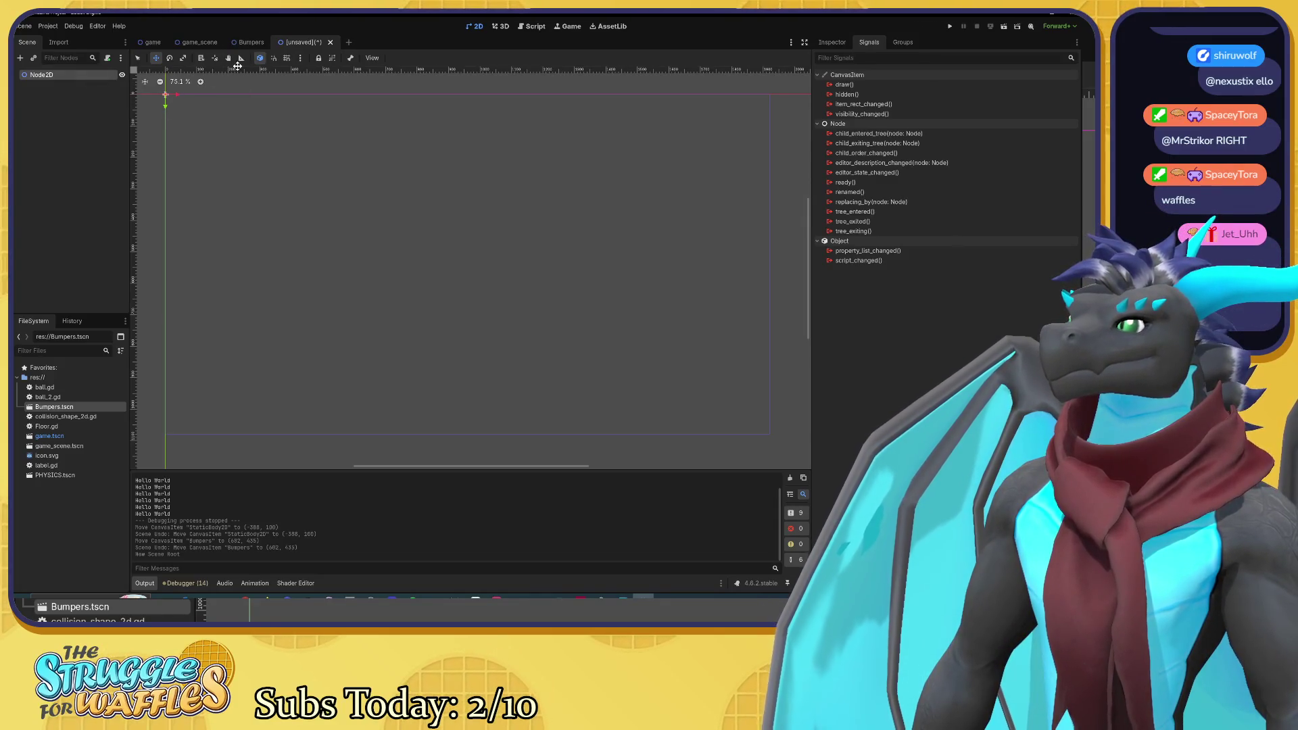
# - Copy the Ball node from game_scene, paste it into the new scene, and look over its script
pyautogui.click(197, 41)
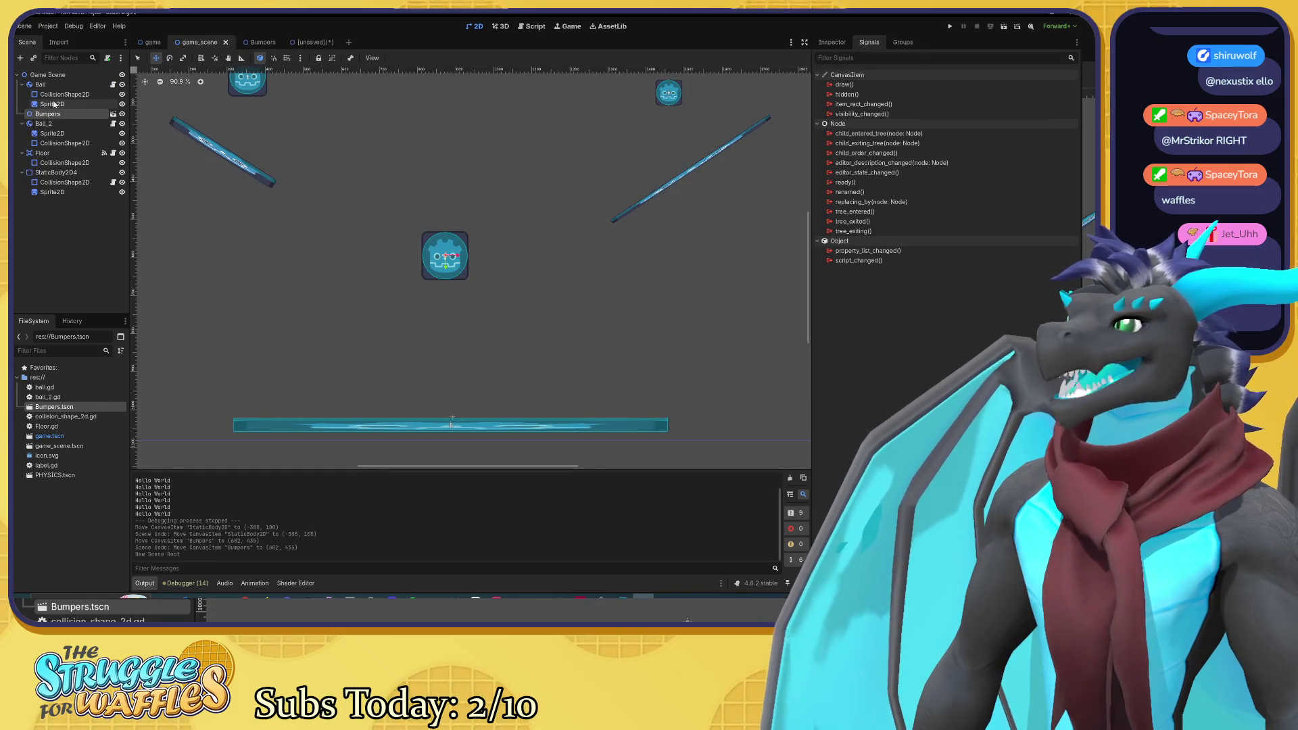
pyautogui.click(65, 124)
pyautogui.doubleClick(42, 85)
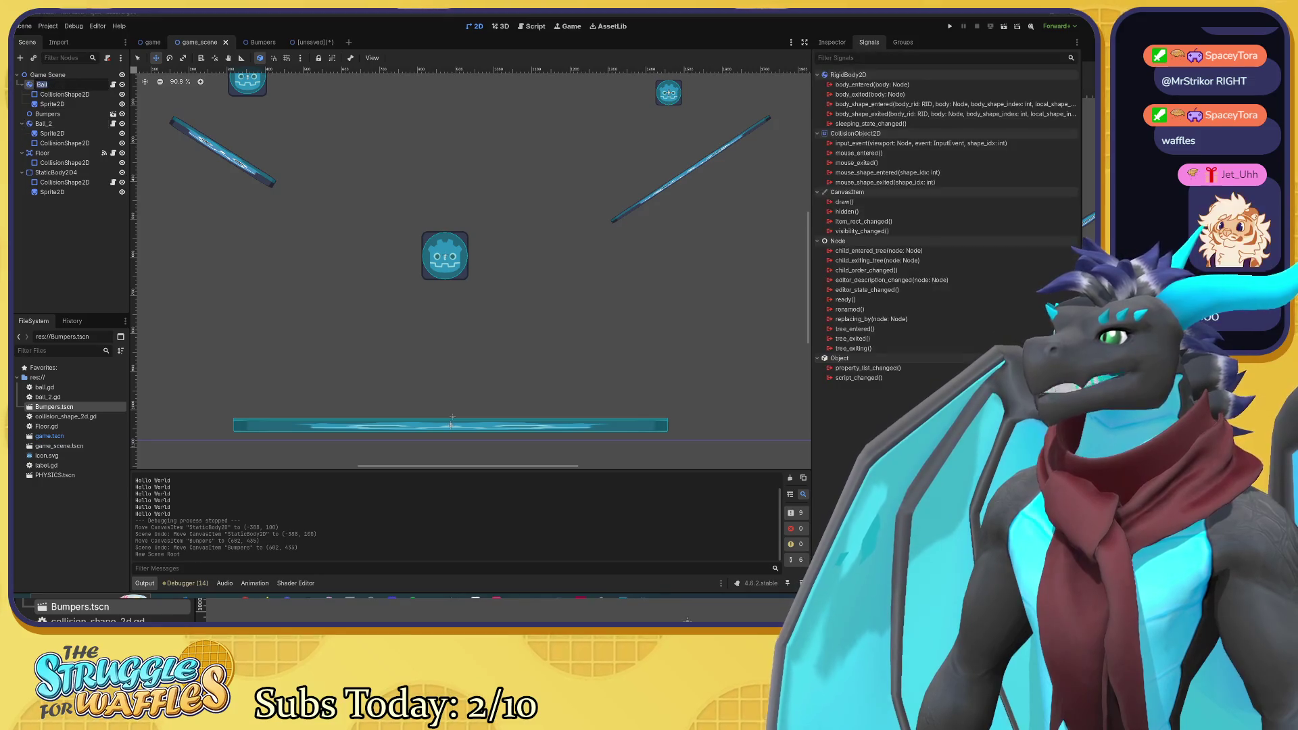
pyautogui.press('Return')
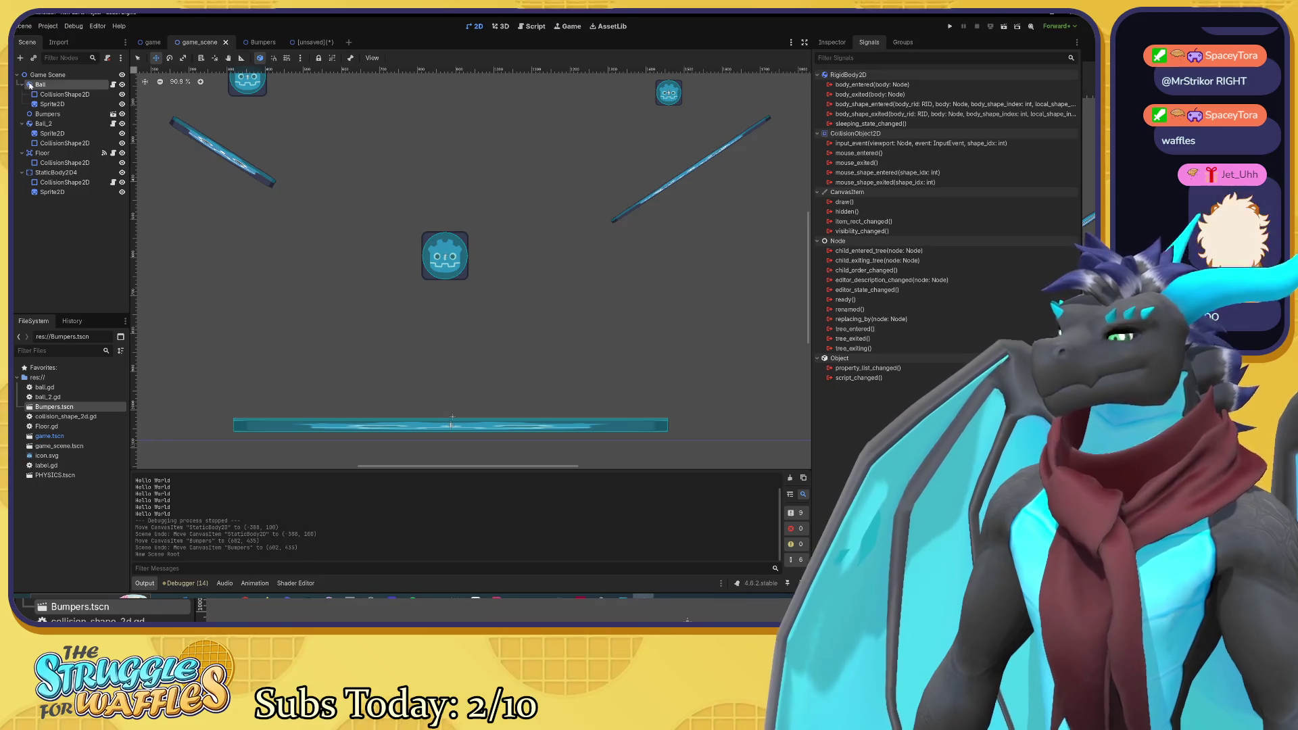
pyautogui.click(304, 41)
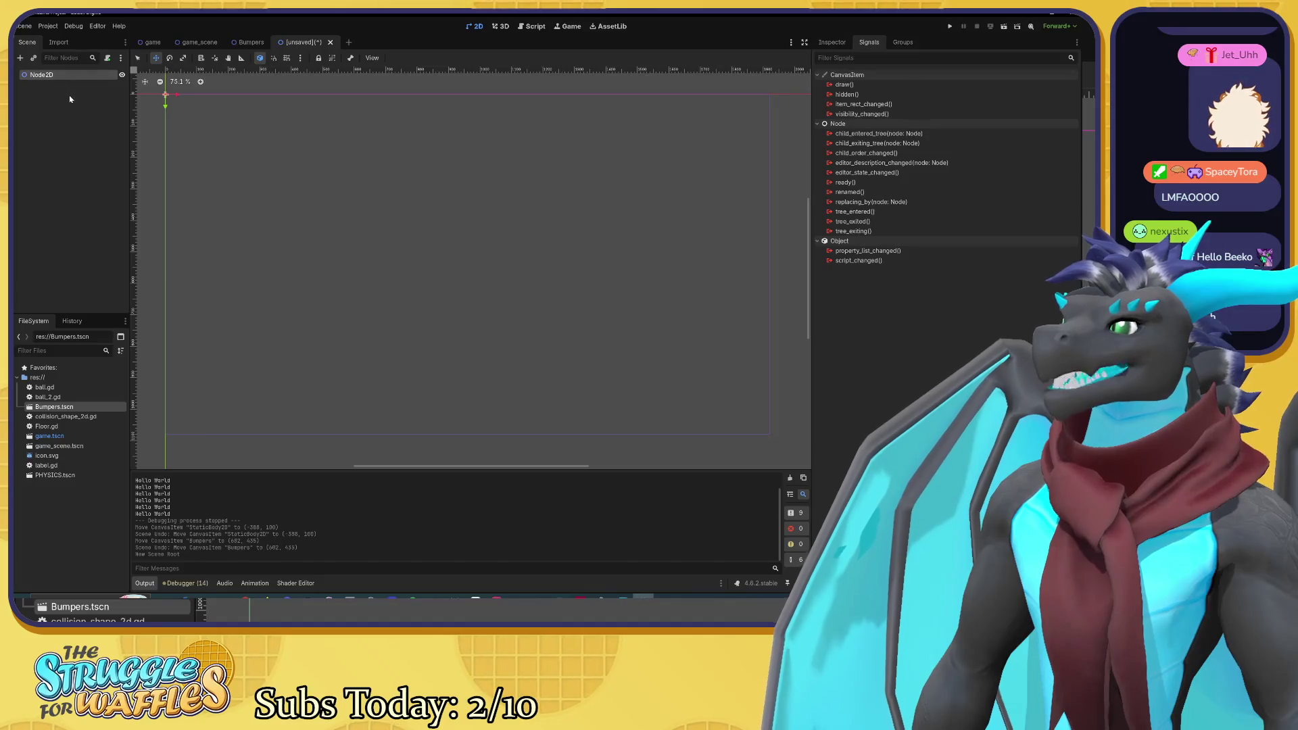
pyautogui.hotkey('ctrl', 'v')
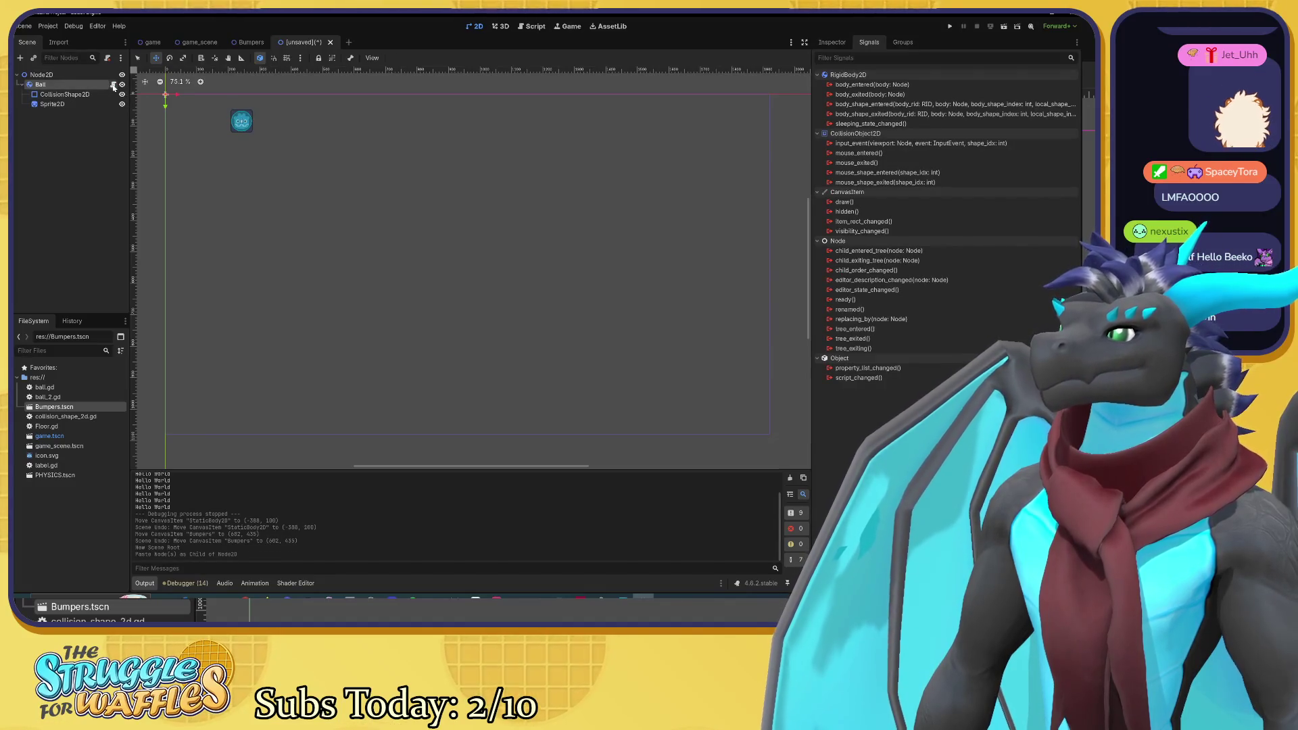
pyautogui.click(113, 85)
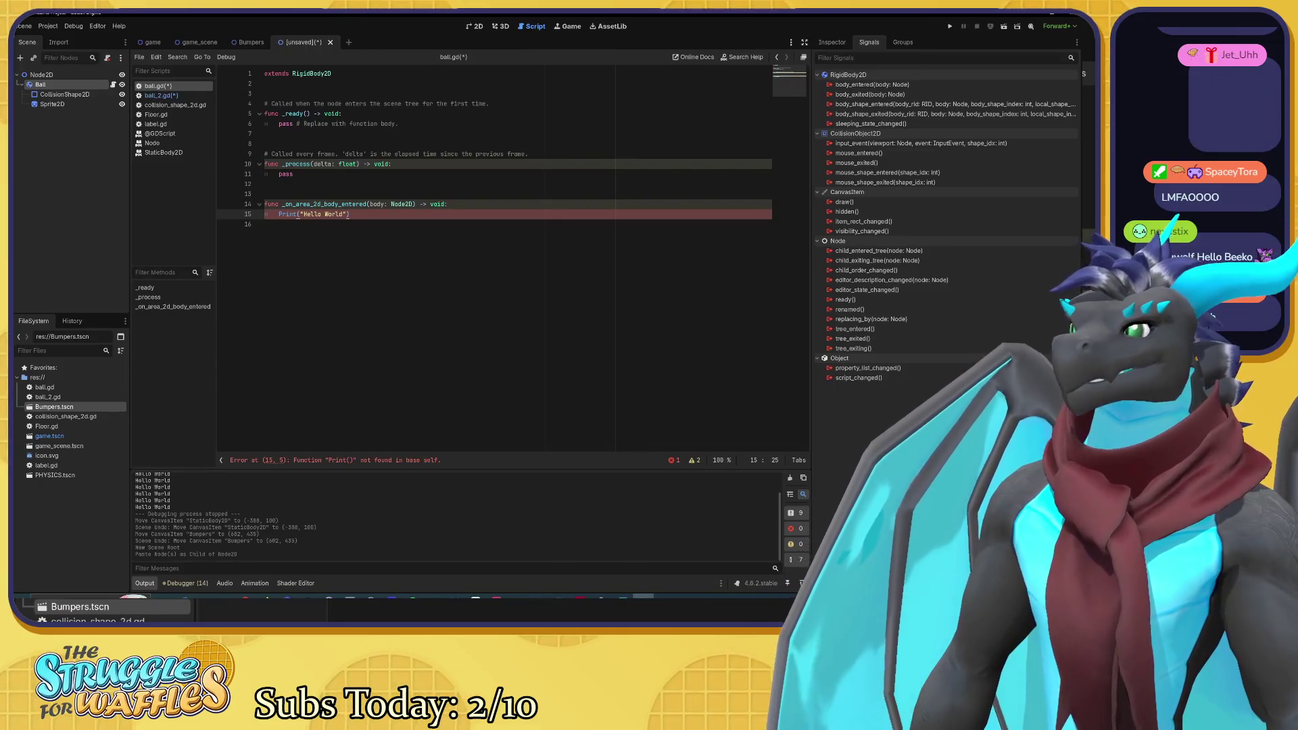
pyautogui.moveTo(302, 213); pyautogui.dragTo(341, 214)
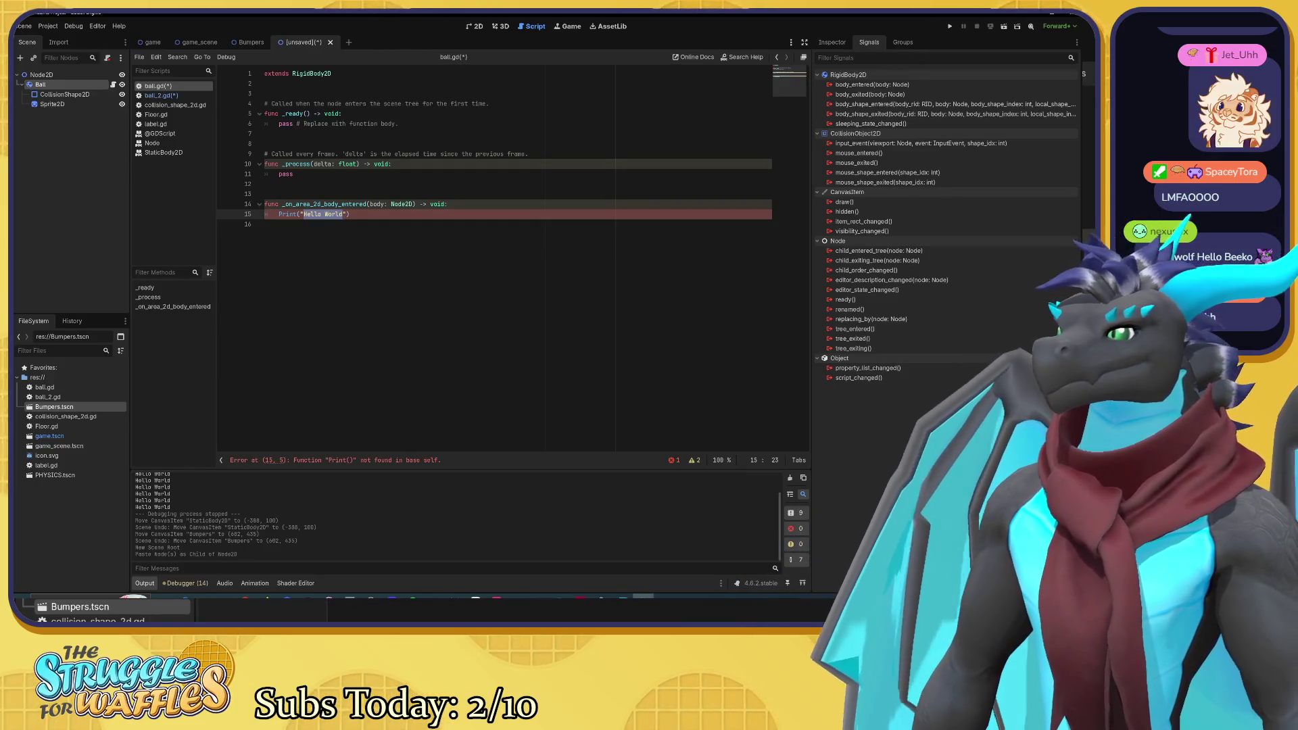
# - Rename the new scene's root to 'Balls' and start saving the scene
pyautogui.rightClick(68, 86)
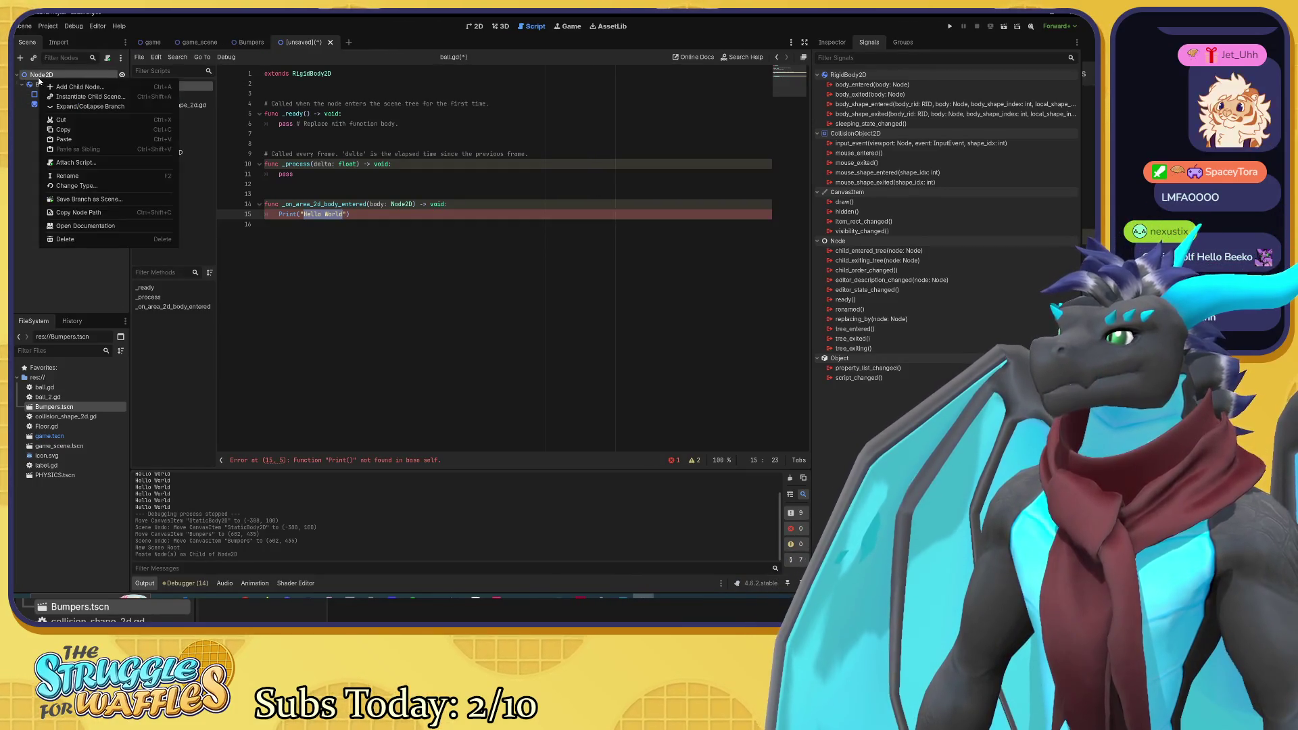
pyautogui.click(83, 178)
pyautogui.write('Balls')
pyautogui.press('Return')
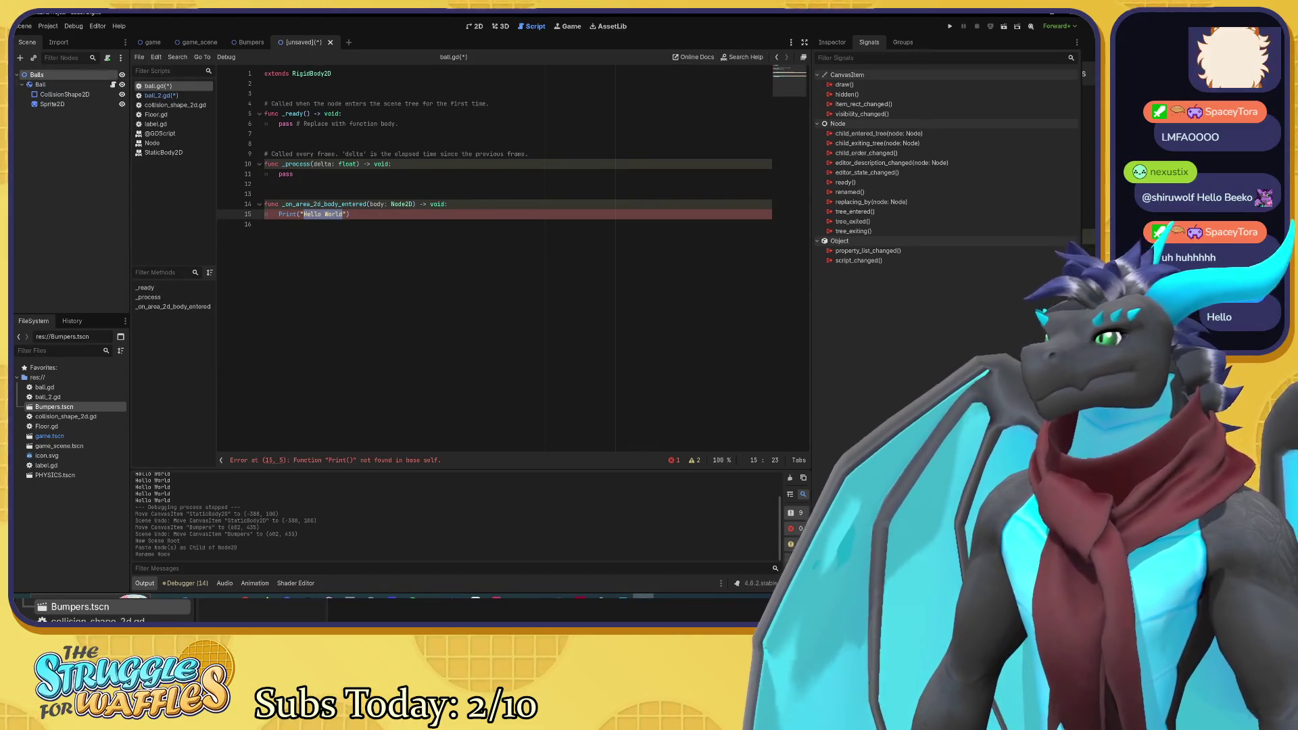
pyautogui.hotkey('ctrl', 's')
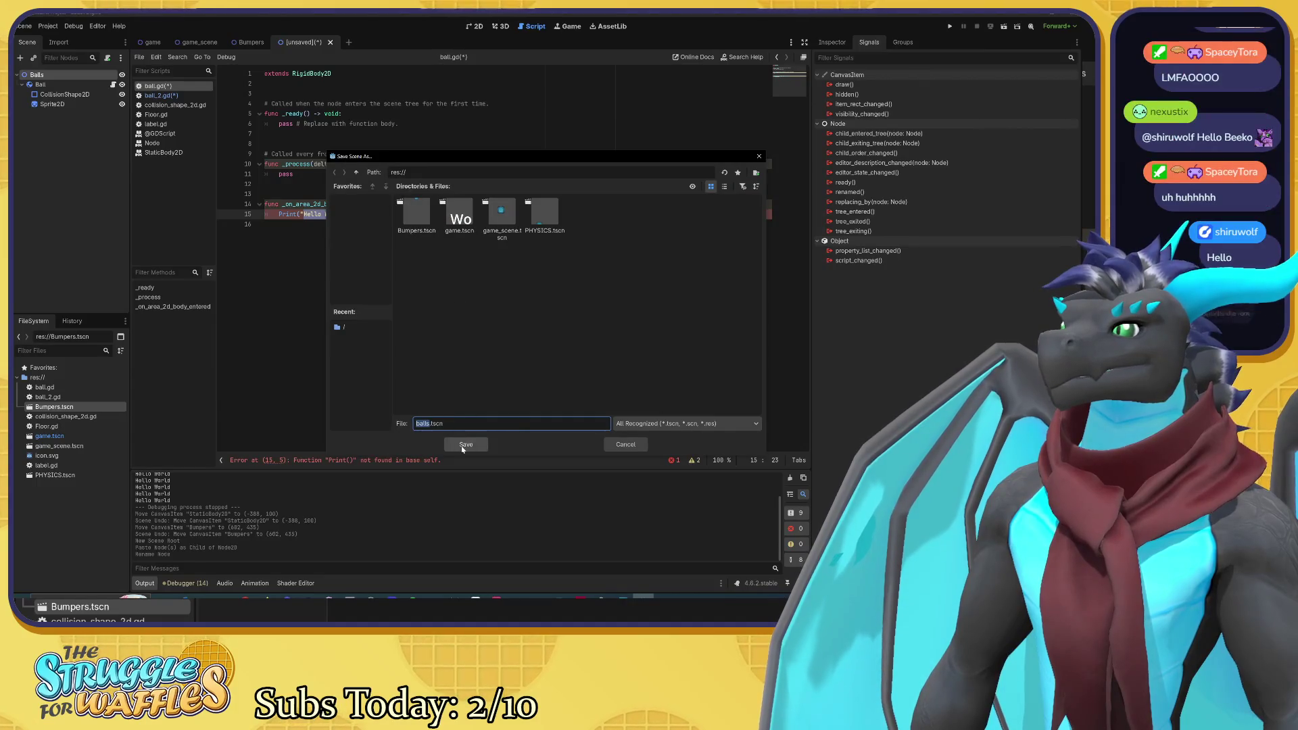
# - Confirm saving the scene as balls.tscn, then dismiss the Ball node's actions menu
pyautogui.press('Return')
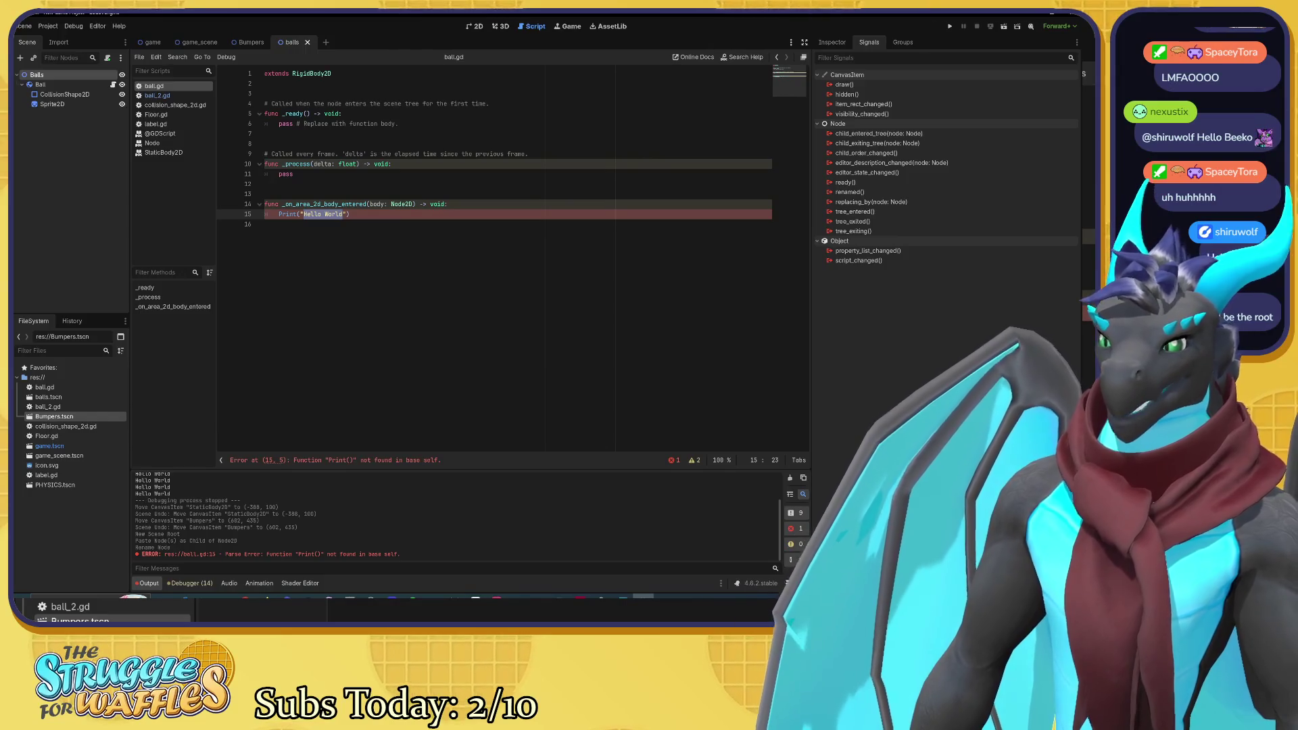
pyautogui.rightClick(34, 89)
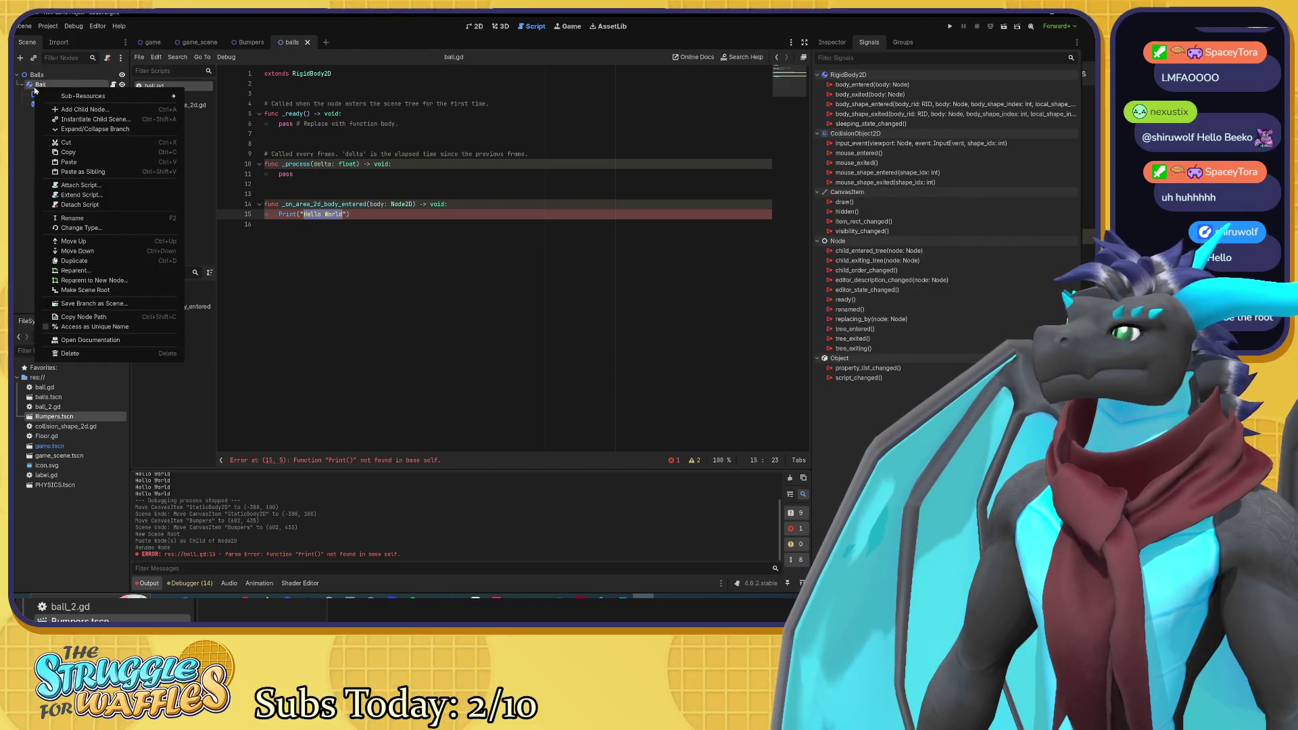
pyautogui.click(31, 77)
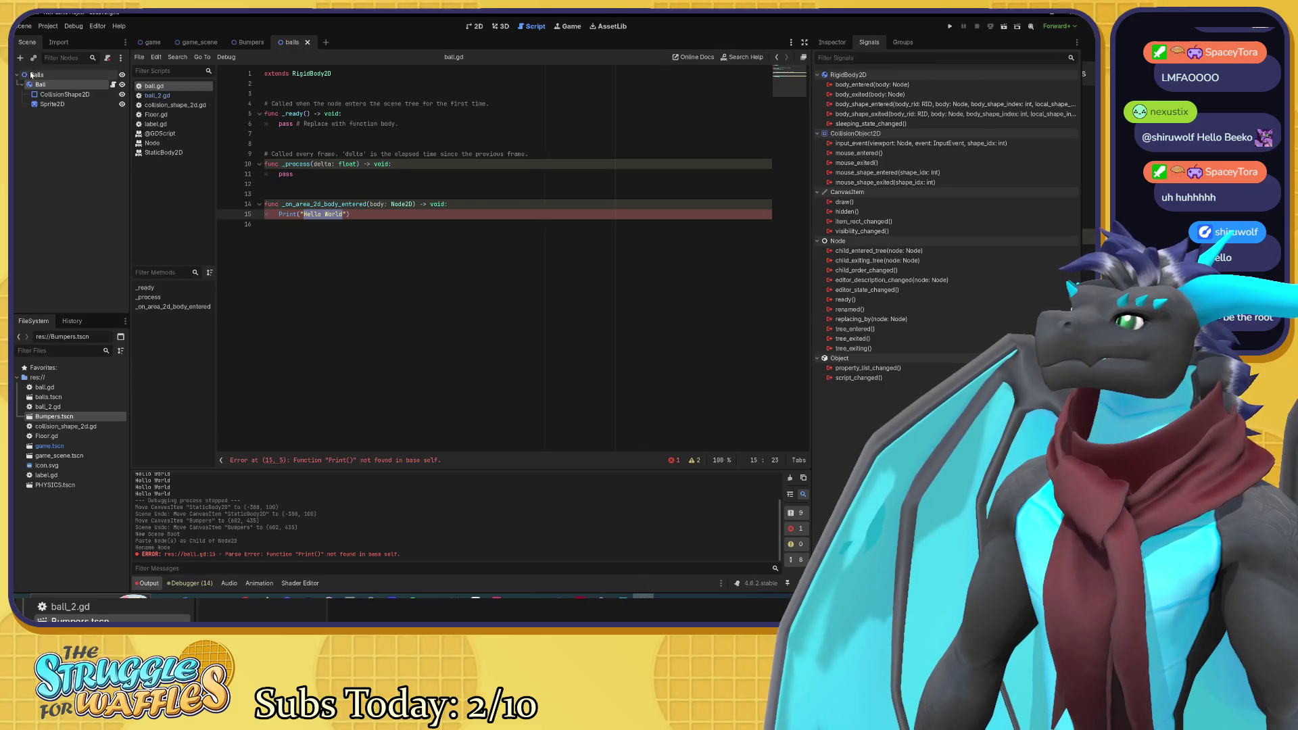
# - Delete the Balls root node and paste Ball in as the new scene root
pyautogui.rightClick(30, 77)
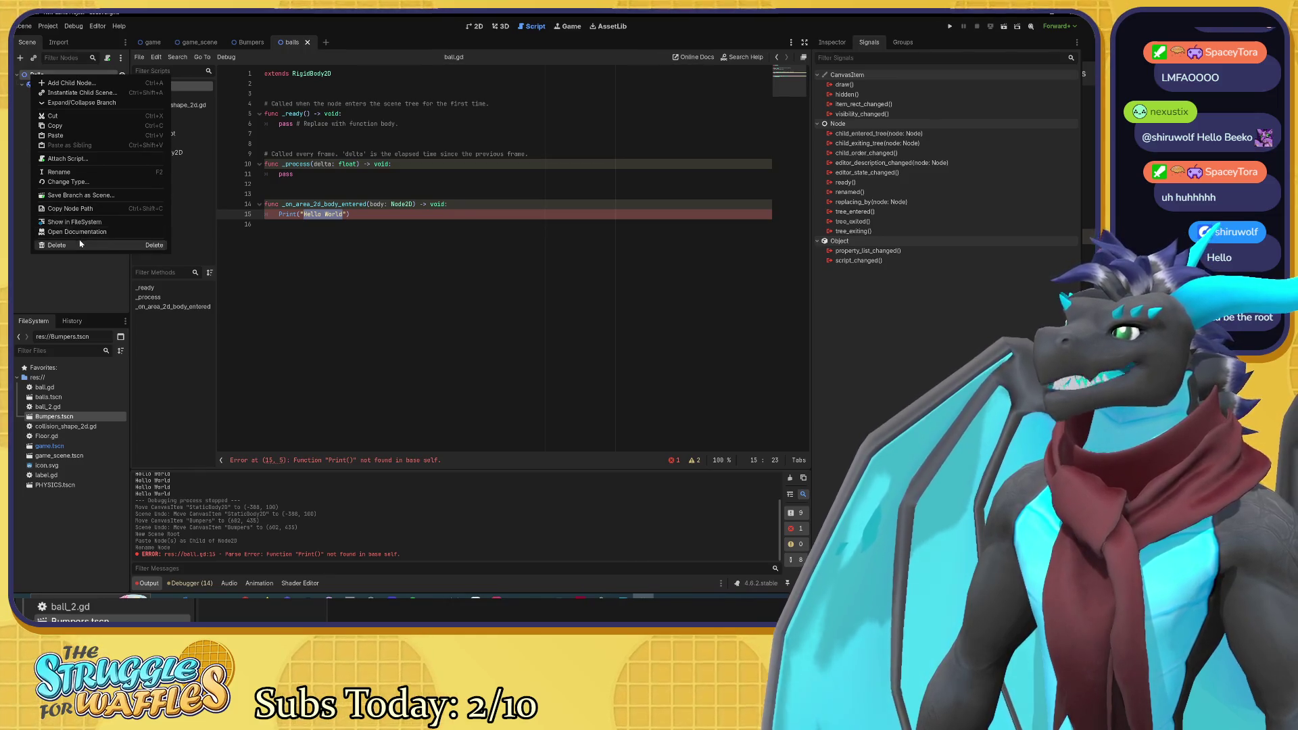
pyautogui.click(57, 245)
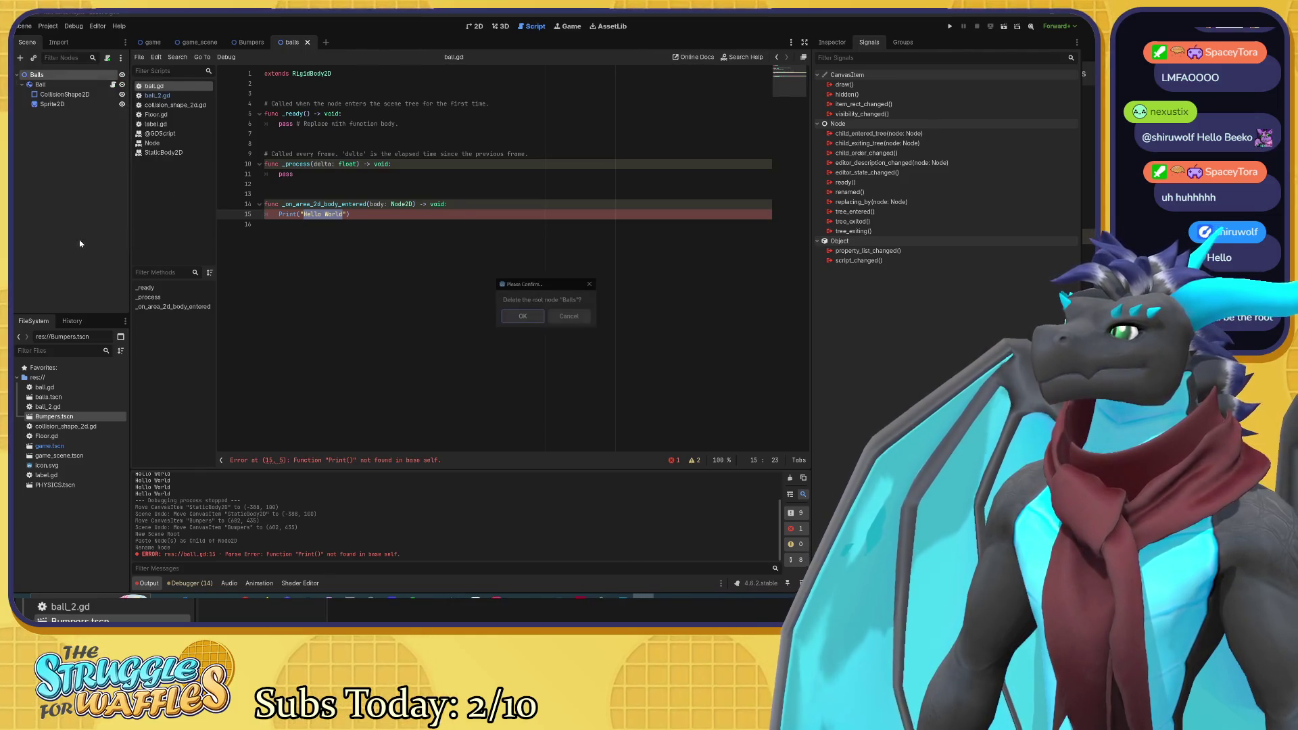
pyautogui.click(532, 318)
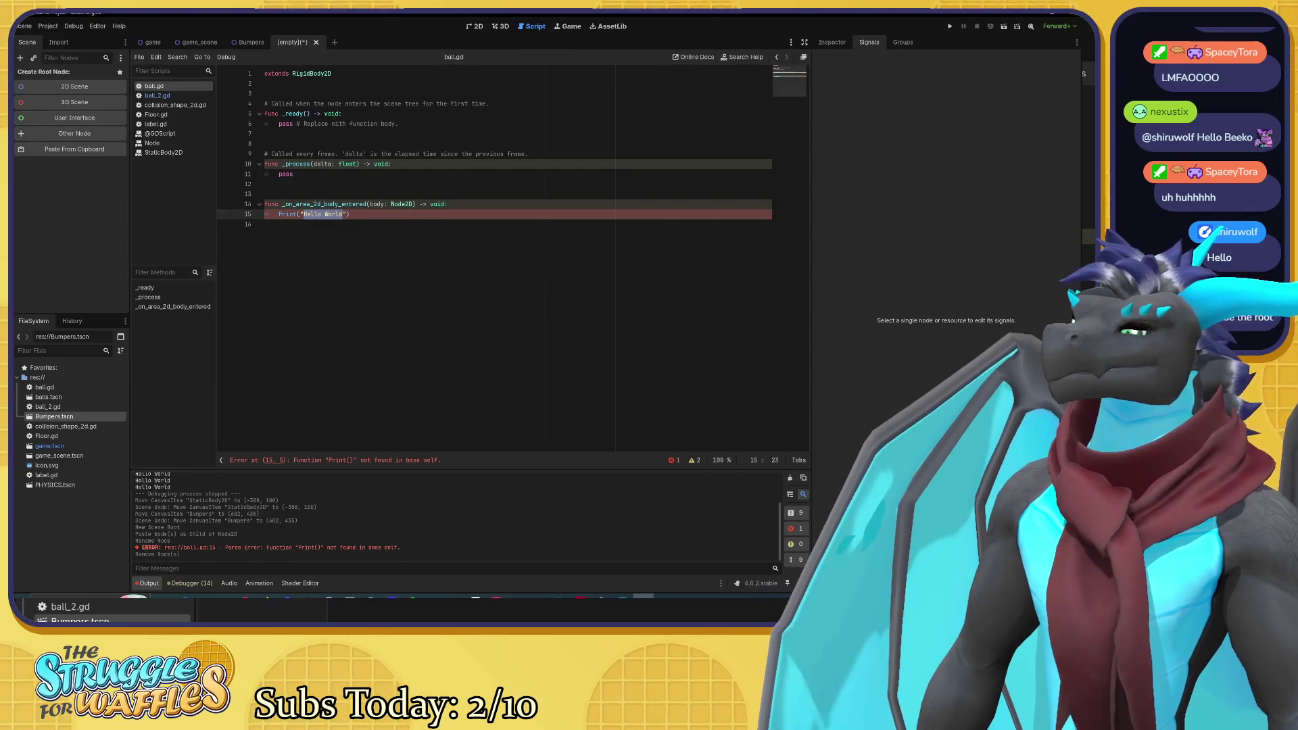
pyautogui.hotkey('ctrl', 'z')
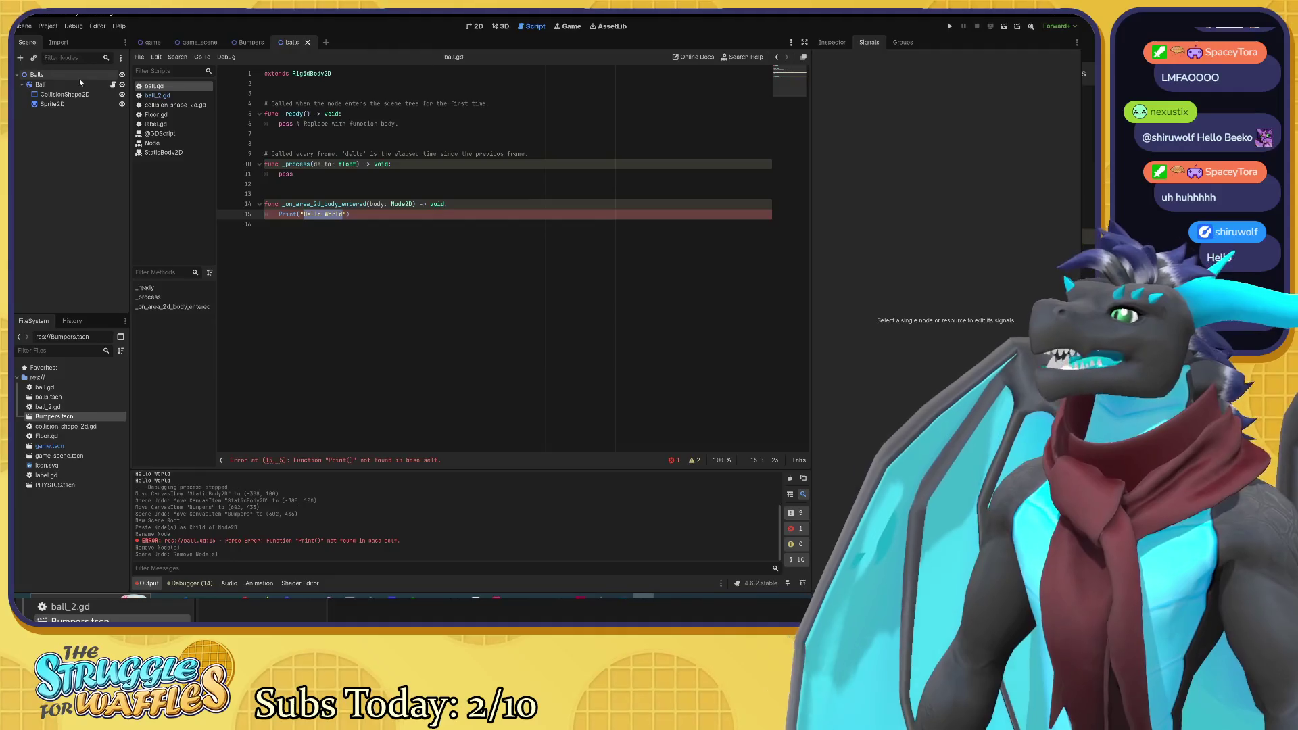
pyautogui.click(79, 76)
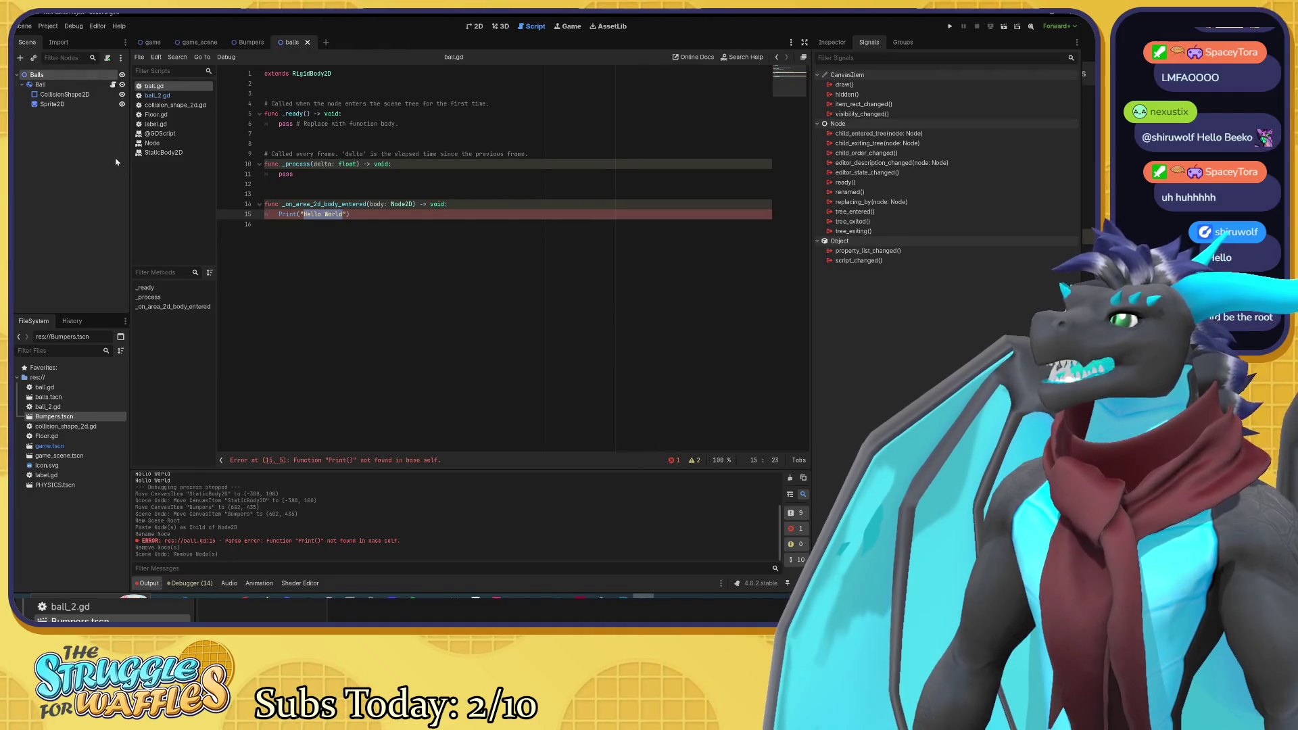
pyautogui.press('Delete')
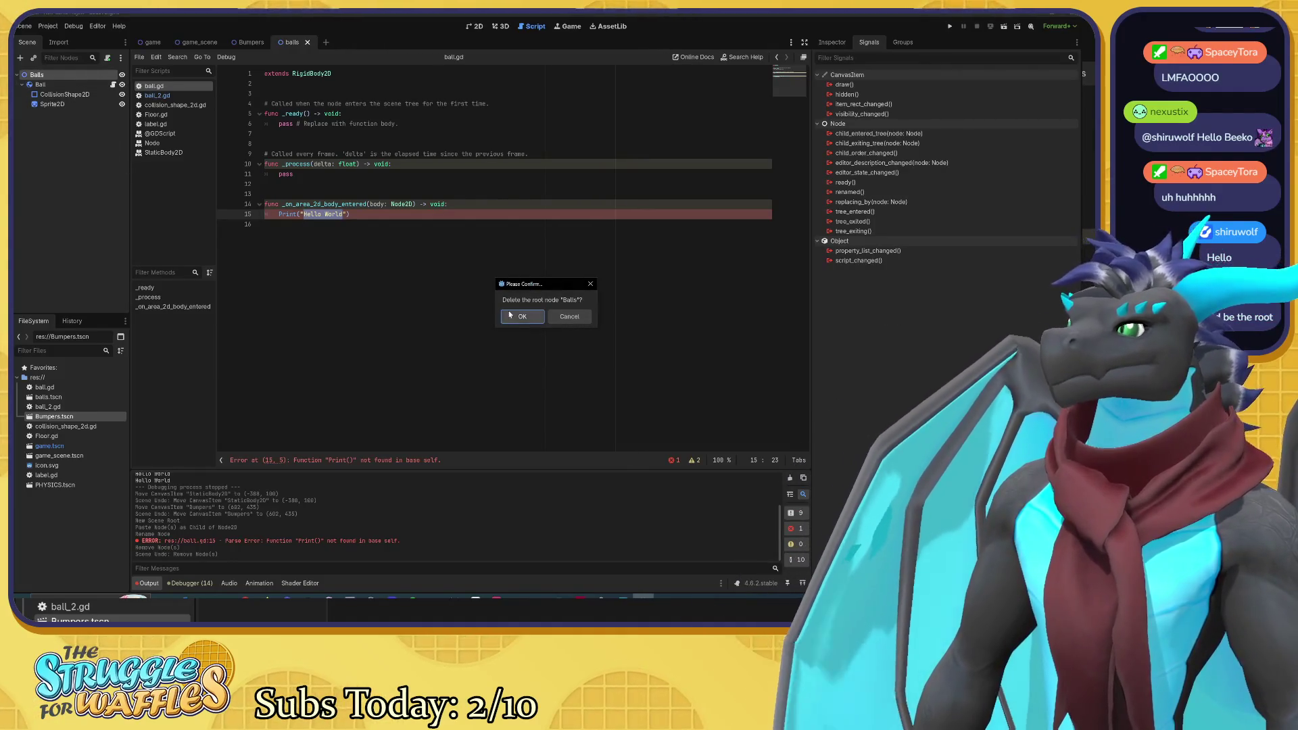
pyautogui.click(523, 316)
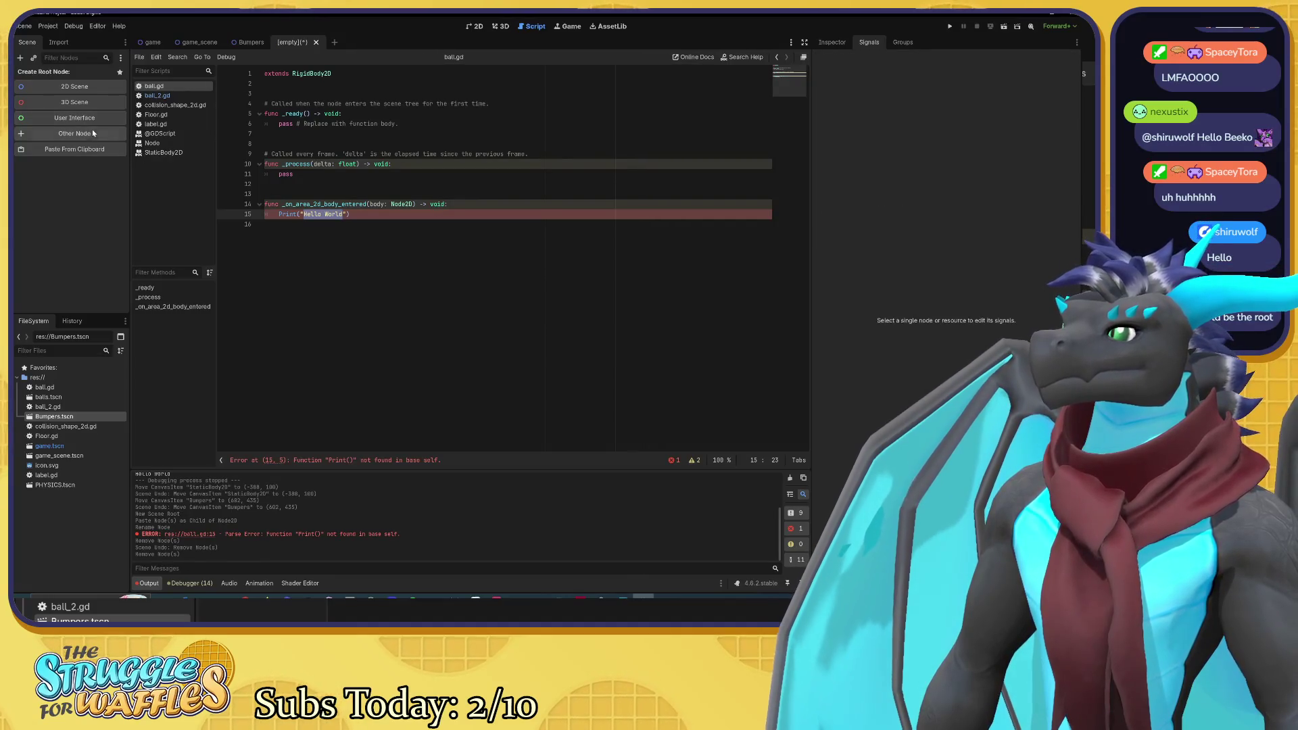
pyautogui.hotkey('ctrl', 'v')
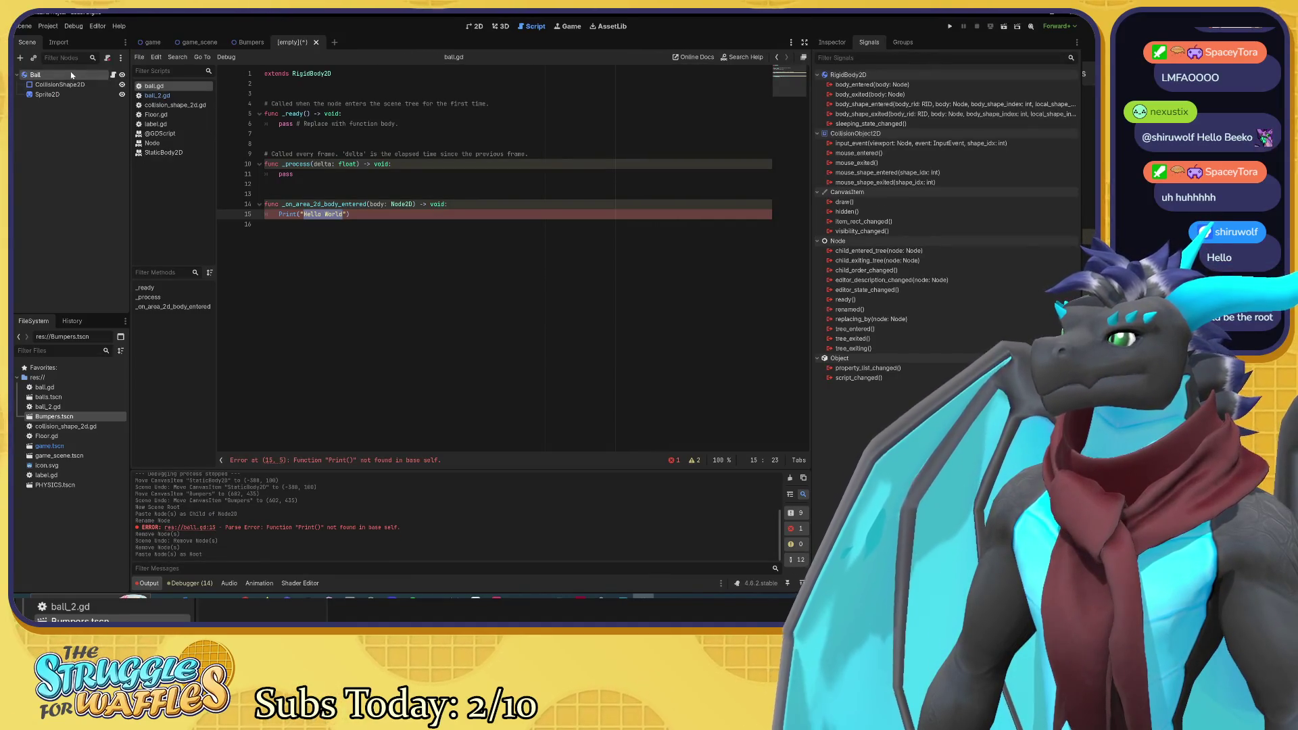
# - Check the Bumpers scene's root, then return to balls and show its 2D canvas
pyautogui.click(248, 42)
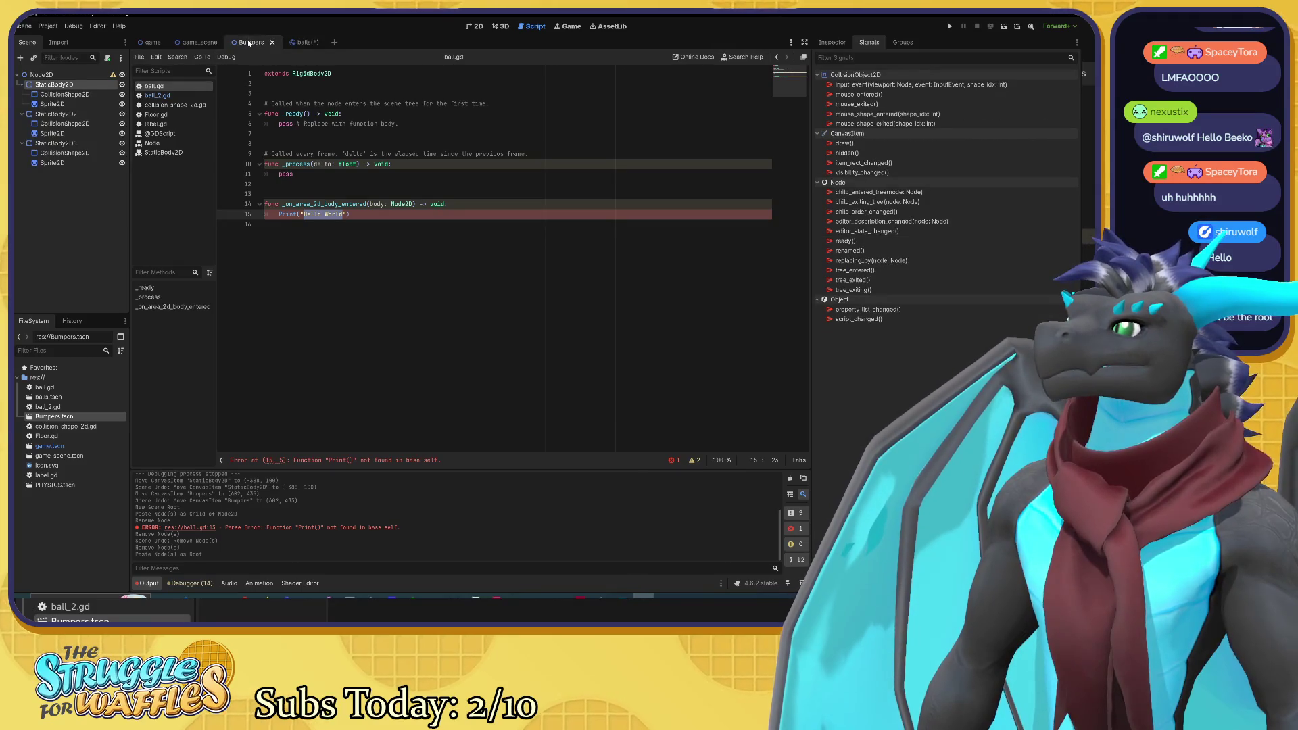
pyautogui.click(41, 74)
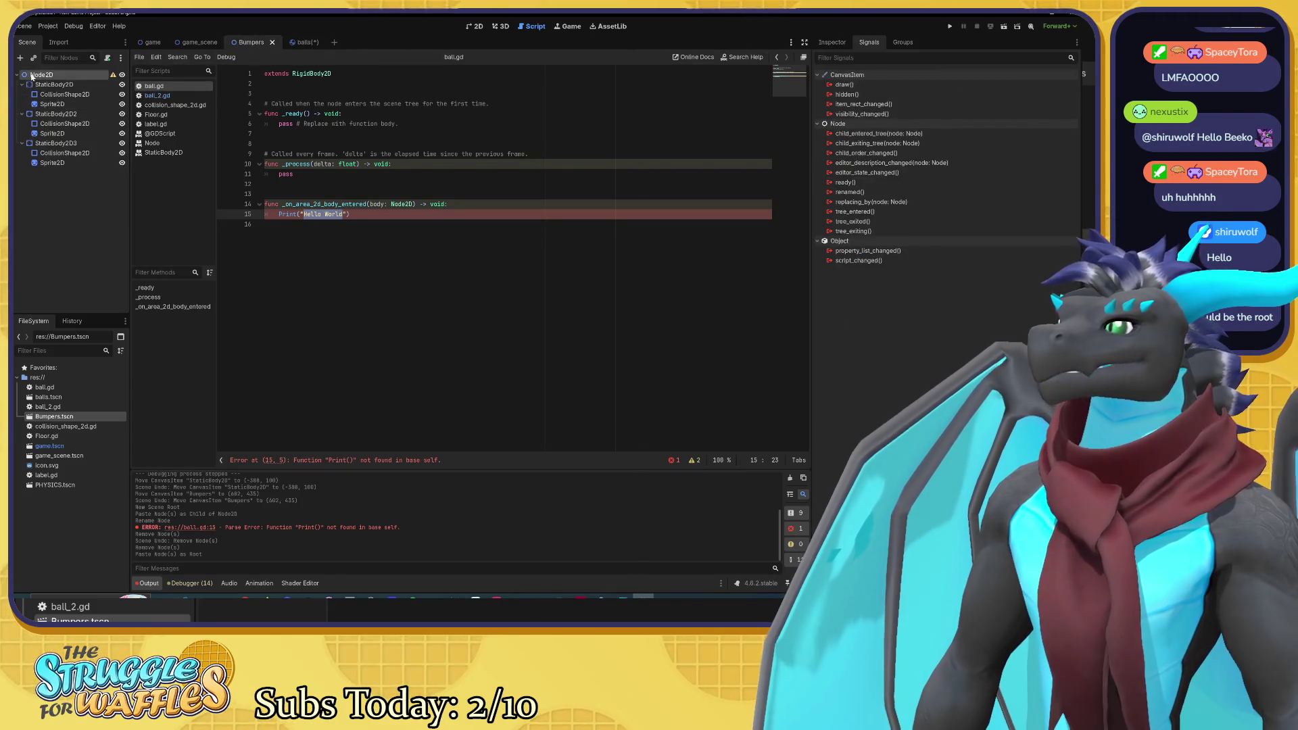
pyautogui.click(301, 42)
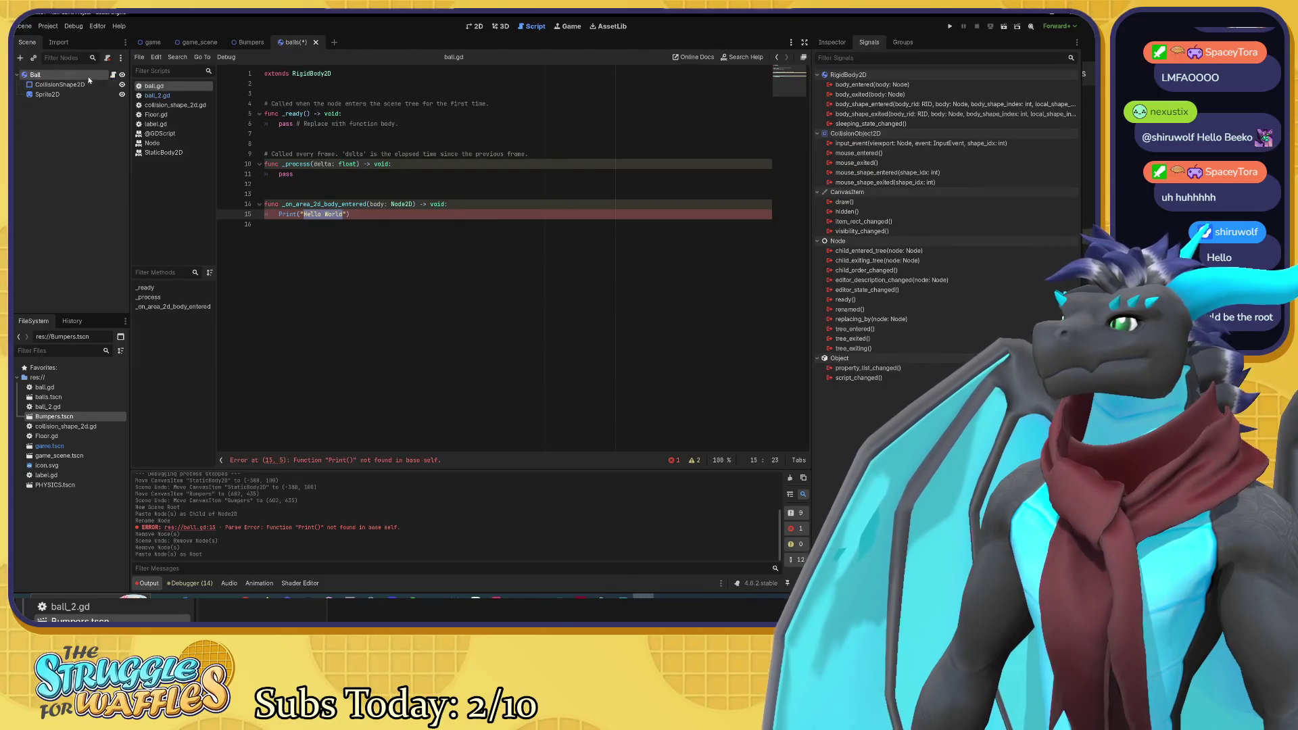
pyautogui.click(476, 27)
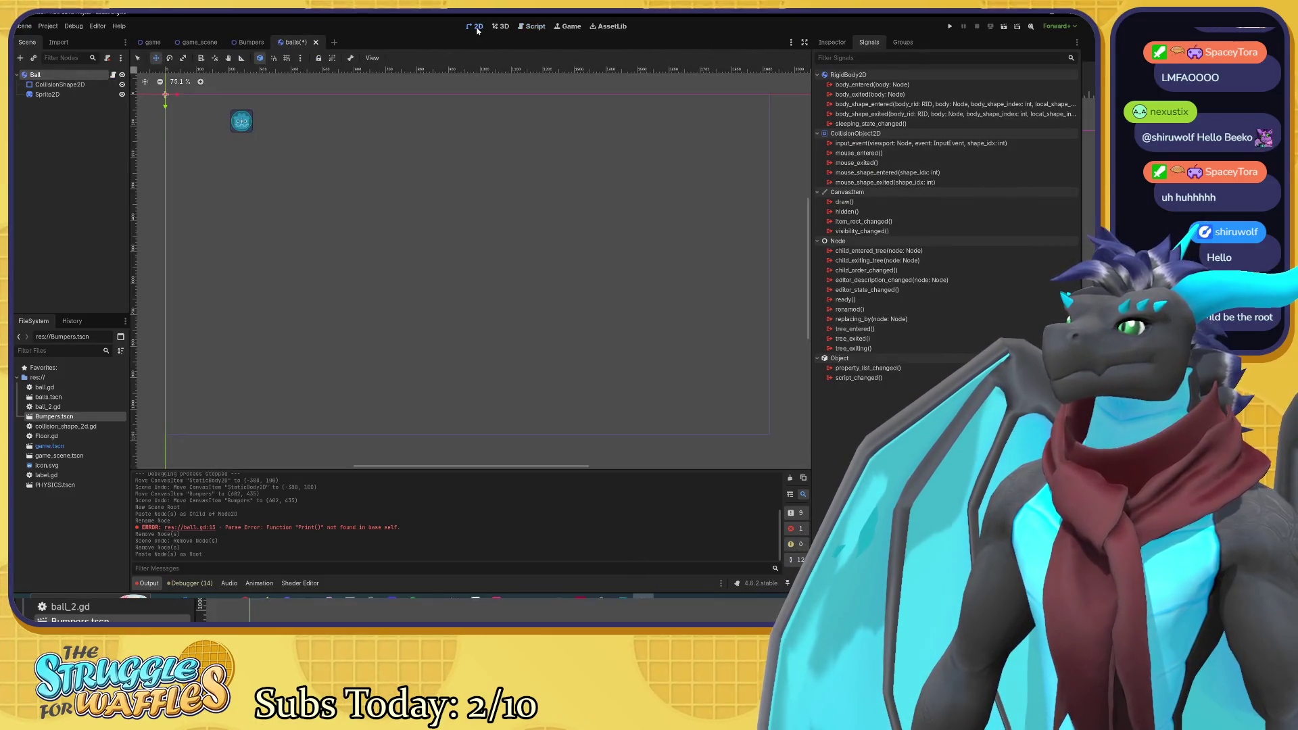
# - Bring the ball into view, inspect the Ball body's transform, and try moving it, then undo
pyautogui.scroll(3, 402, 214)
pyautogui.scroll(1, 359, 196)
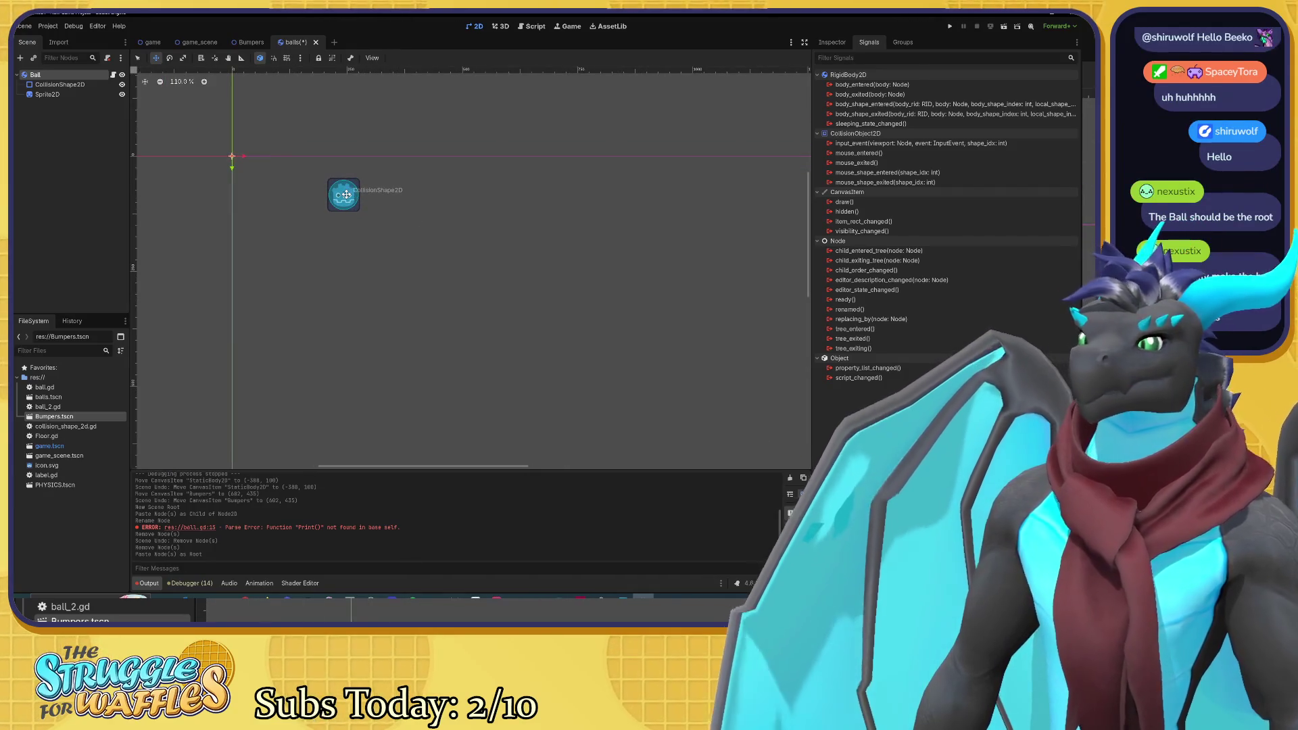
pyautogui.moveTo(272, 197); pyautogui.dragTo(386, 238)
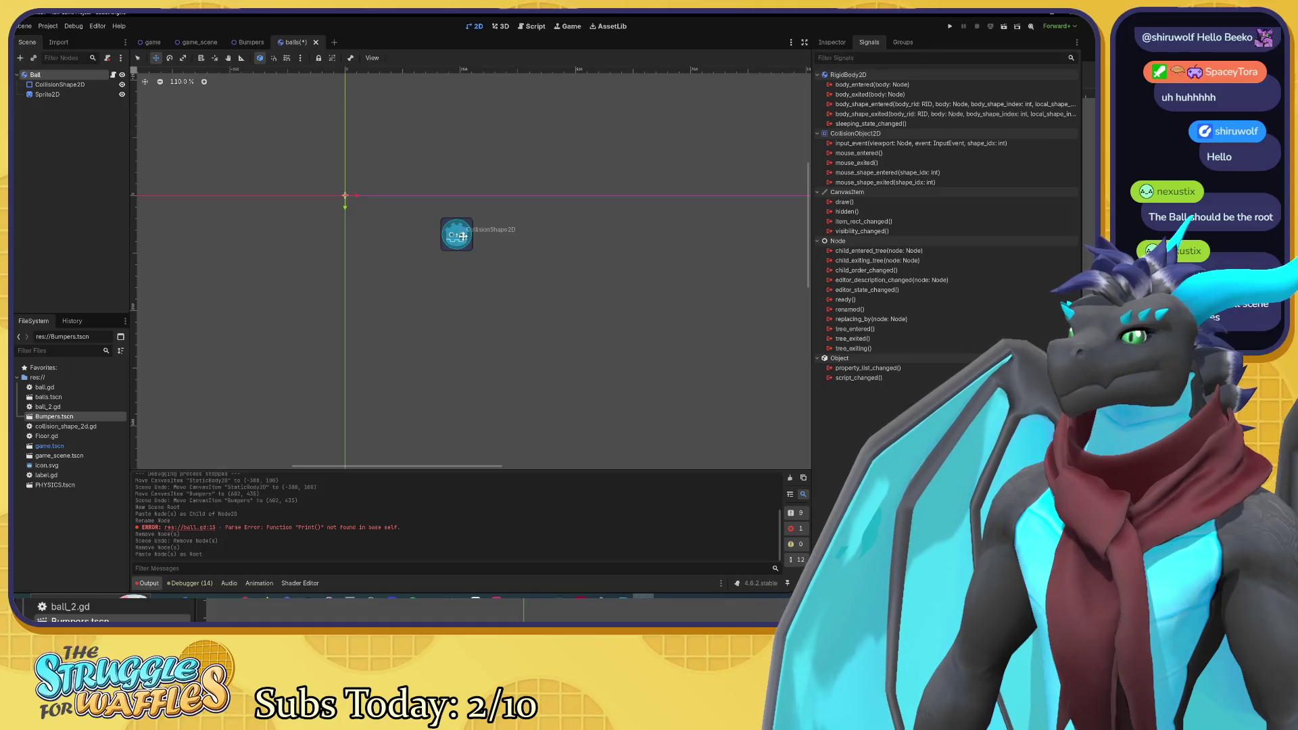
pyautogui.click(831, 42)
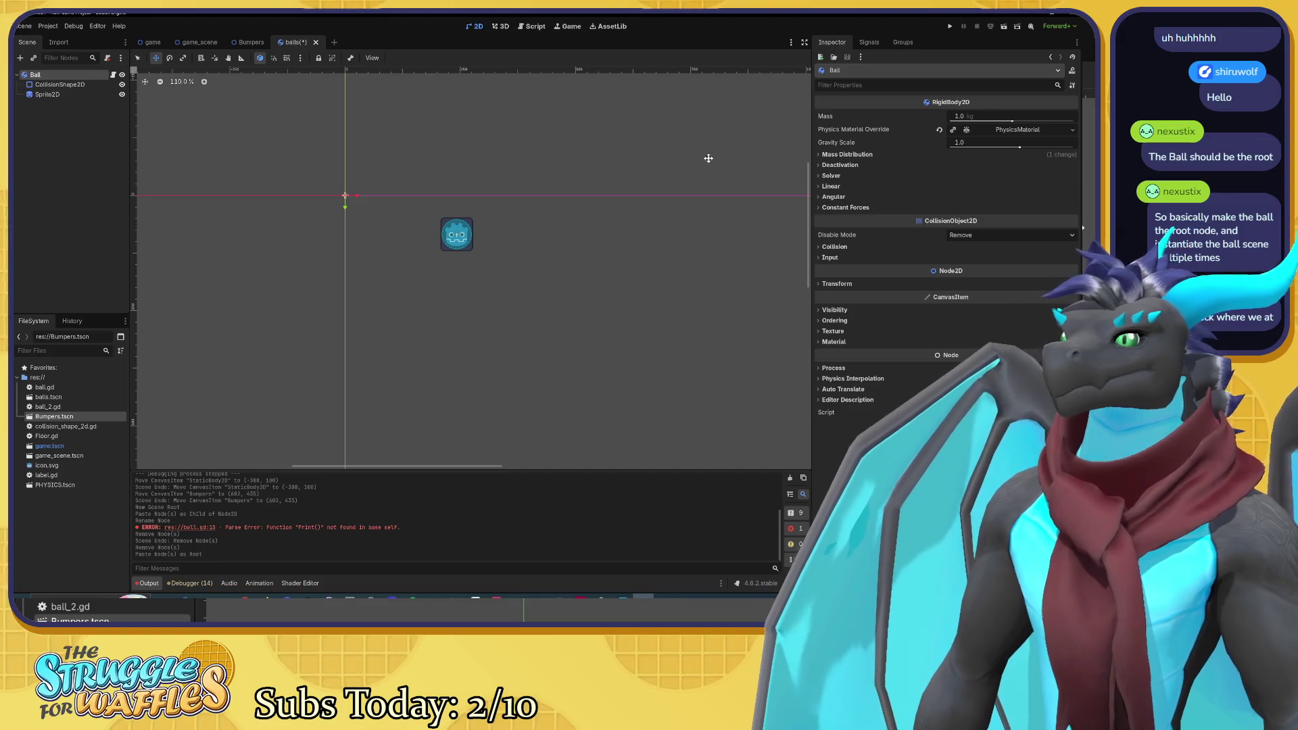
pyautogui.click(817, 286)
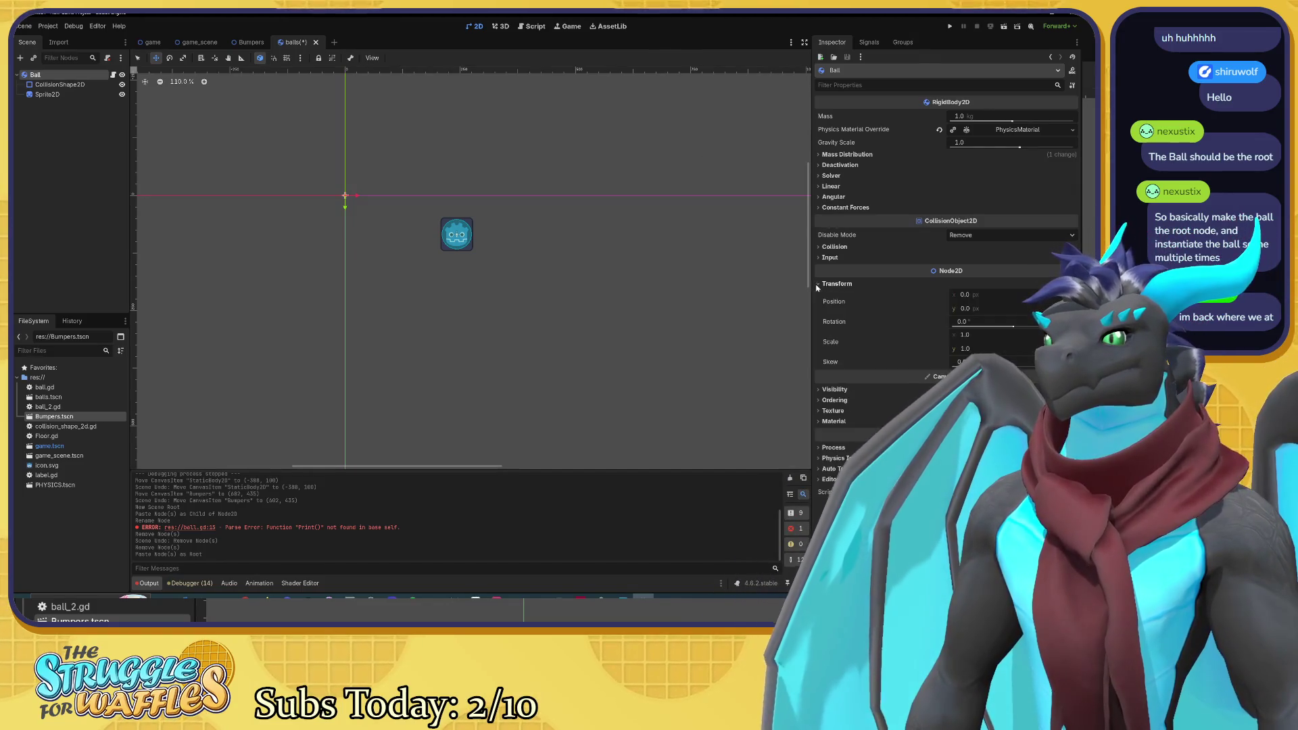
pyautogui.click(817, 285)
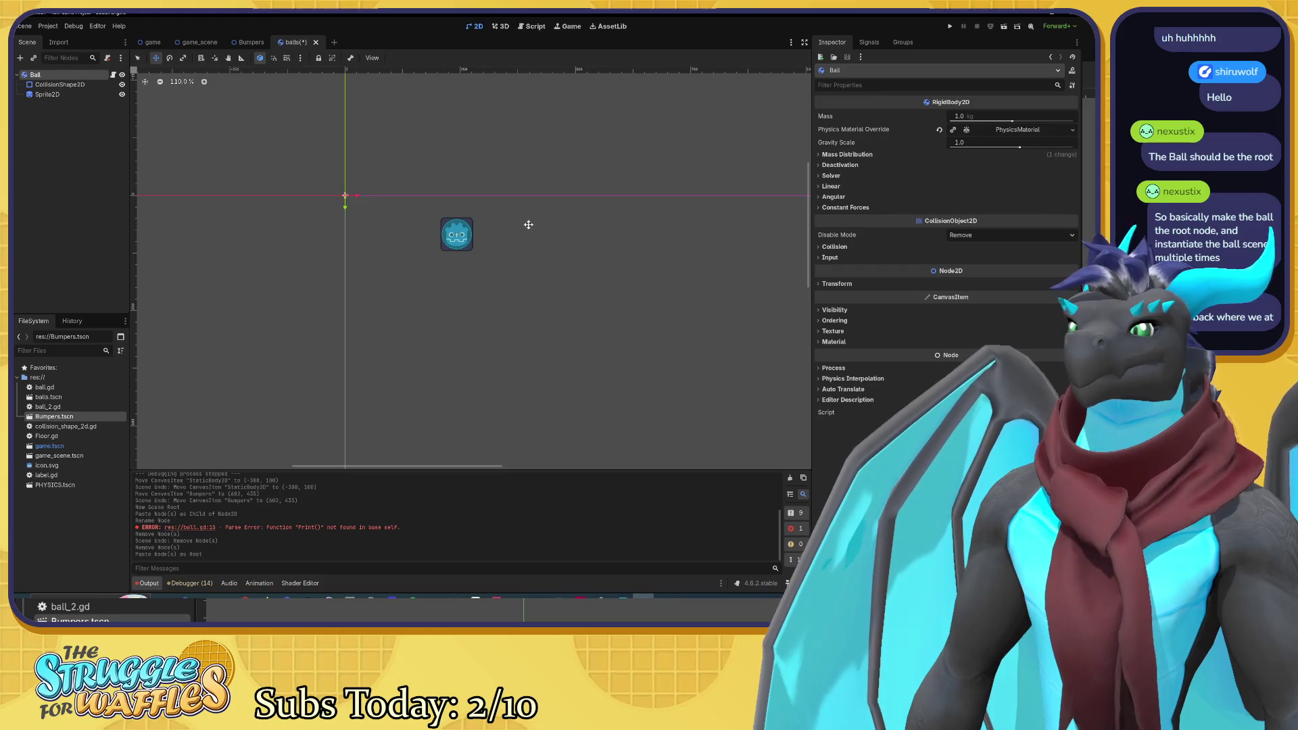
pyautogui.moveTo(438, 232); pyautogui.dragTo(361, 200)
pyautogui.hotkey('ctrl', 'z')
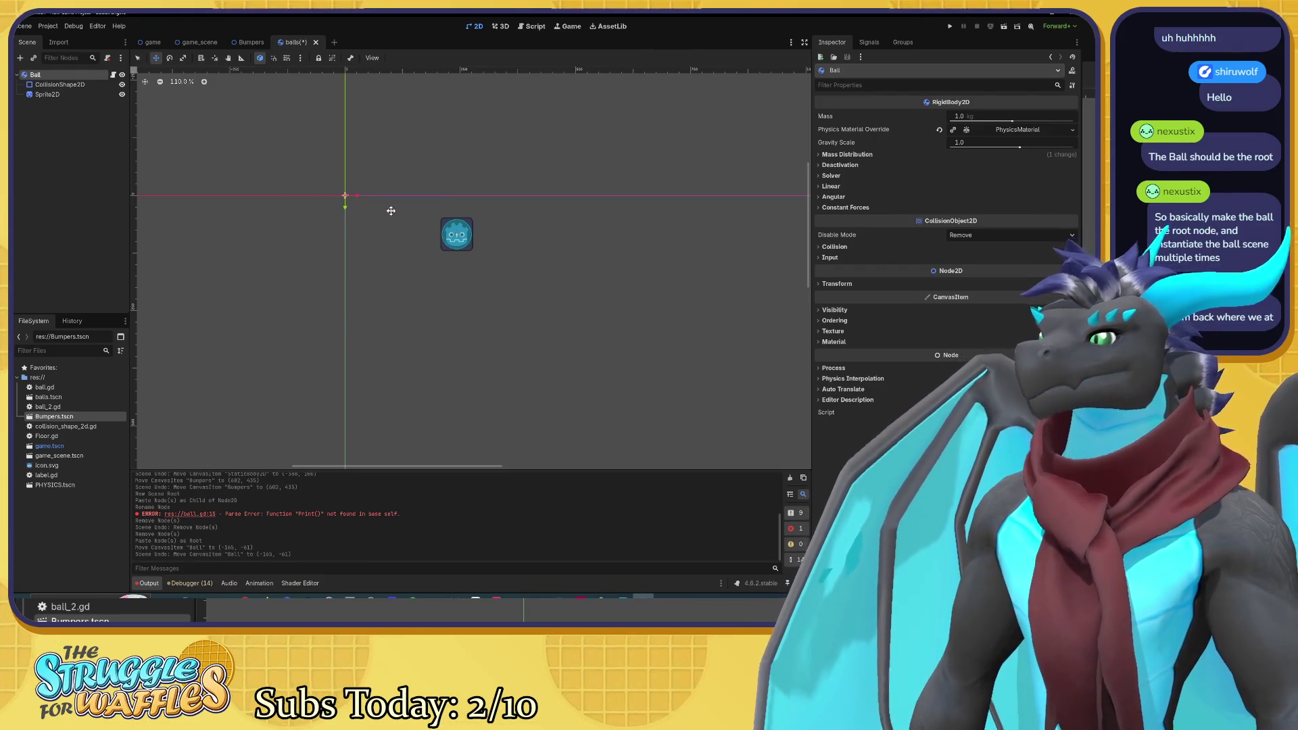
# - Select both CollisionShape2D and Sprite2D and drag them up-left toward the origin
pyautogui.click(59, 85)
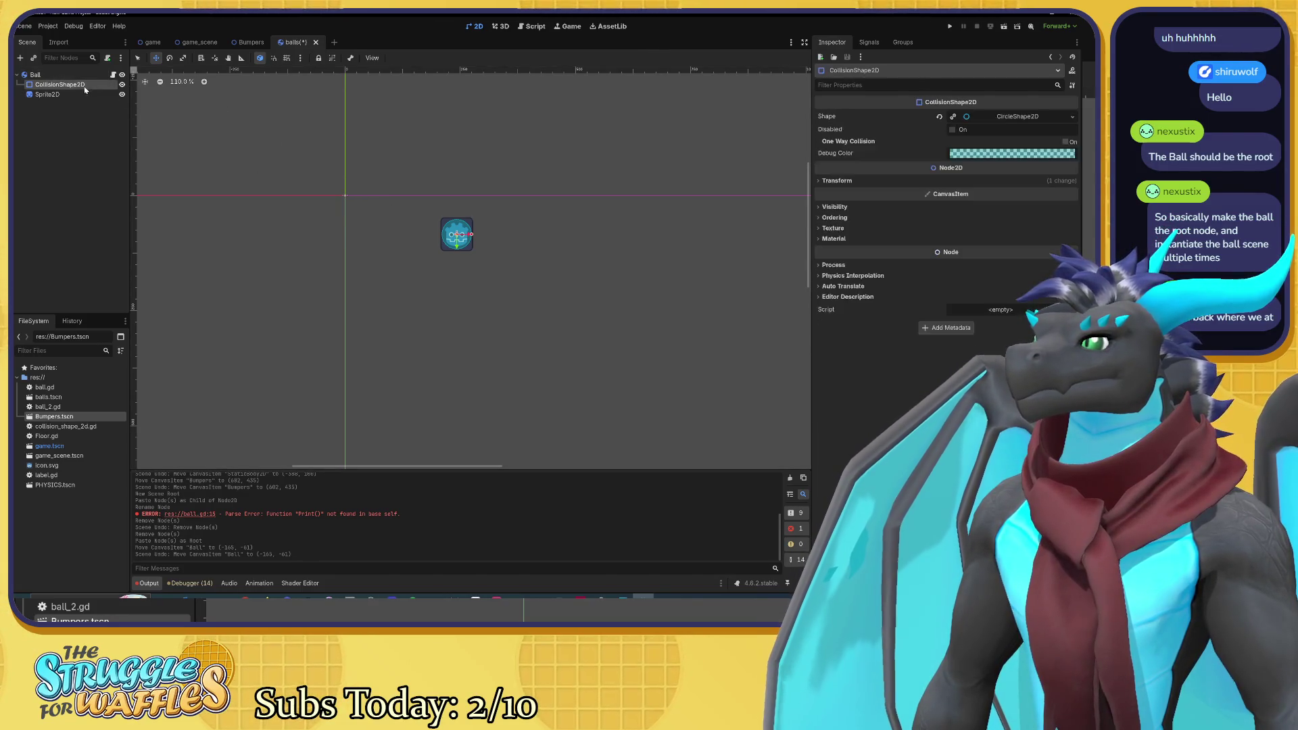
pyautogui.click(71, 103)
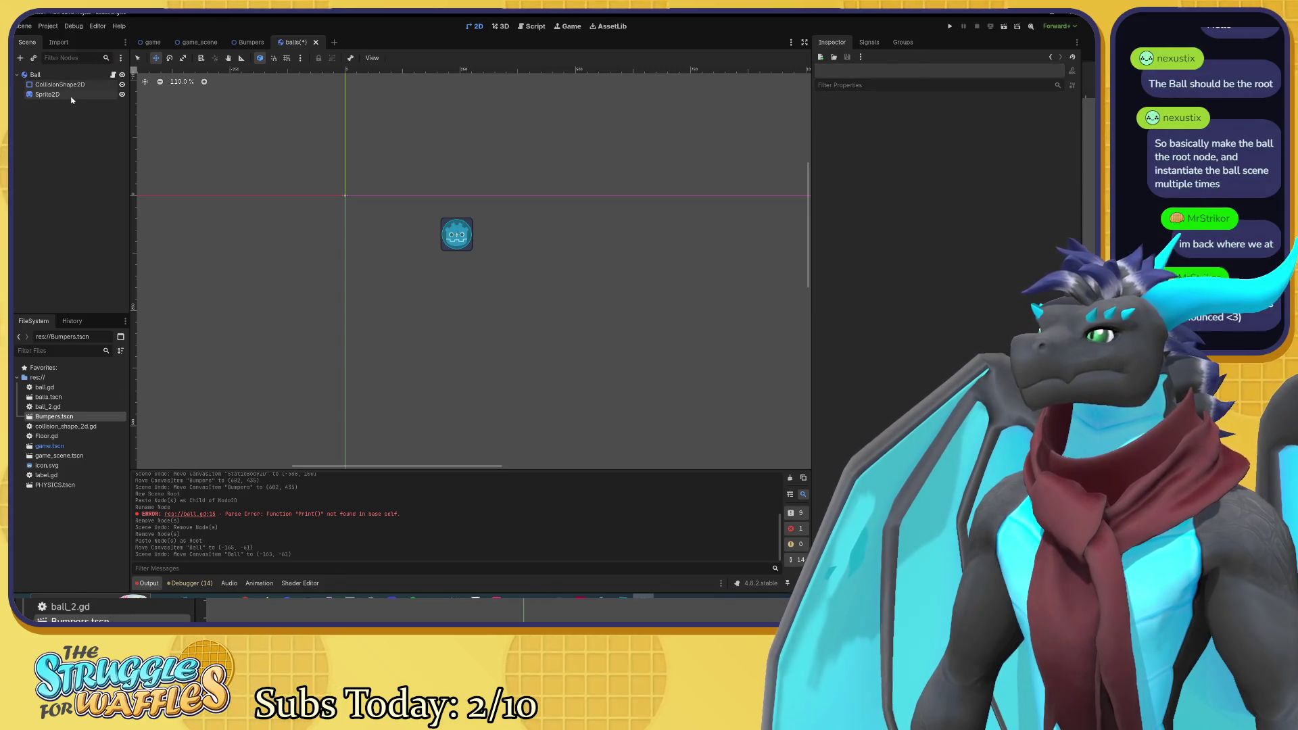
pyautogui.keyDown('shift'); pyautogui.click(68, 95); pyautogui.keyUp('shift')
pyautogui.moveTo(441, 234); pyautogui.dragTo(331, 194)
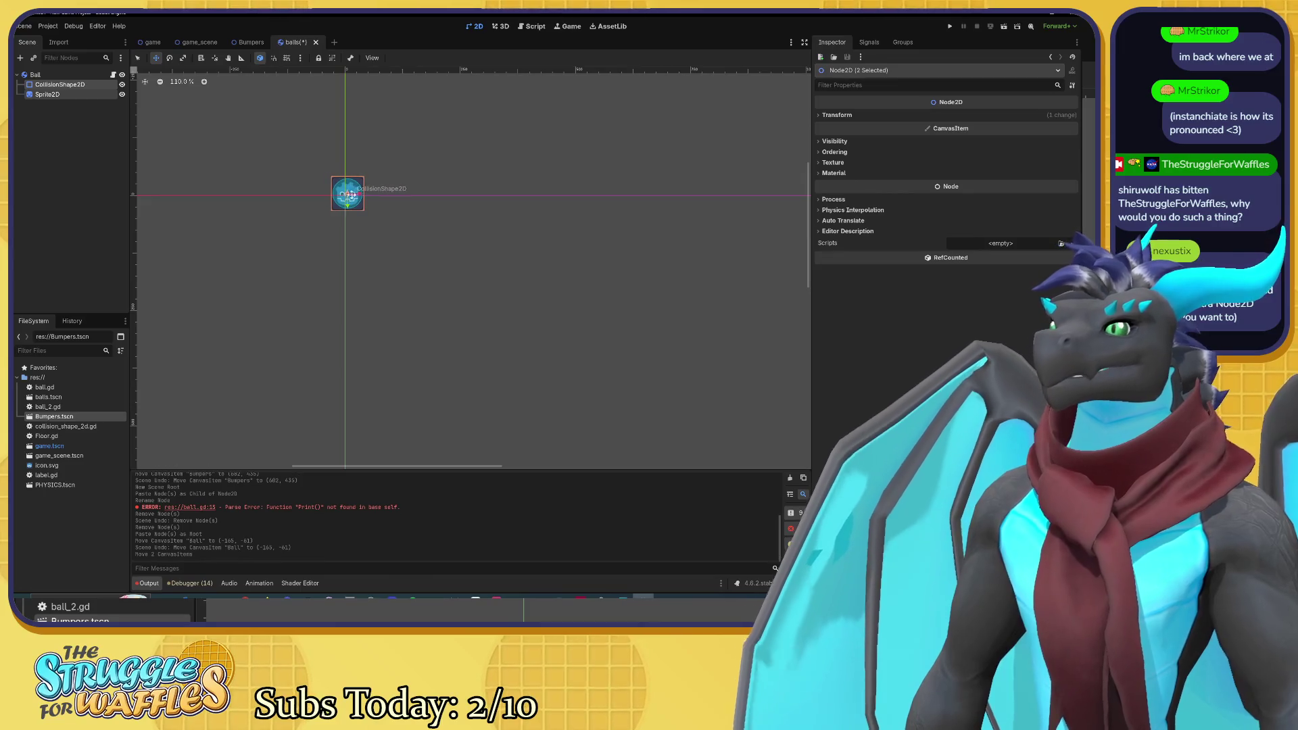
# - In the Inspector's Transform section, set Position to (0, 0) for both CollisionShape2D and Sprite2D
pyautogui.click(822, 116)
pyautogui.click(973, 126)
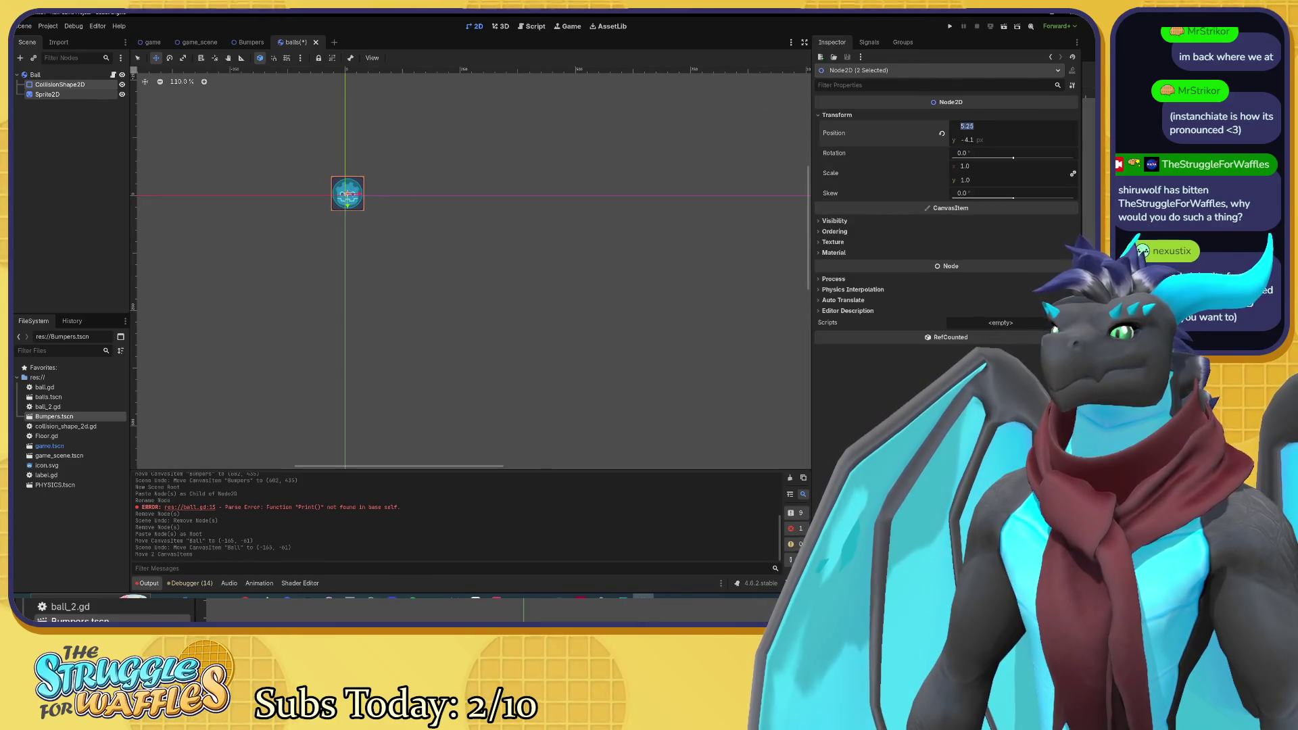
pyautogui.click(975, 138)
pyautogui.write('0')
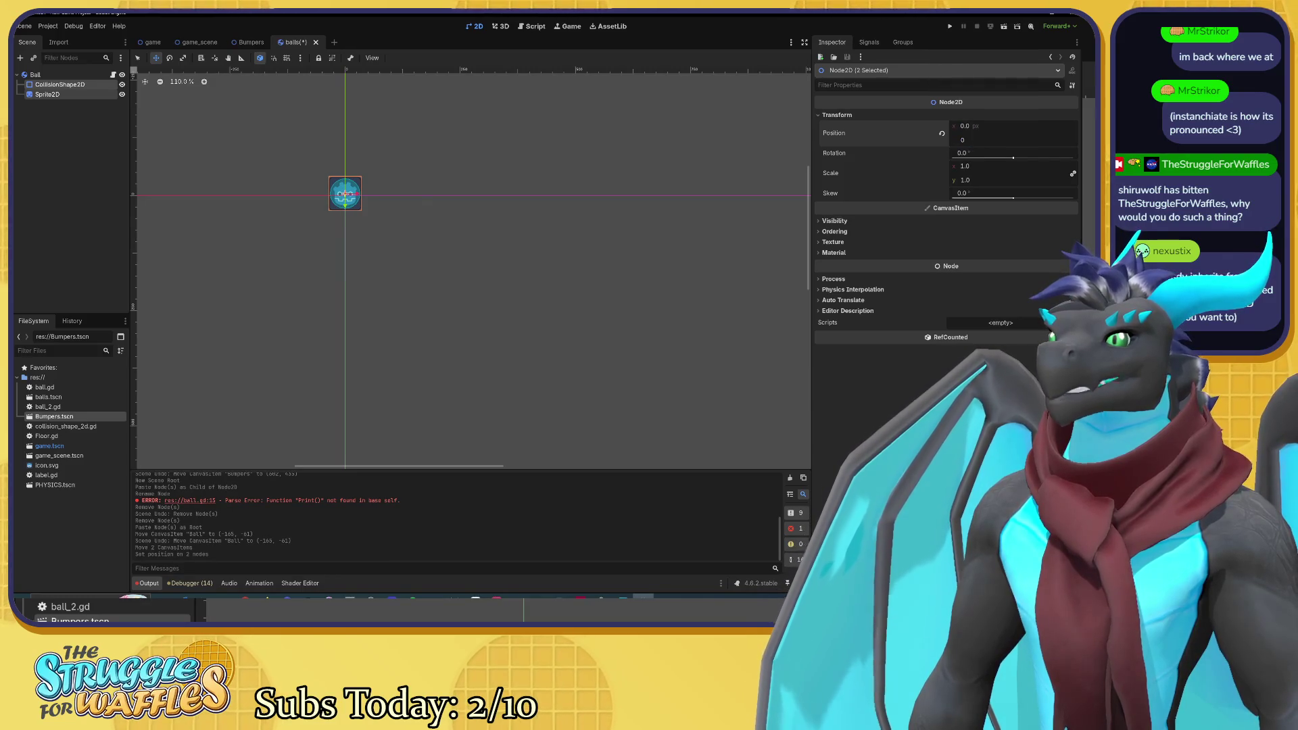
pyautogui.press('Return')
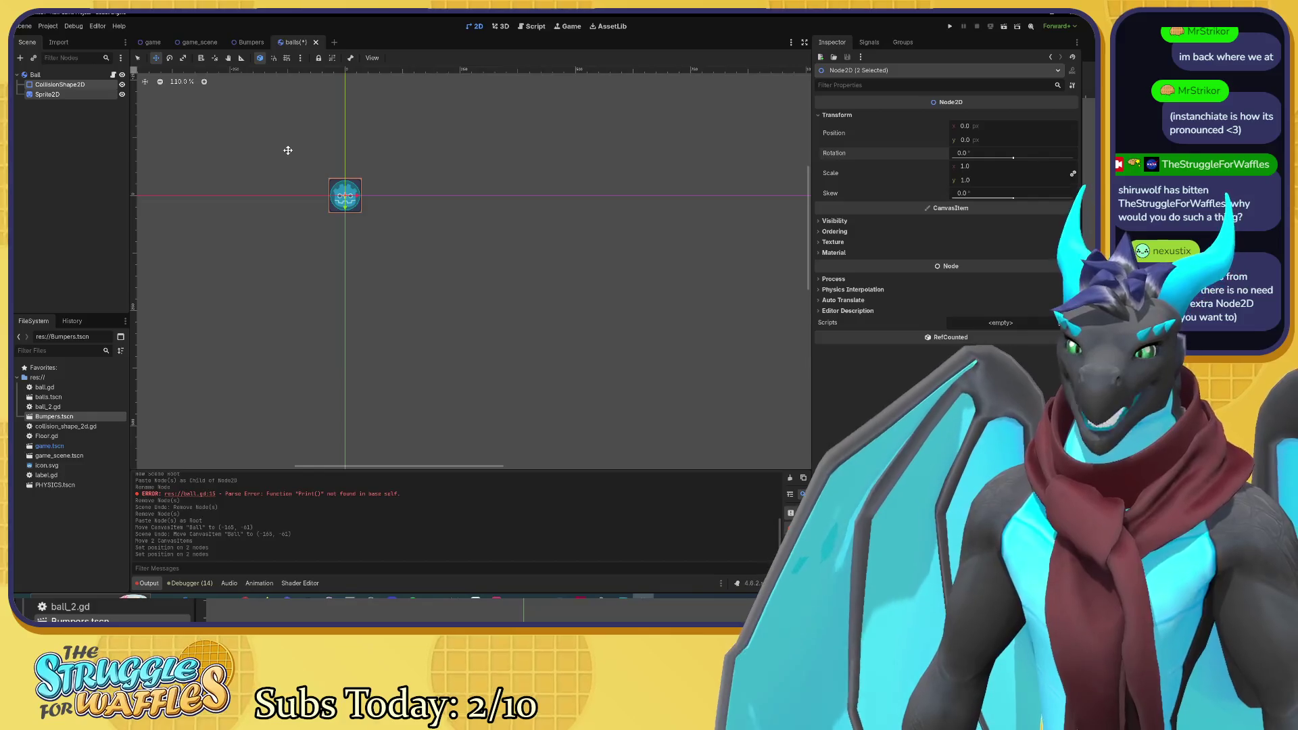
# - Rename the balls scene's RigidBody2D root node from Ball to 'Ball_extra'
pyautogui.moveTo(298, 181)
pyautogui.mouseDown()
pyautogui.moveTo(446, 264)
pyautogui.moveTo(384, 231)
pyautogui.mouseUp()
pyautogui.scroll(4, 446, 263)
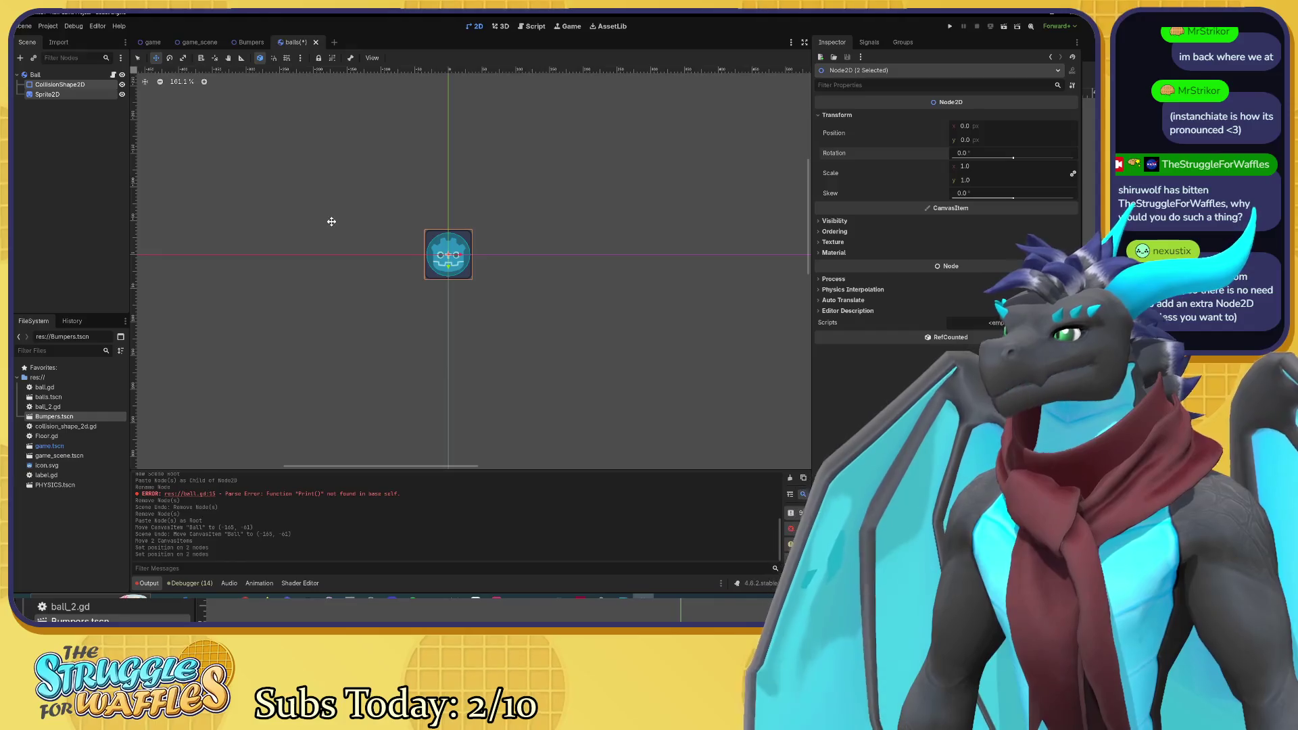
pyautogui.click(46, 75)
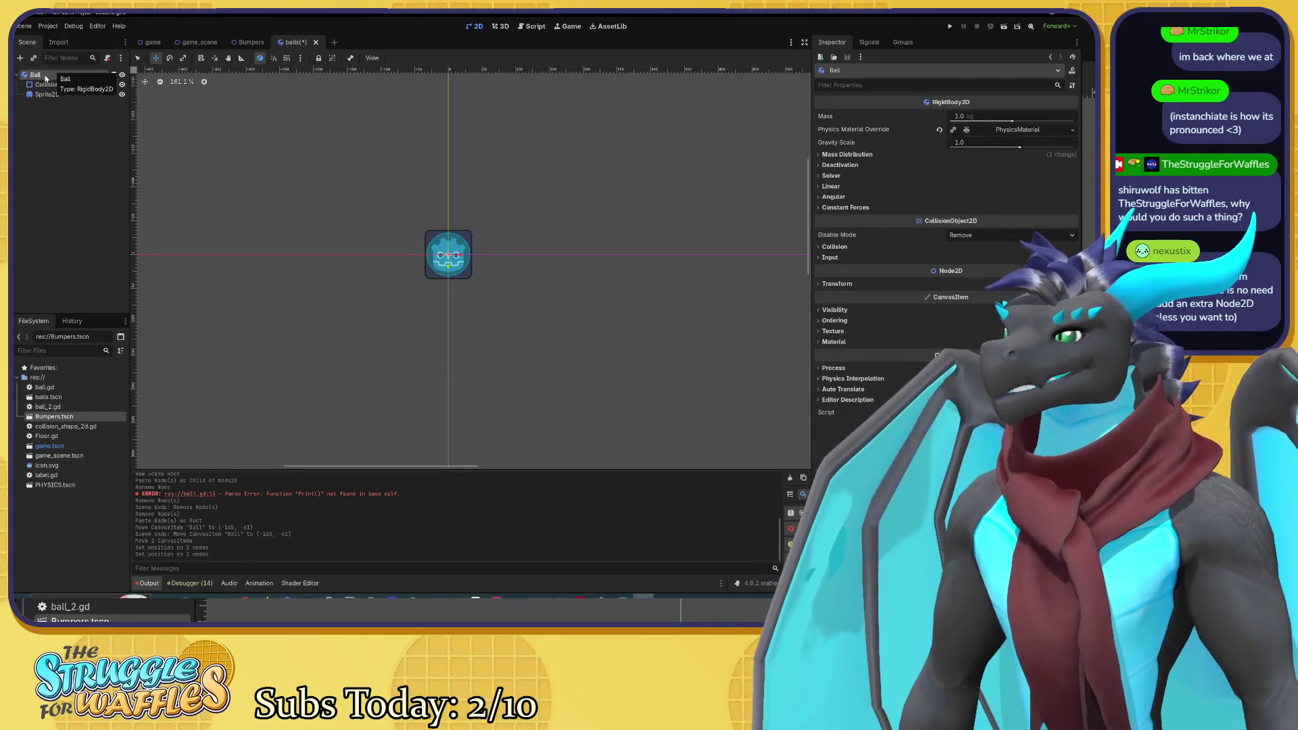
pyautogui.rightClick(46, 78)
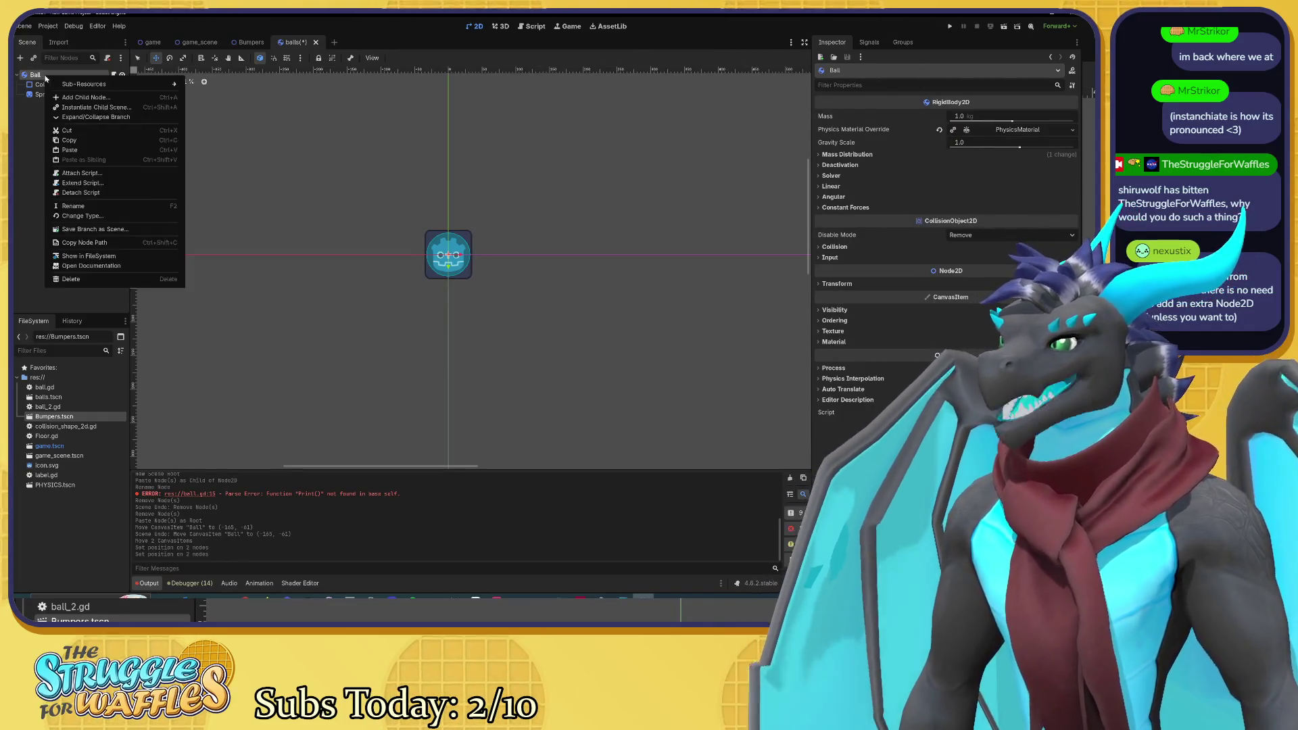
pyautogui.click(99, 209)
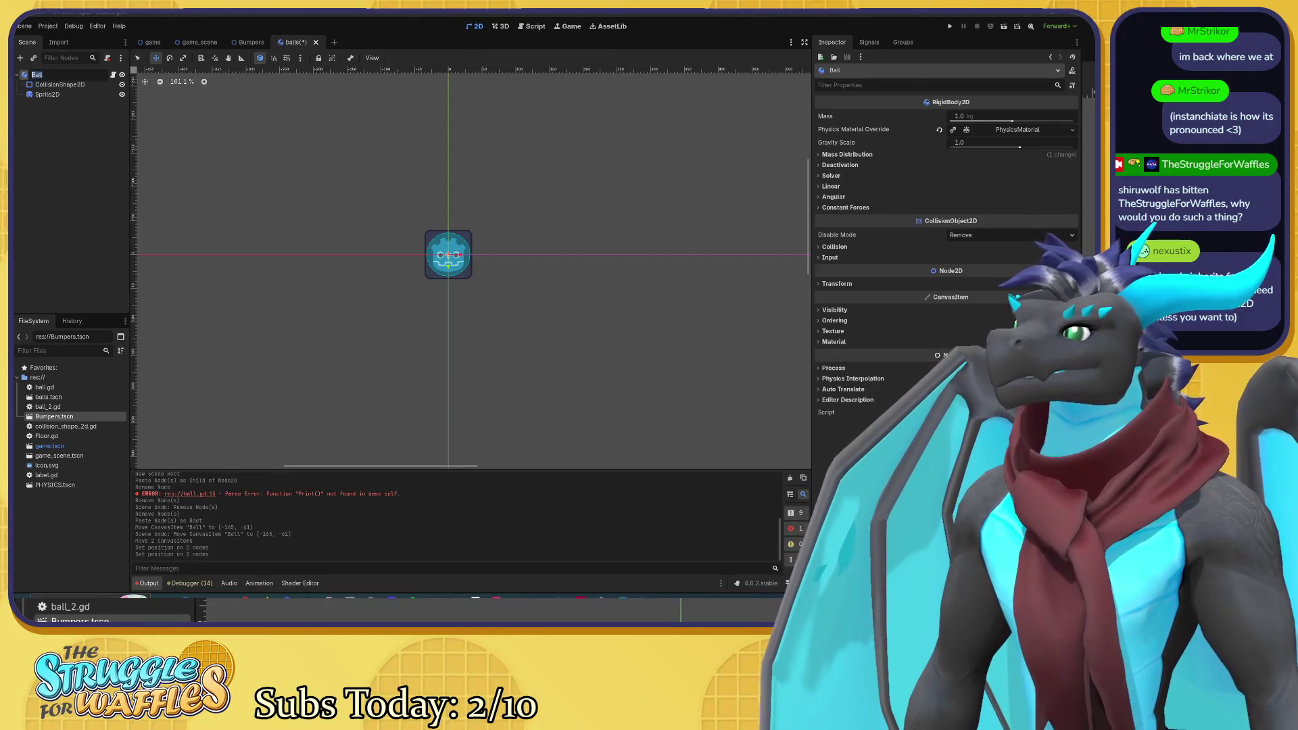
pyautogui.write('Ball')
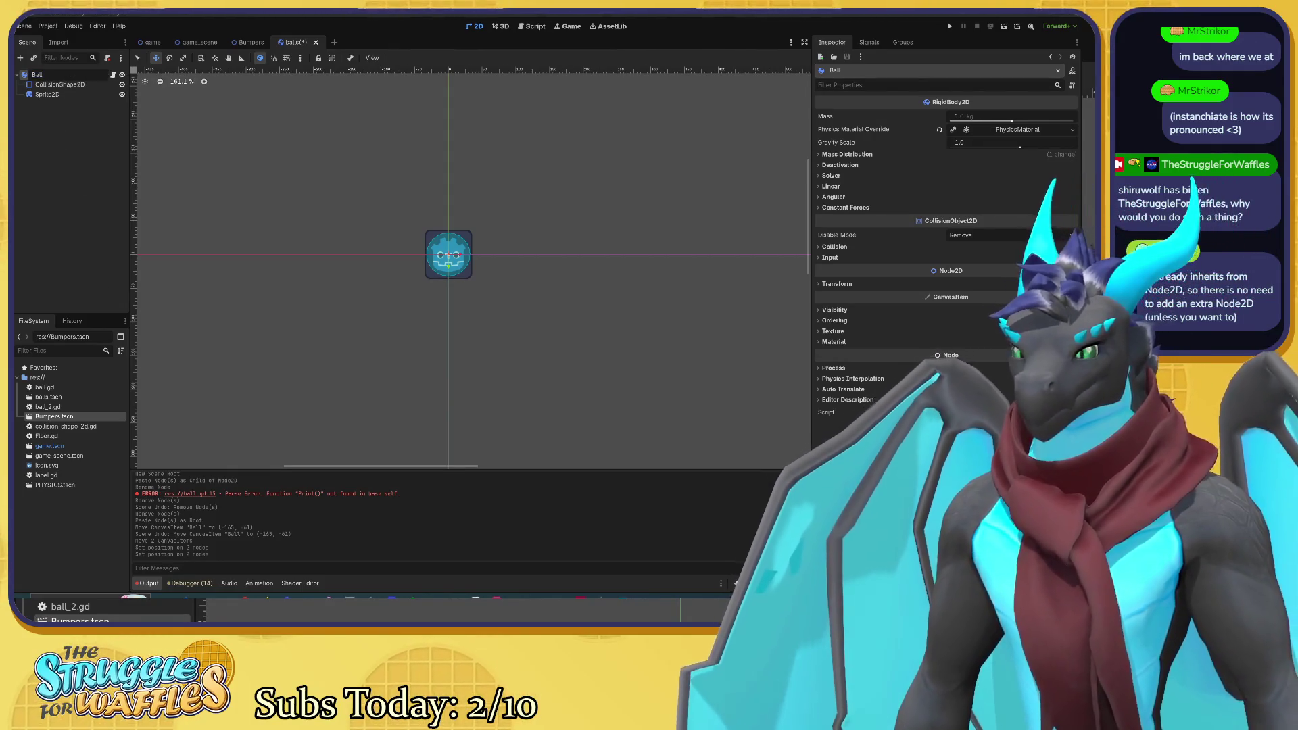
pyautogui.write('_extra')
pyautogui.press('Return')
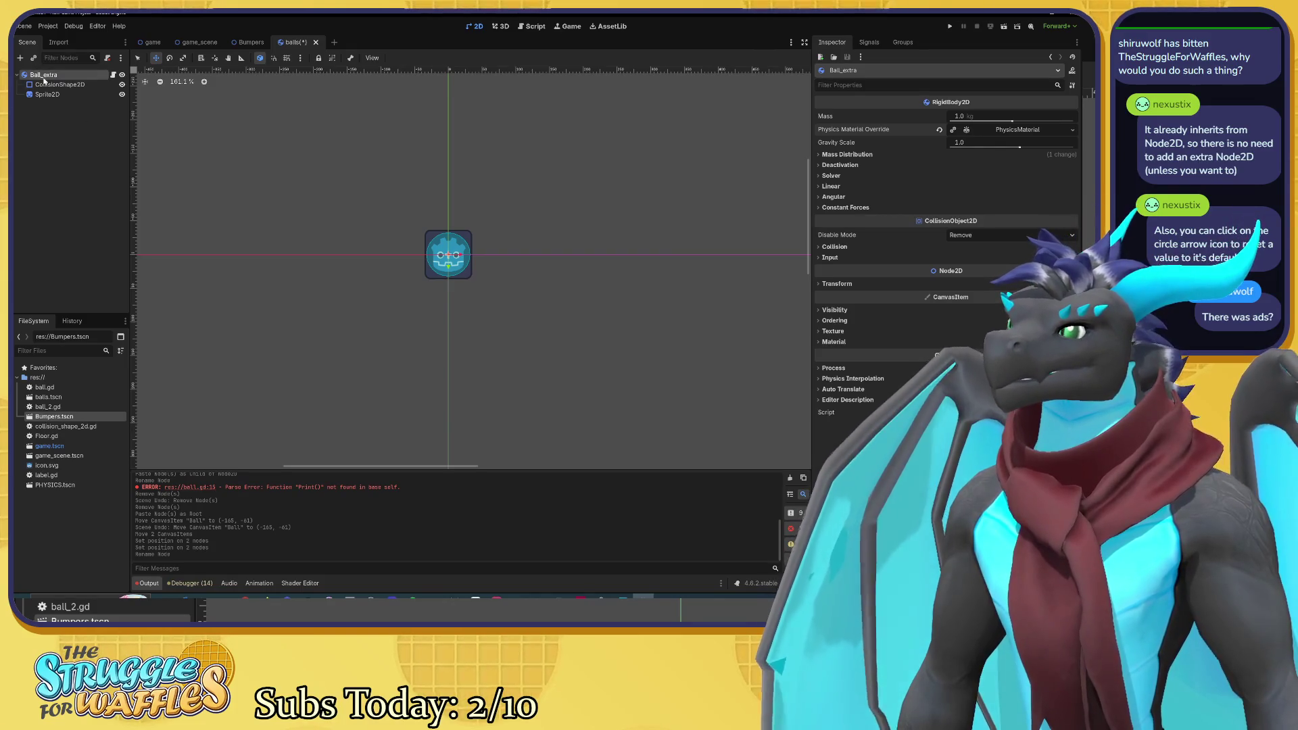
pyautogui.moveTo(403, 248); pyautogui.dragTo(377, 231)
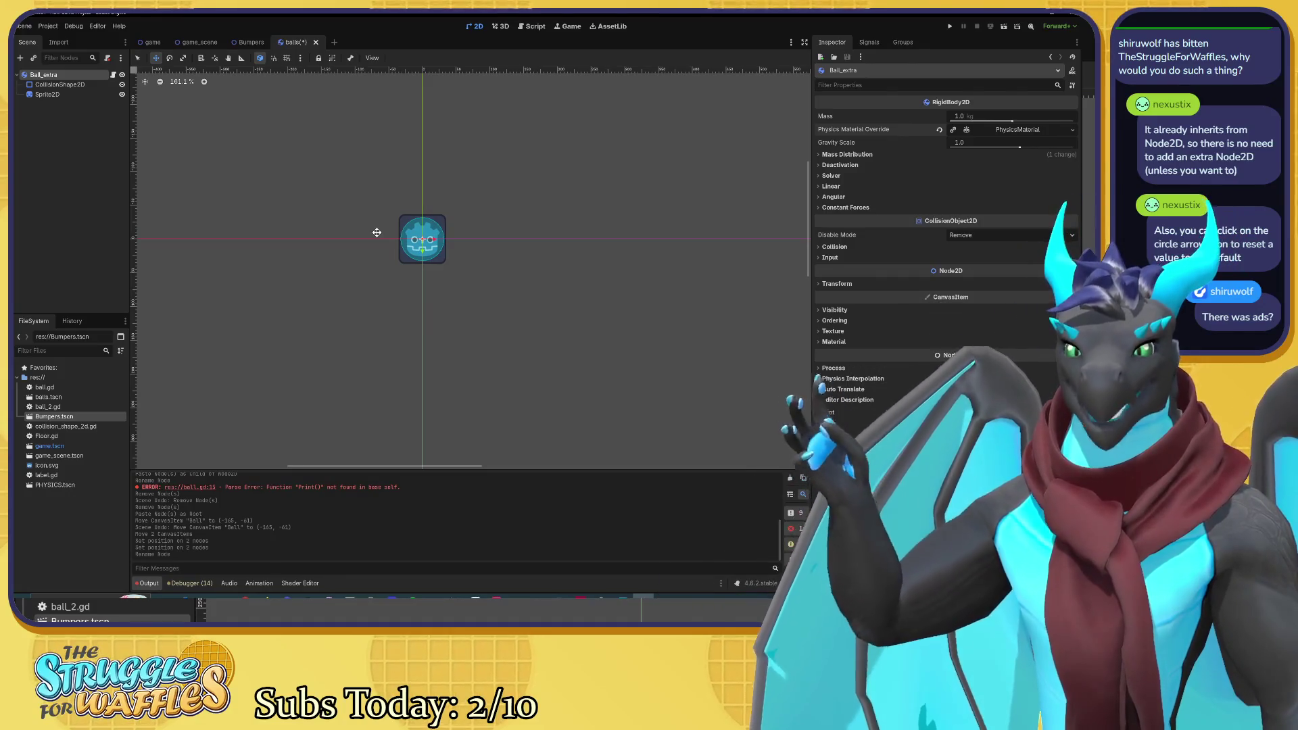
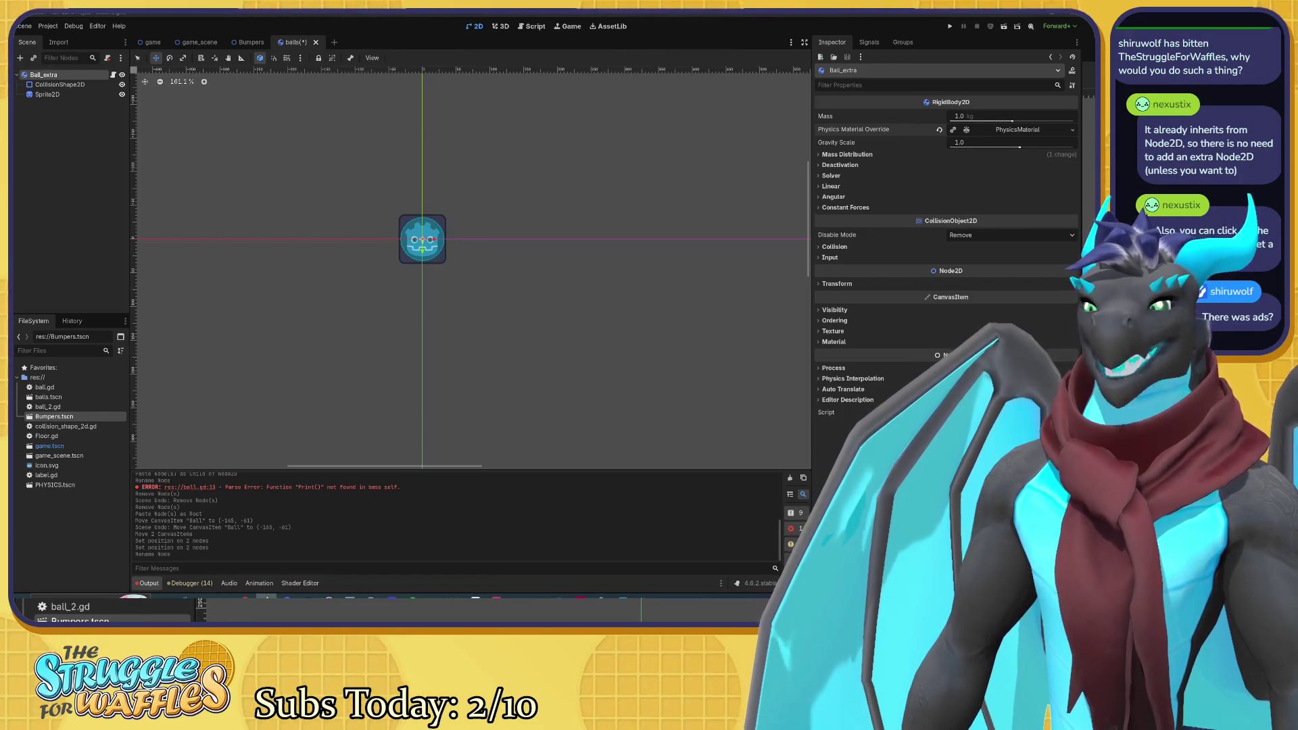
# - Save the unsaved balls.tscn scene, then switch back to the game_scene tab
pyautogui.click(250, 42)
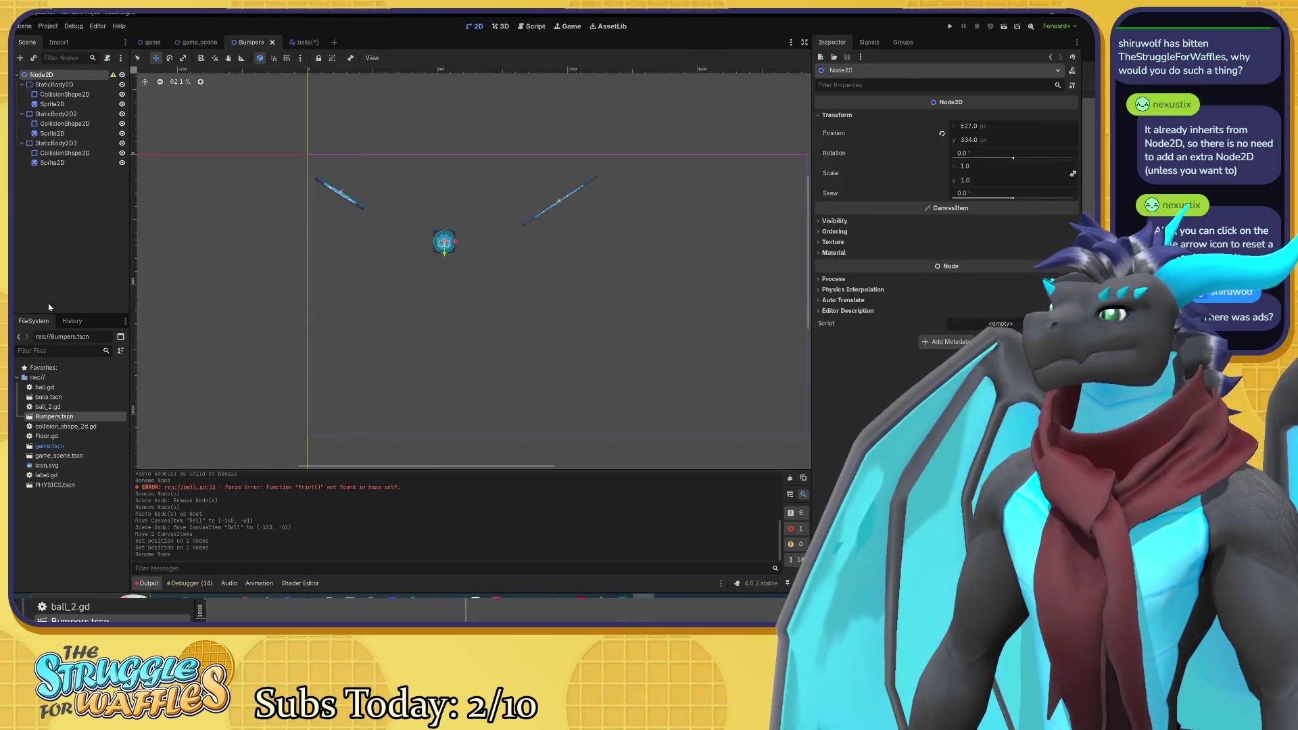
pyautogui.click(60, 397)
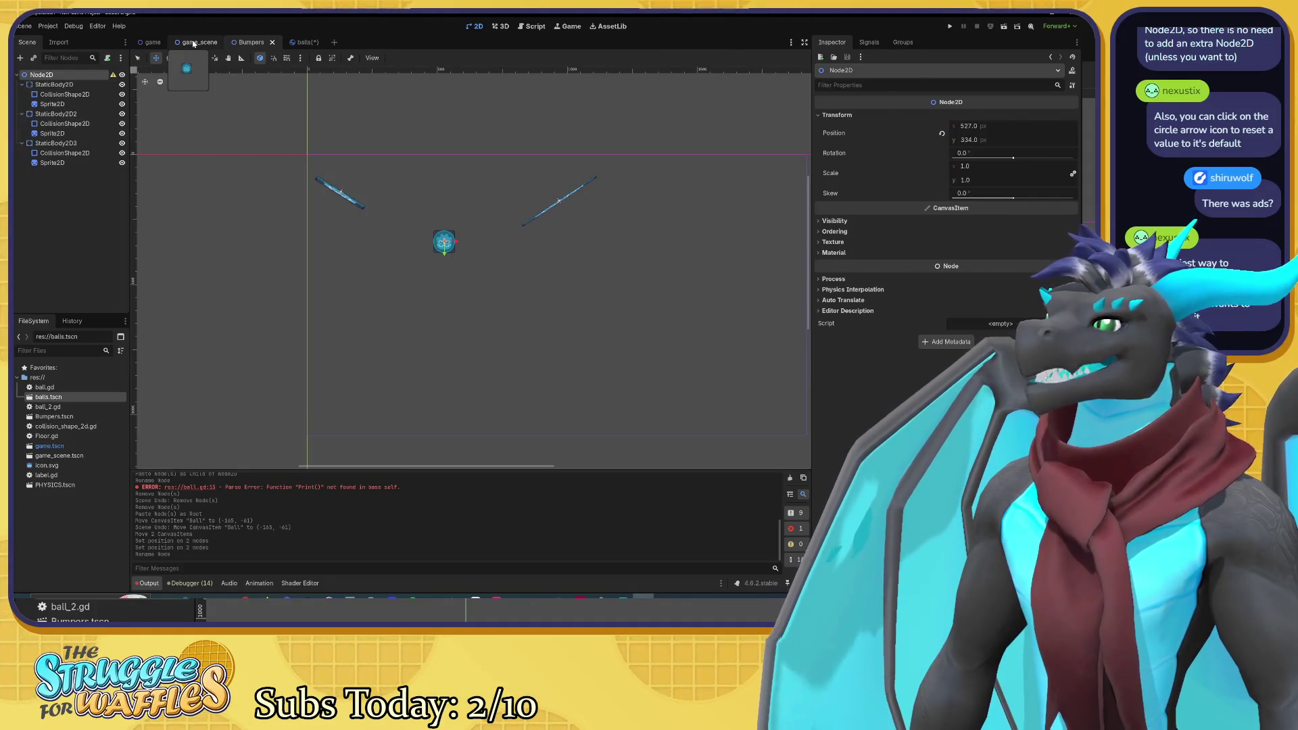
pyautogui.hotkey('ctrl', 'Tab')
pyautogui.hotkey('ctrl', 's')
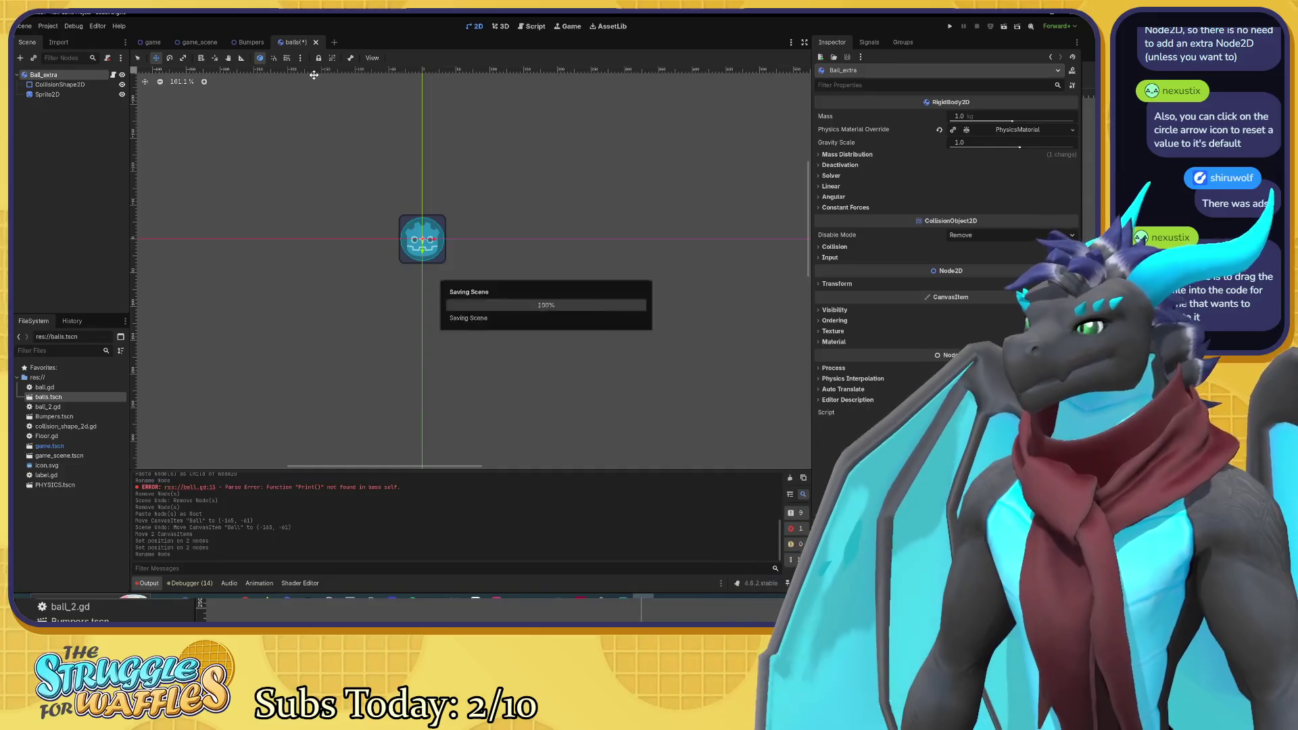
pyautogui.click(192, 41)
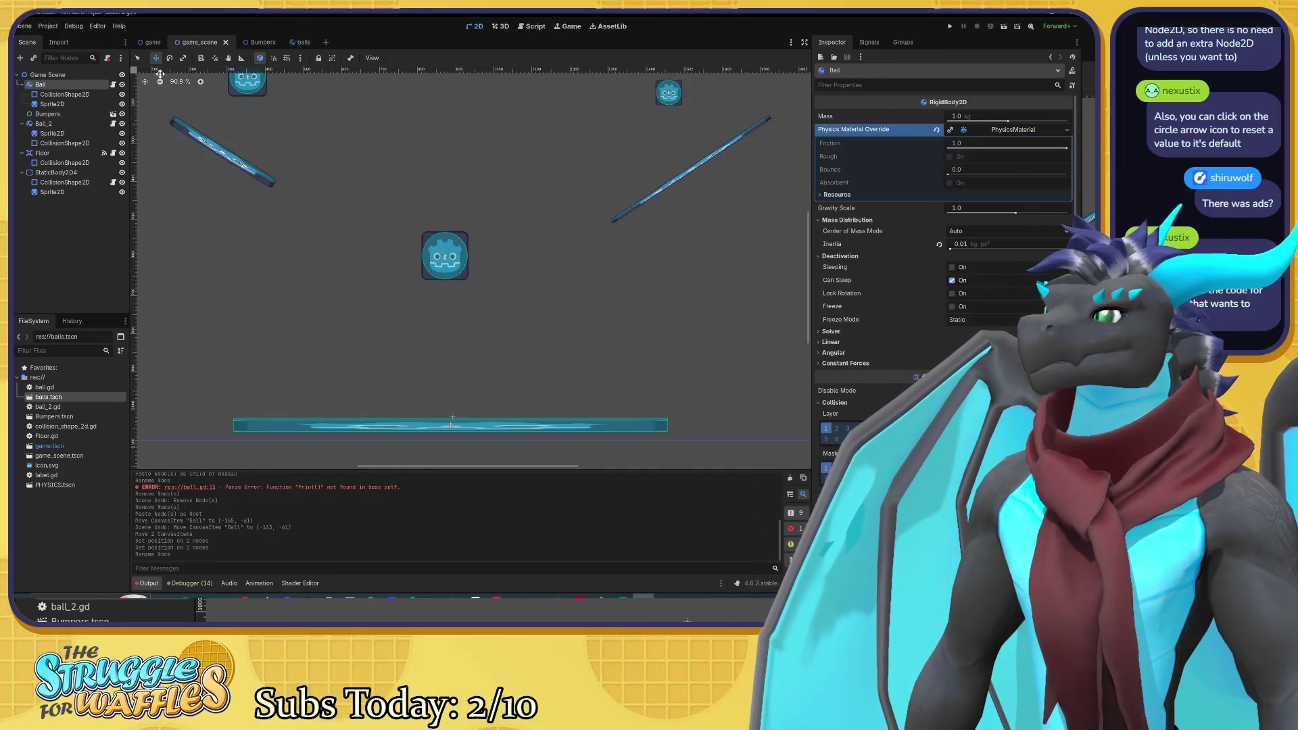
# - Open ball.gd, test-drop balls.tscn into the script and the scene tree, undo both, and save
pyautogui.click(113, 84)
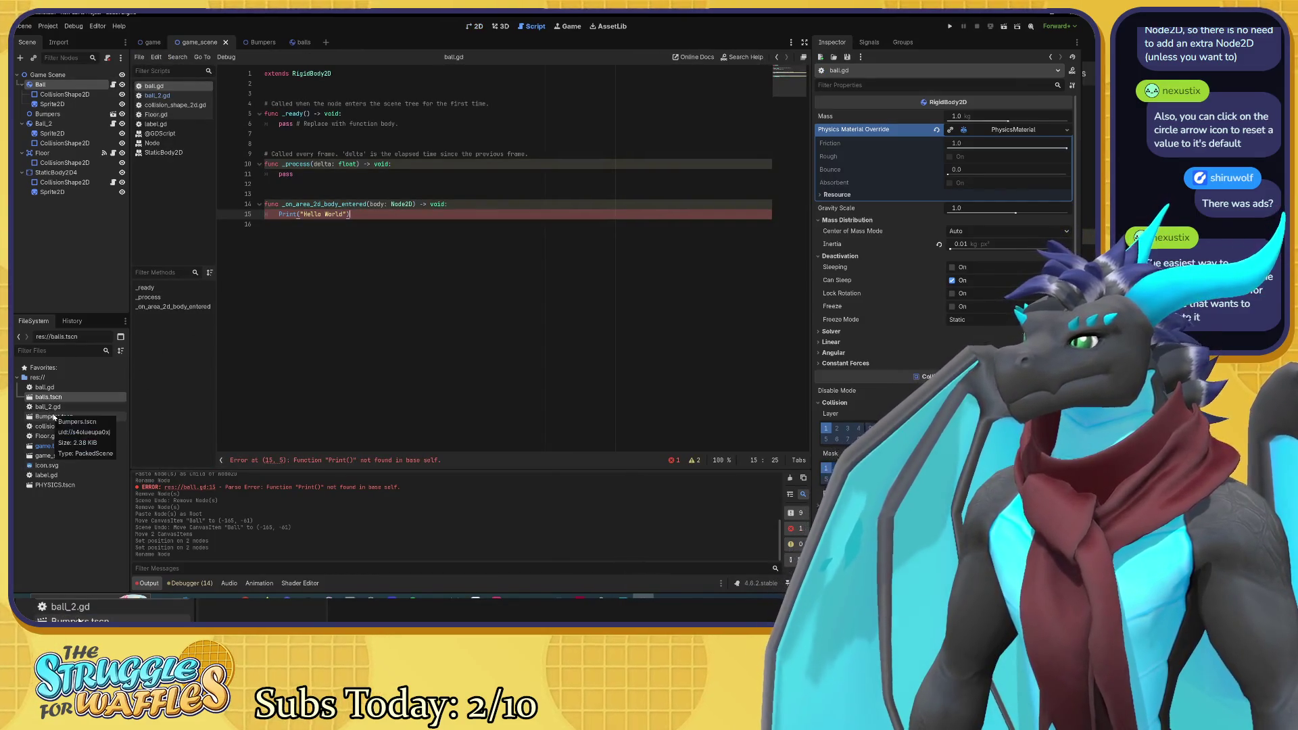
pyautogui.moveTo(53, 398)
pyautogui.mouseDown()
pyautogui.moveTo(269, 320)
pyautogui.moveTo(378, 226)
pyautogui.mouseUp()
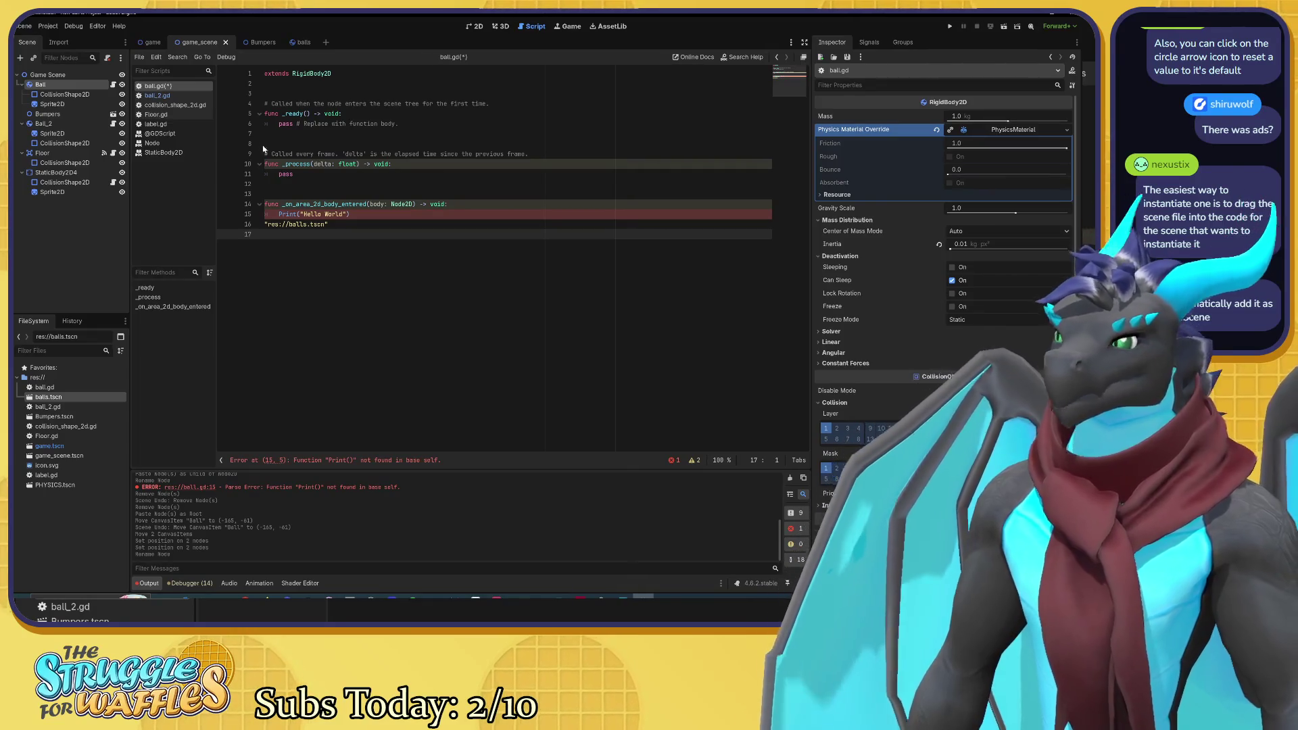
pyautogui.hotkey('ctrl', 'z')
pyautogui.hotkey('ctrl', 's')
pyautogui.moveTo(48, 397)
pyautogui.mouseDown()
pyautogui.moveTo(34, 222)
pyautogui.moveTo(34, 368)
pyautogui.moveTo(38, 79)
pyautogui.mouseUp()
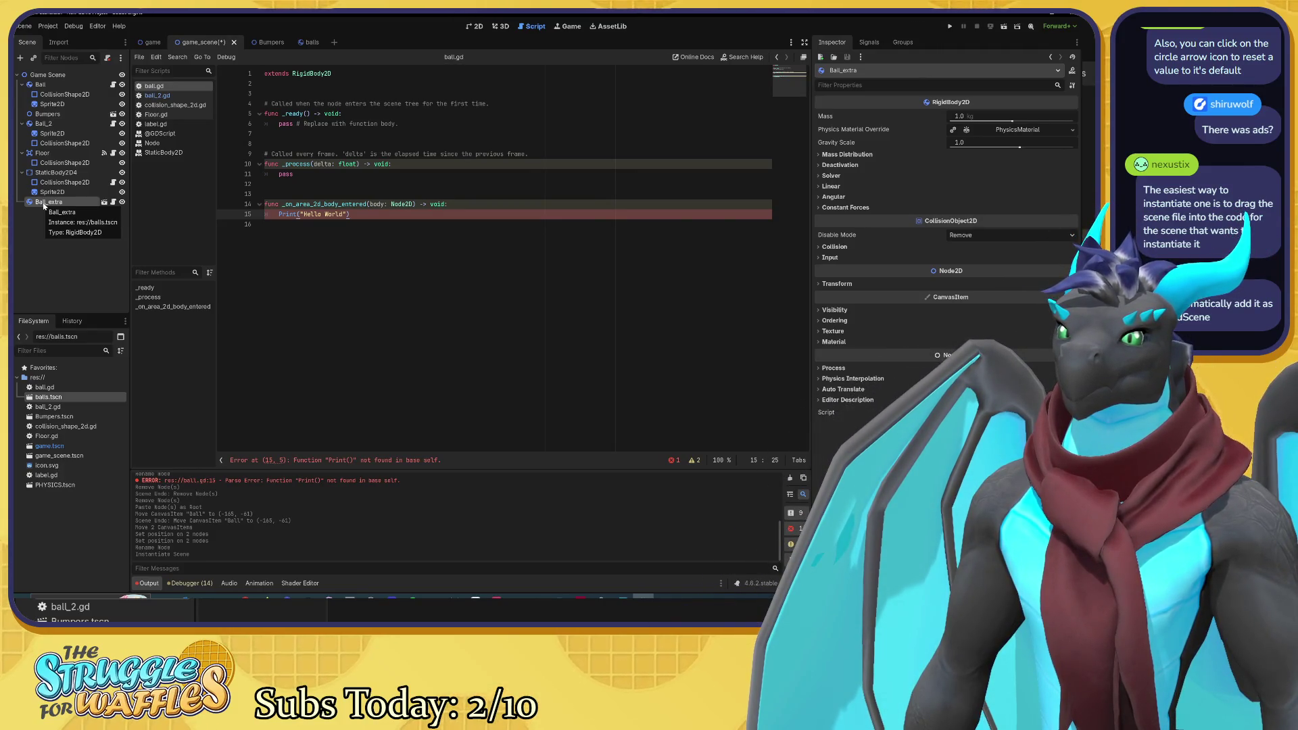
pyautogui.hotkey('ctrl', 'z')
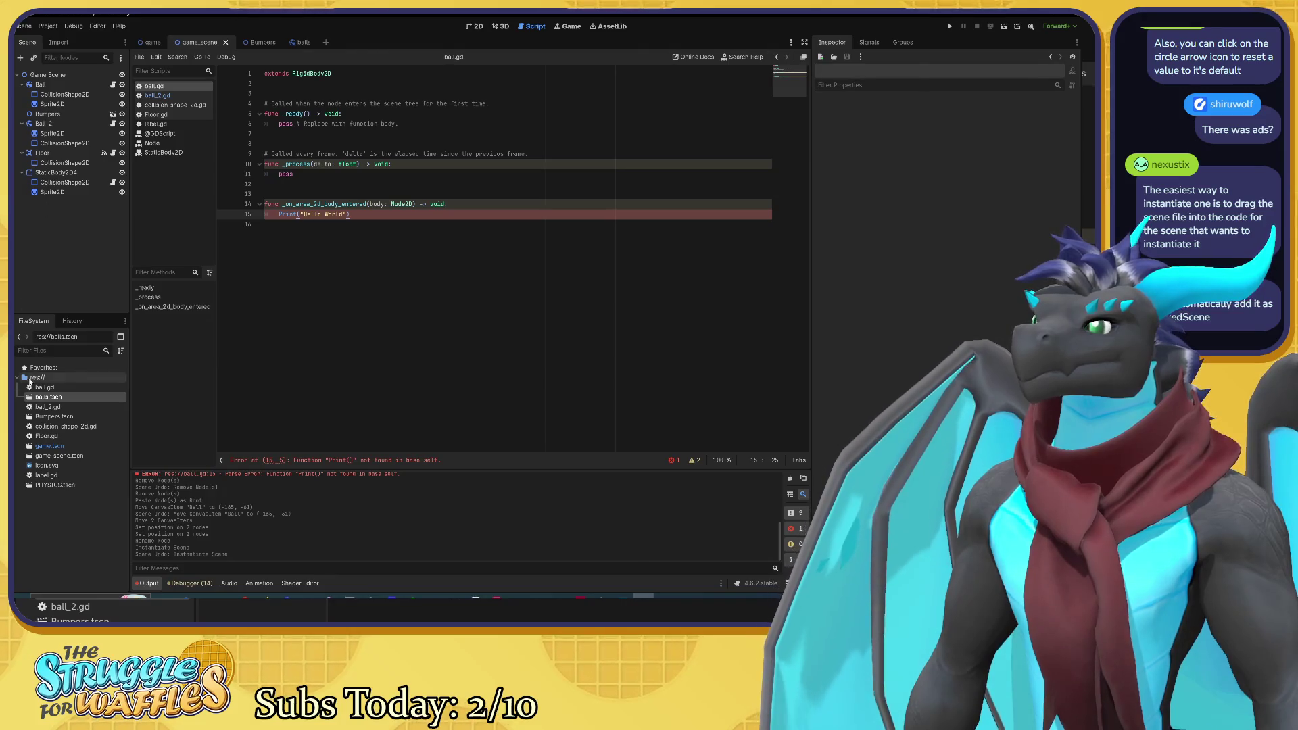
# - Drag balls.tscn into ball.gd to create a BALLS preload constant, then select that line
pyautogui.moveTo(49, 397)
pyautogui.mouseDown()
pyautogui.moveTo(371, 230)
pyautogui.moveTo(358, 227)
pyautogui.mouseUp()
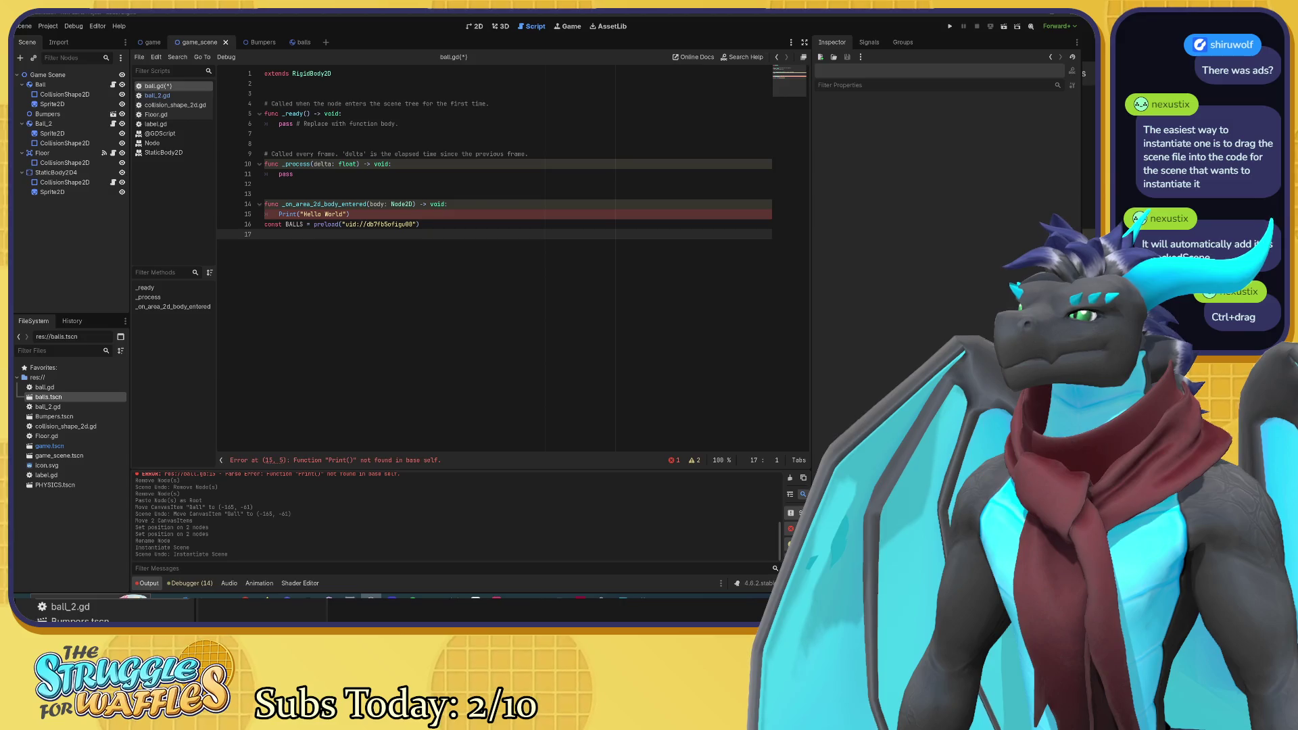
pyautogui.doubleClick(295, 224)
pyautogui.click(295, 224)
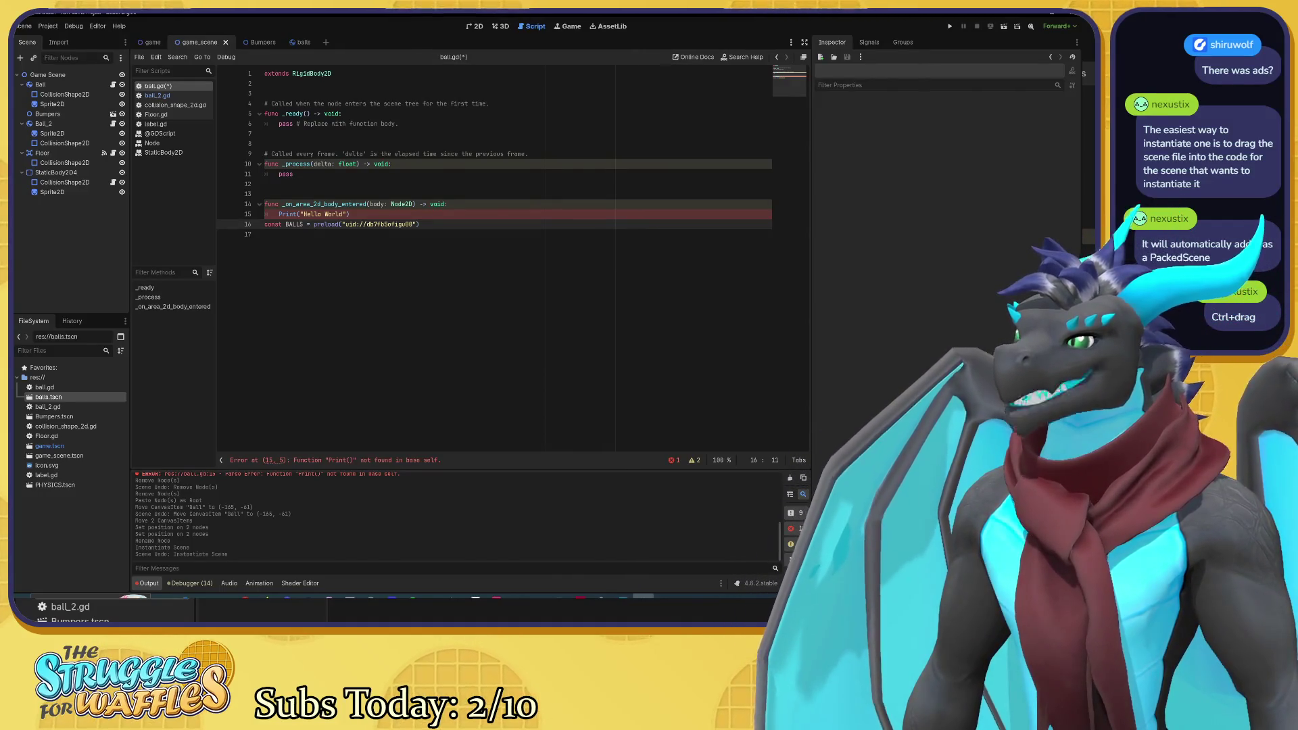
pyautogui.click(324, 234)
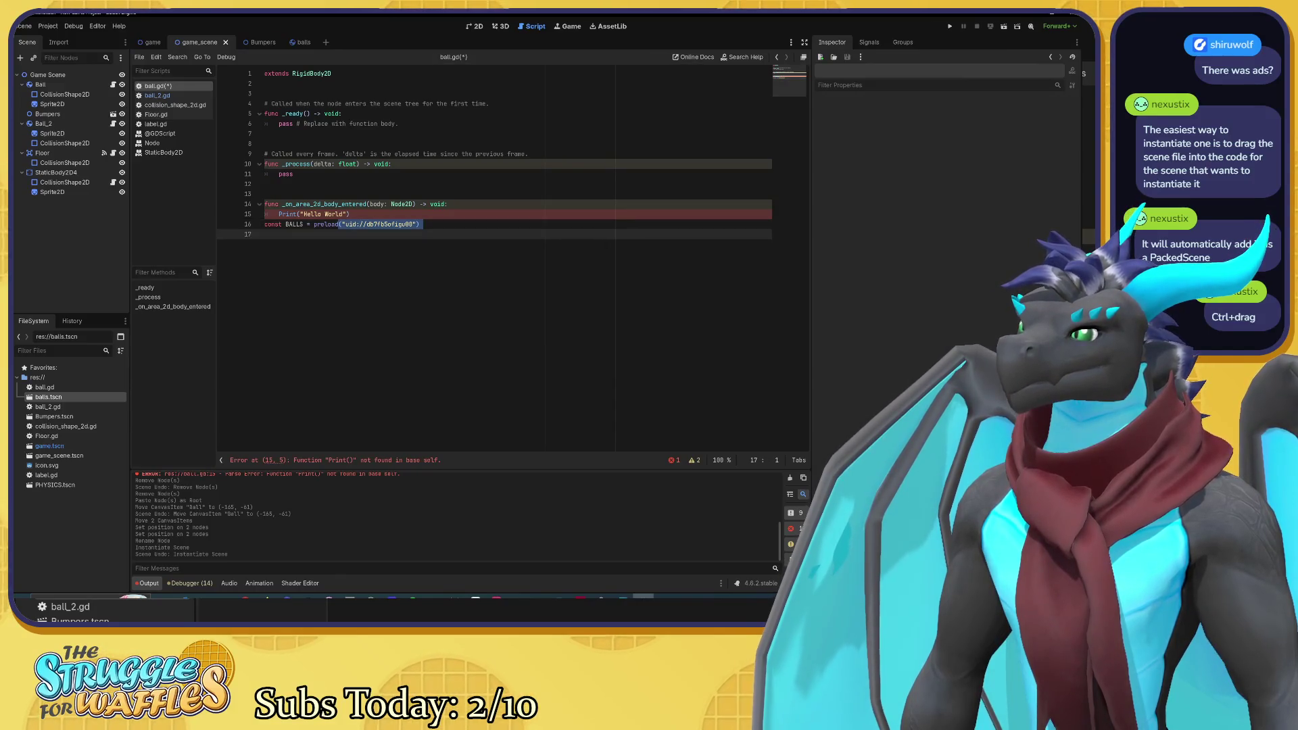
pyautogui.moveTo(327, 224)
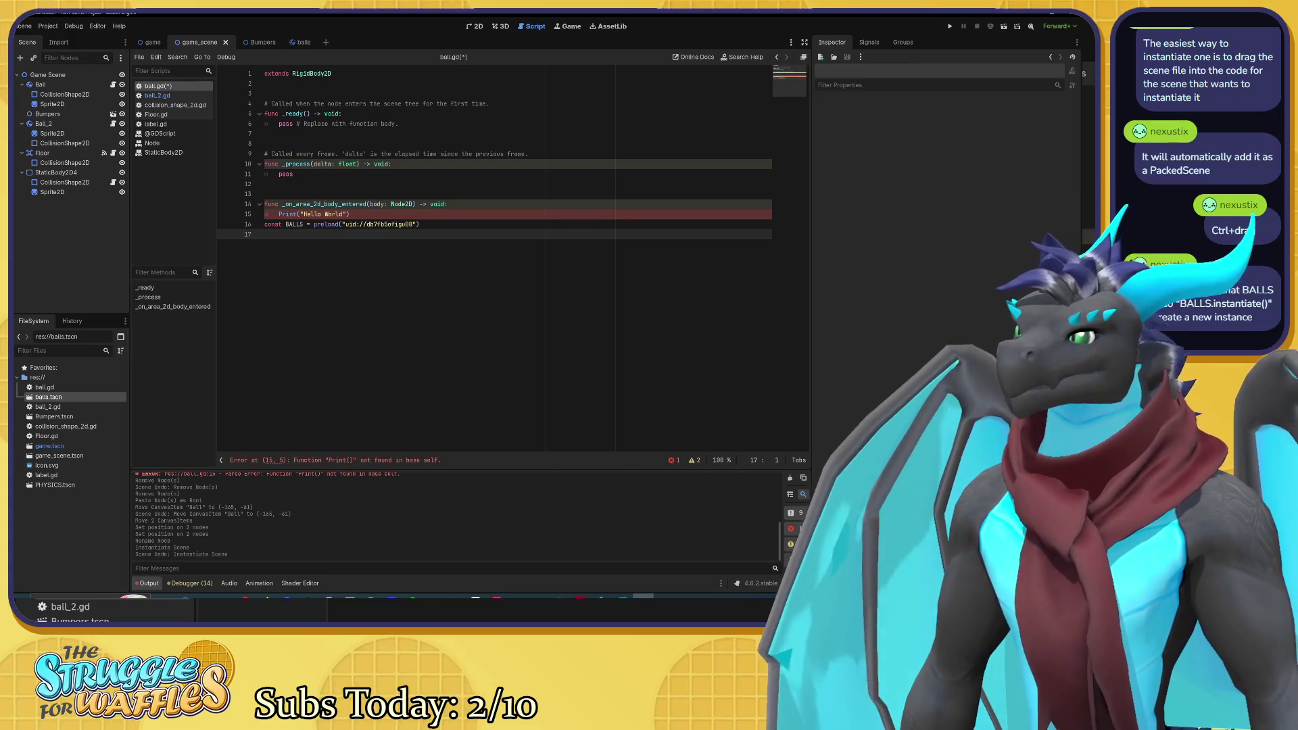
pyautogui.moveTo(264, 224); pyautogui.dragTo(419, 223)
# - Move the BALLS preload line up to line 3 and select the Hello World print on line 15
pyautogui.hotkey('ctrl', 'x')
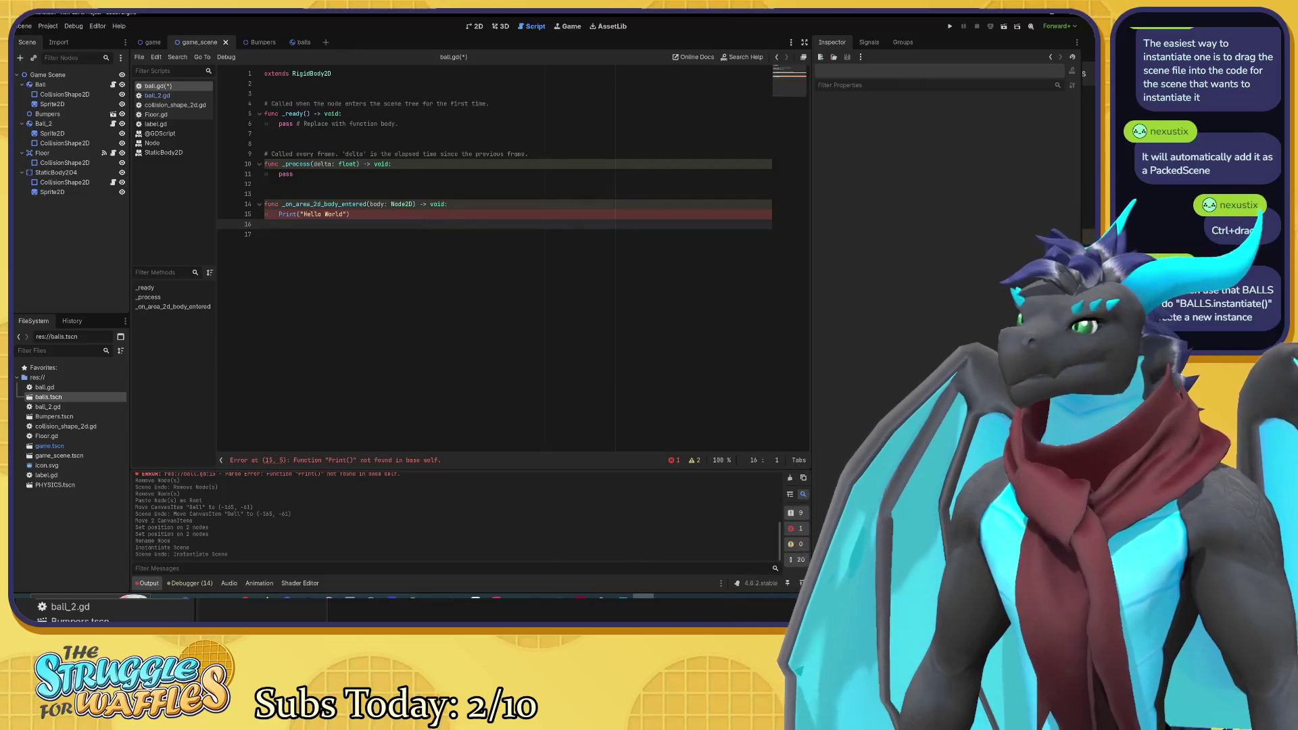
pyautogui.click(294, 83)
pyautogui.press('Down')
pyautogui.hotkey('ctrl', 'v')
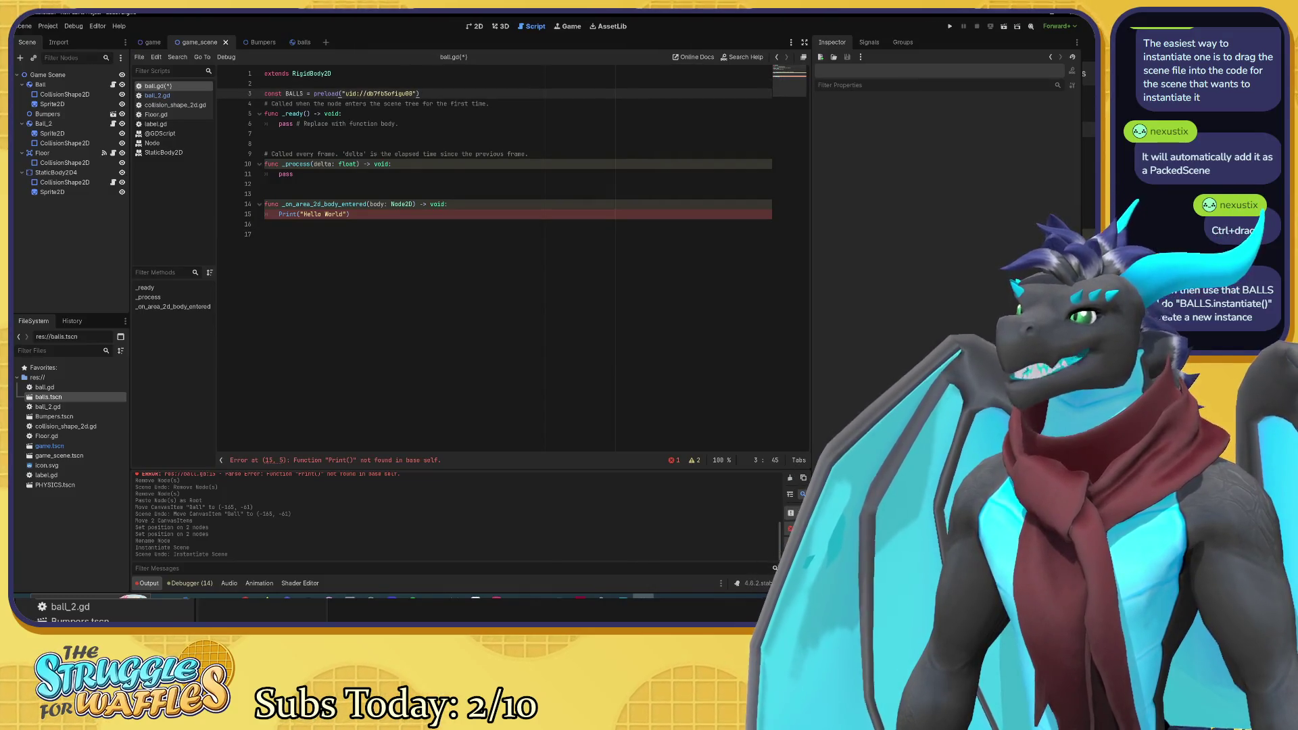
pyautogui.click(350, 213)
pyautogui.moveTo(350, 213); pyautogui.dragTo(278, 214)
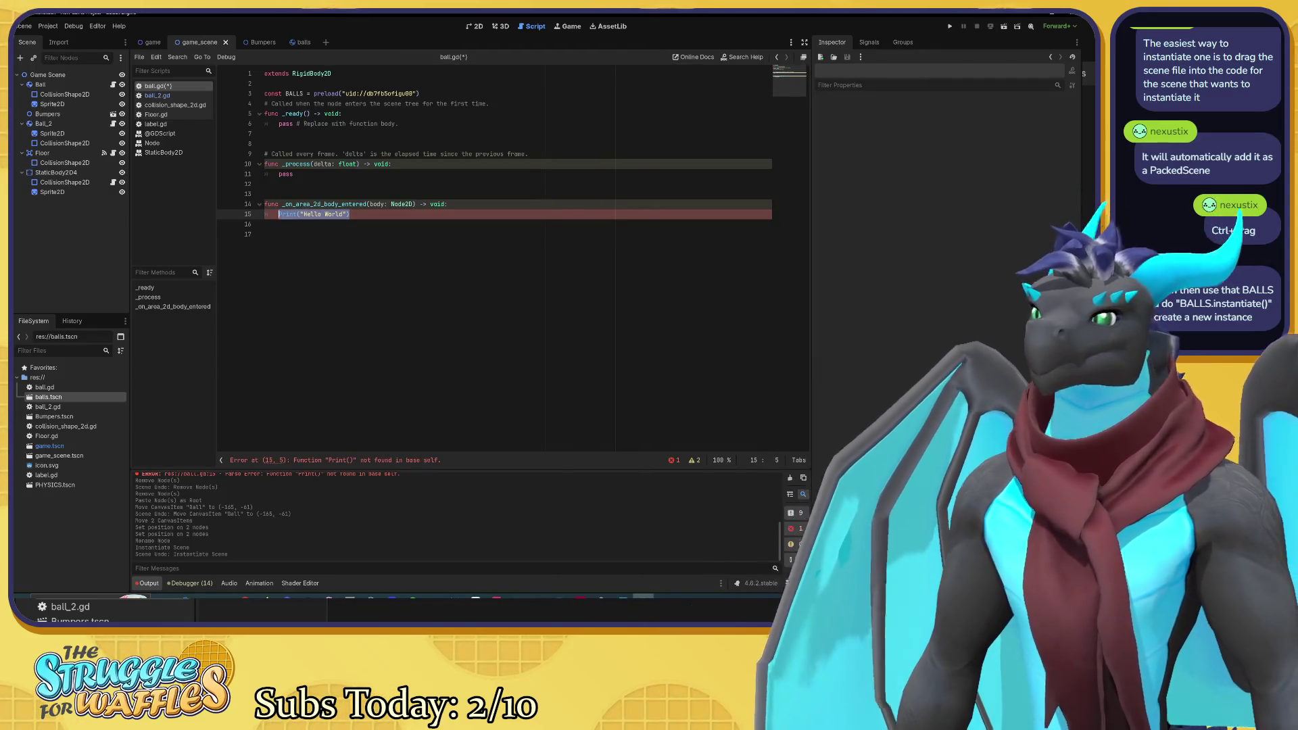
# - Replace the print with BALLS.instantiate(PackedScene.GEN_EDIT_STATE_INSTANCE) on line 15 and save ball.gd
pyautogui.write('BALLS.IN')
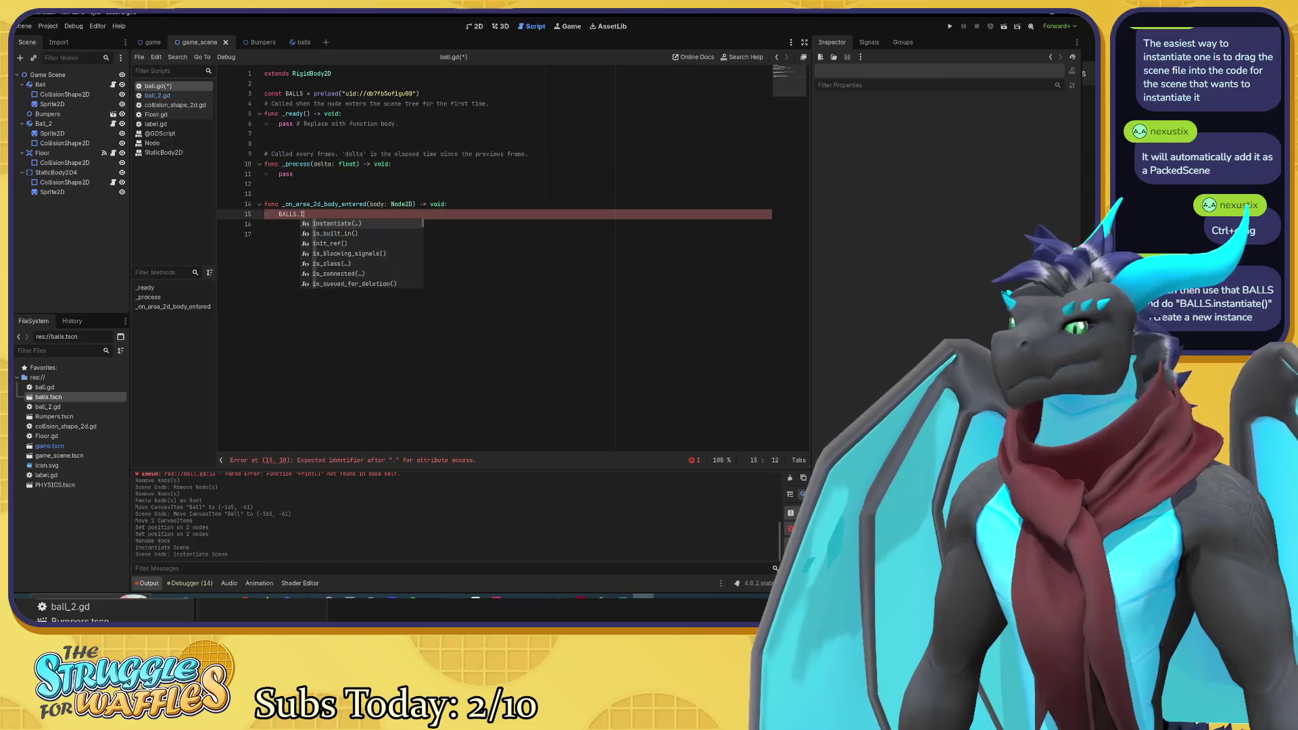
pyautogui.press('BackSpace')
pyautogui.press('BackSpace')
pyautogui.write('ins')
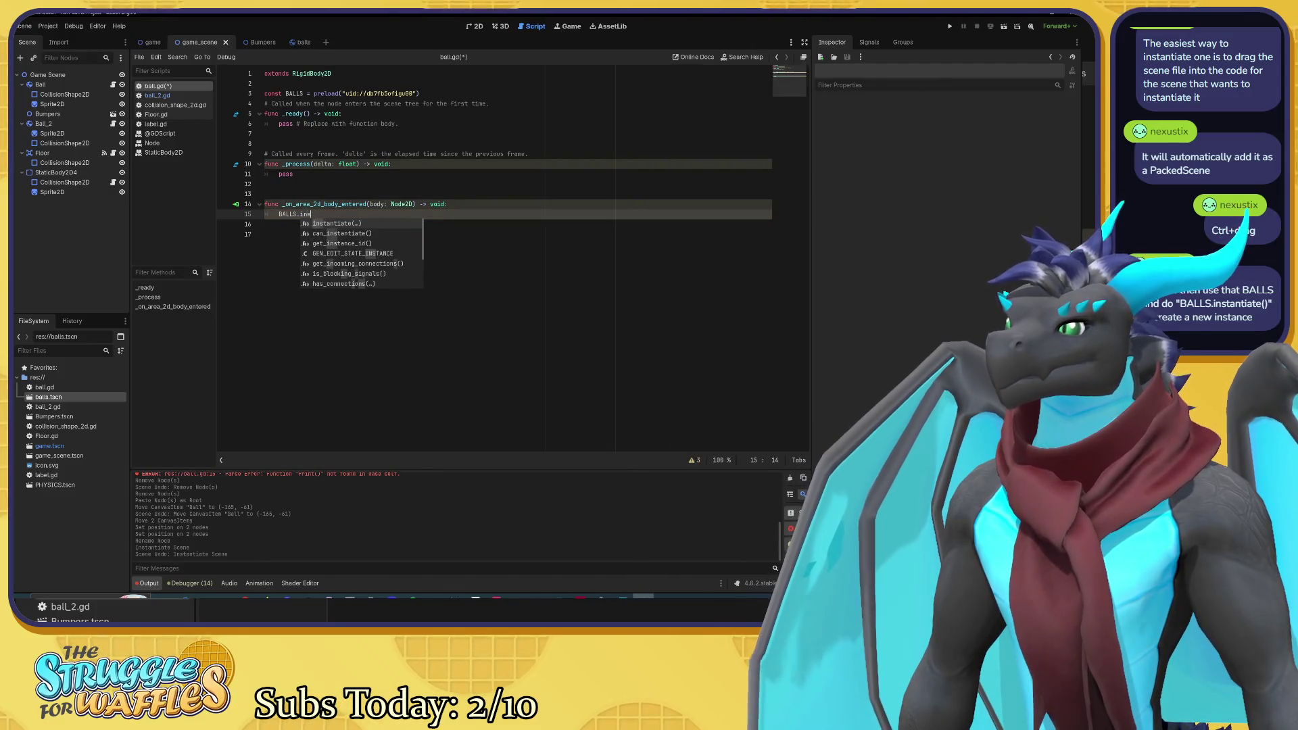
pyautogui.click(359, 224)
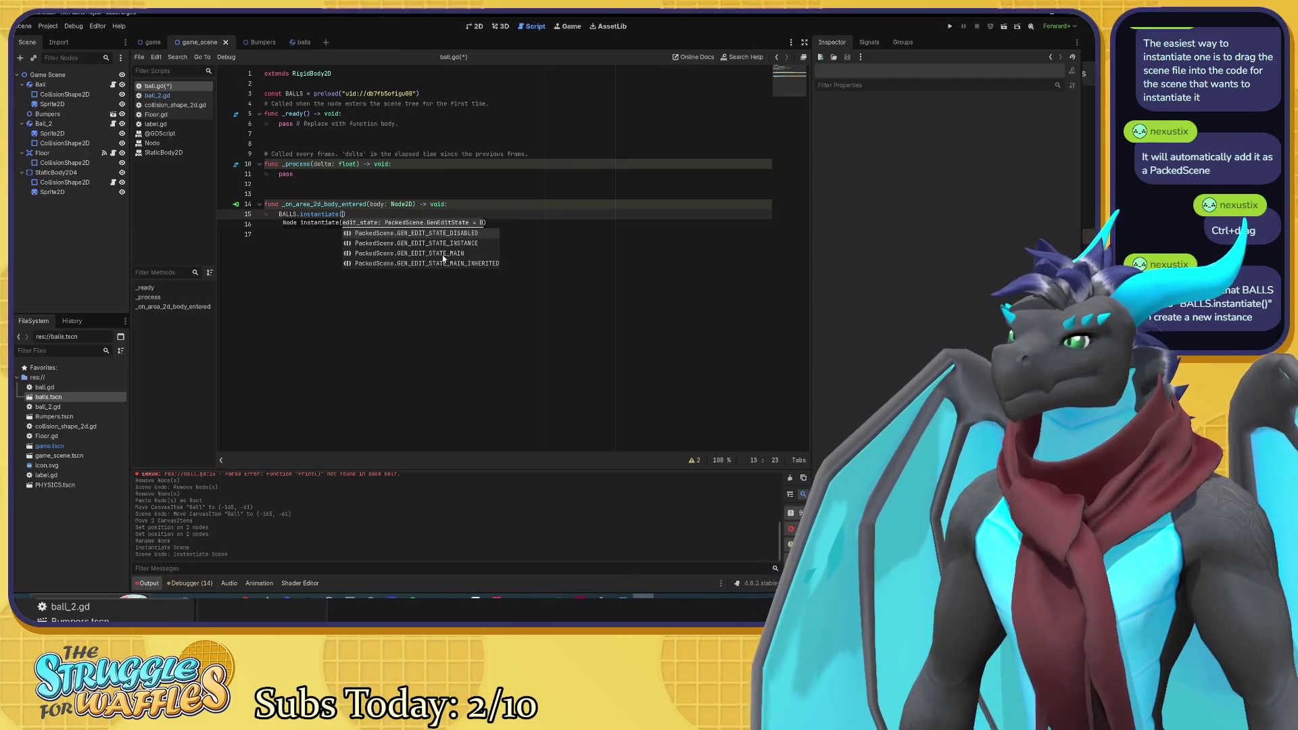
pyautogui.doubleClick(462, 240)
pyautogui.click(463, 238)
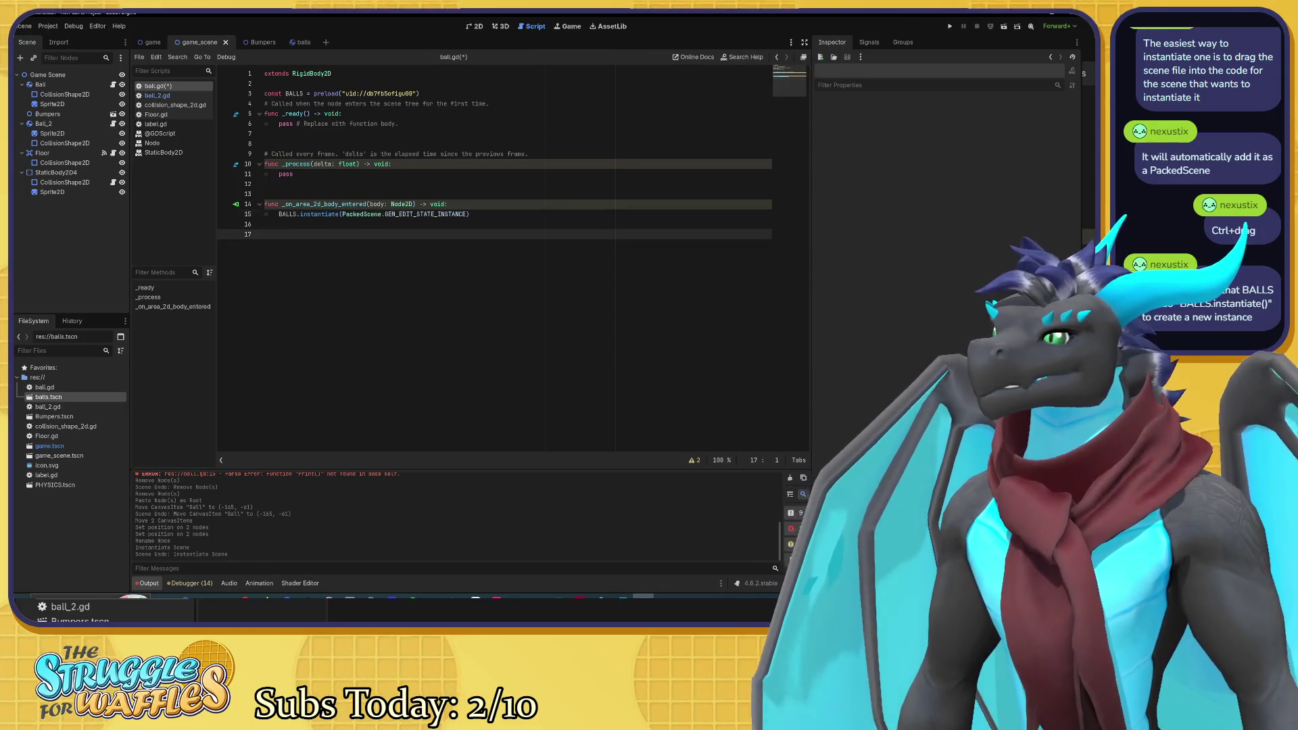
pyautogui.click(419, 213)
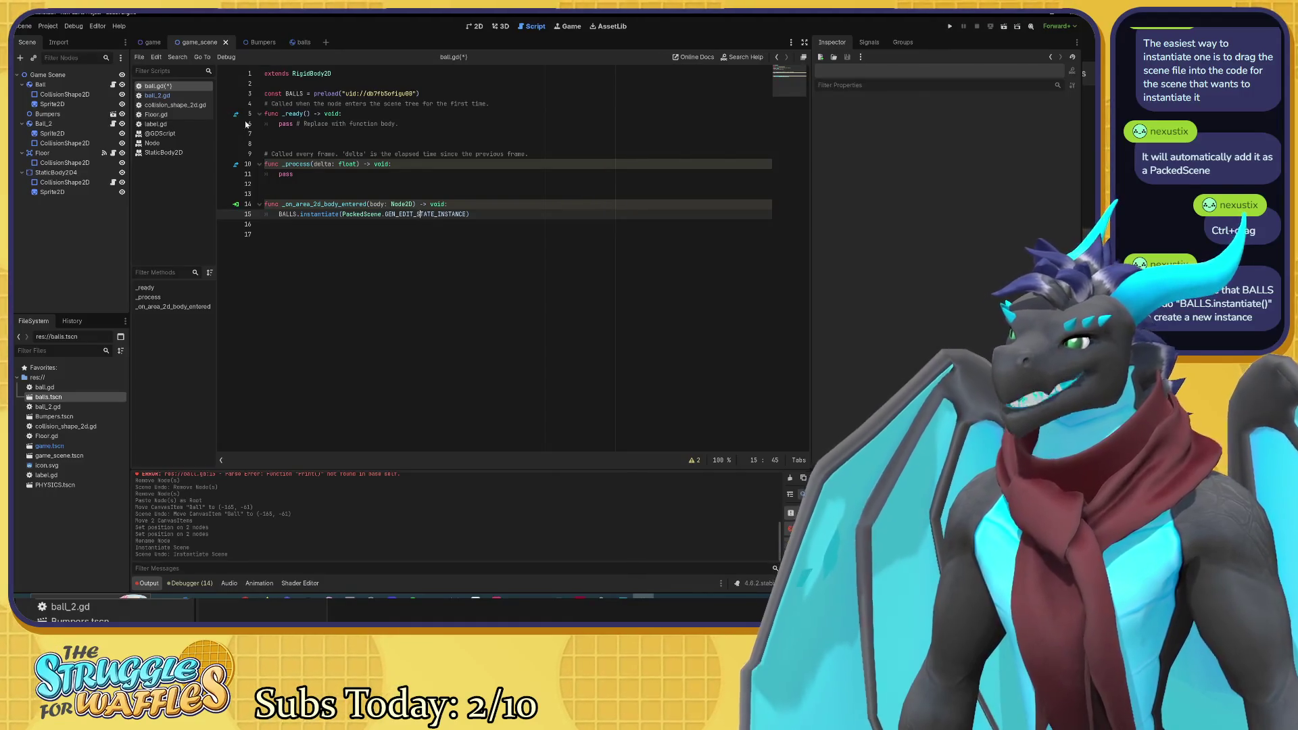
pyautogui.hotkey('ctrl', 's')
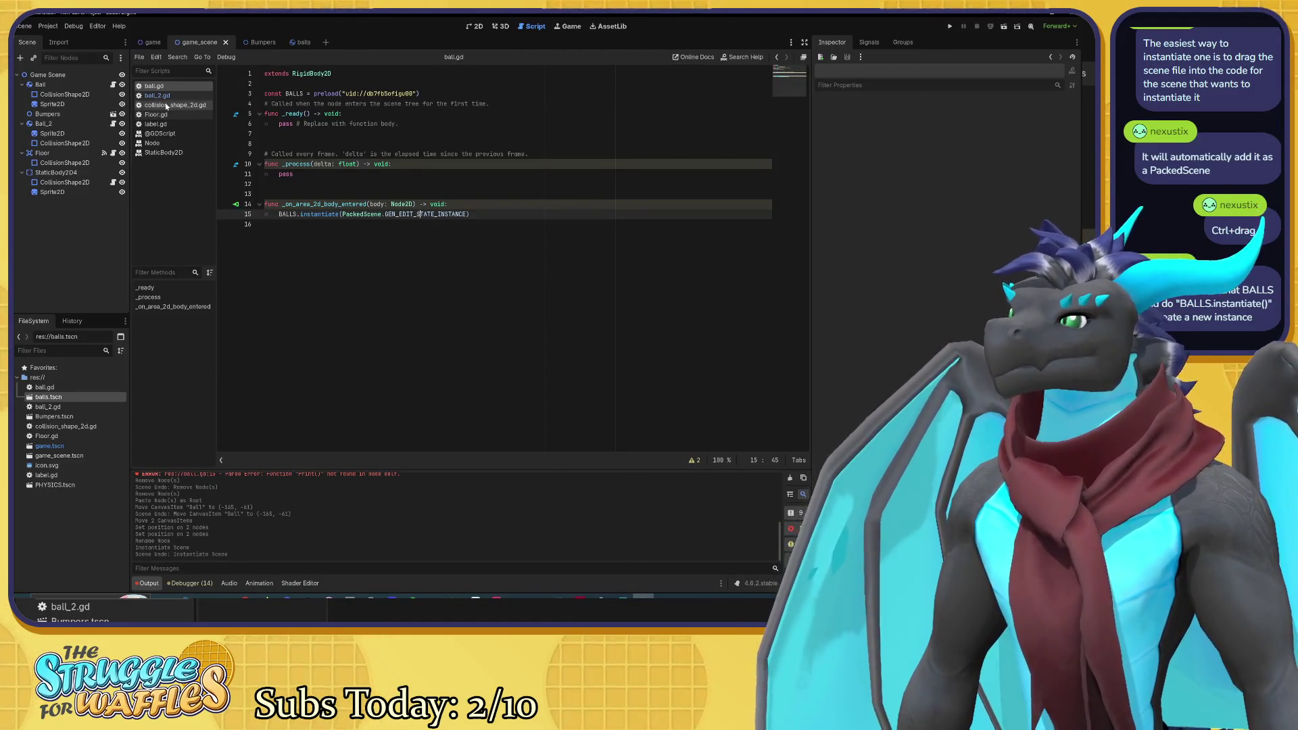
pyautogui.click(159, 96)
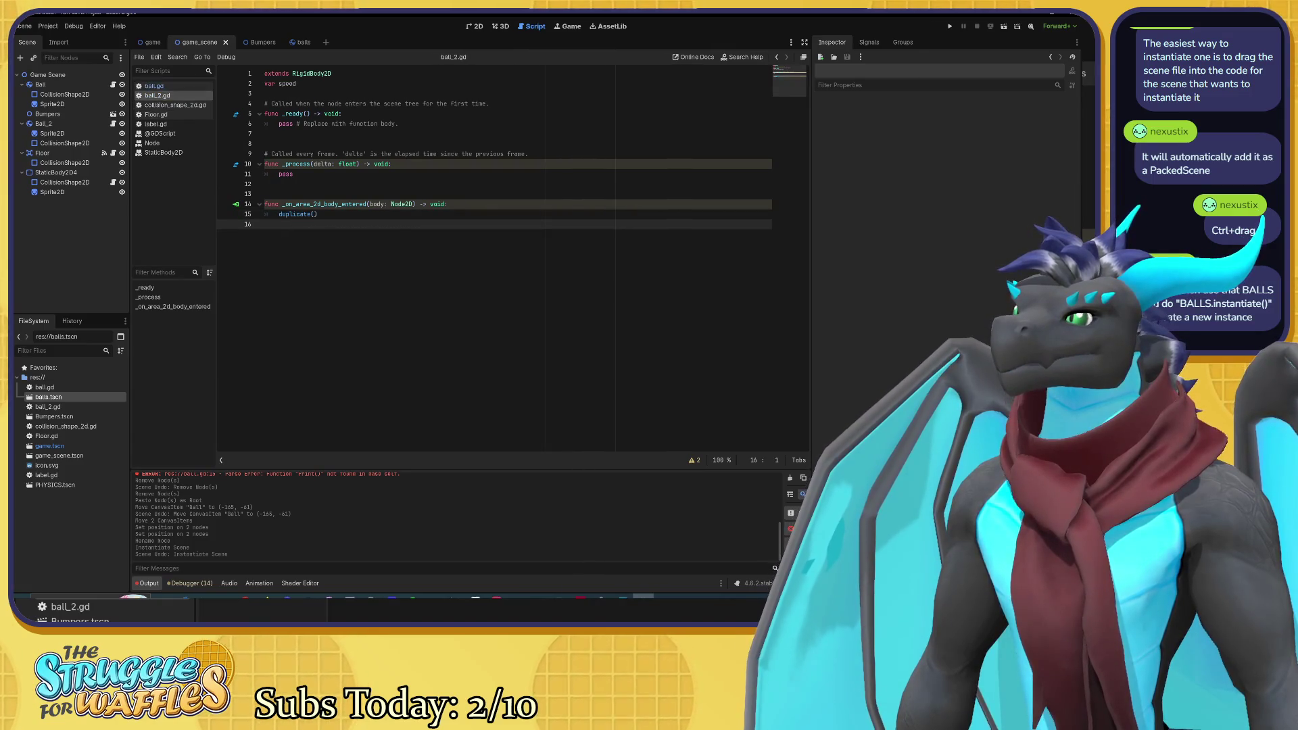
pyautogui.click(265, 213)
pyautogui.click(154, 86)
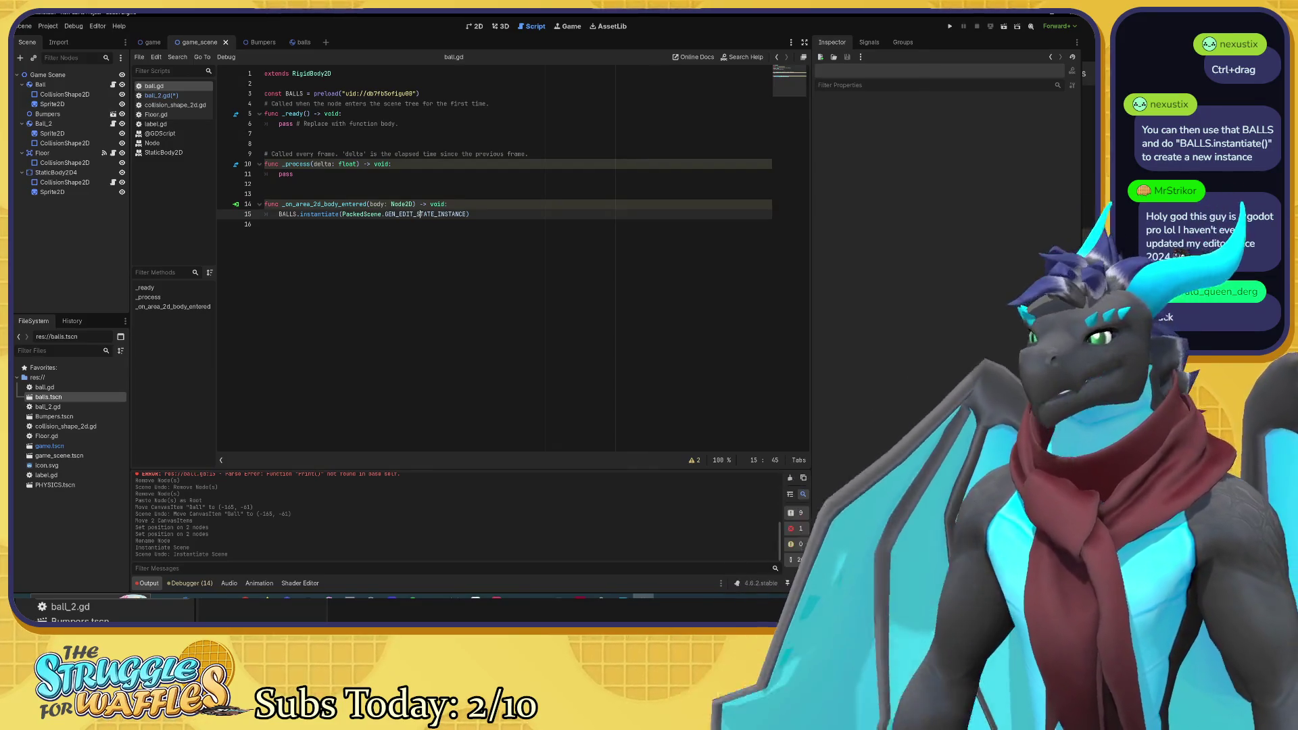
pyautogui.moveTo(352, 213)
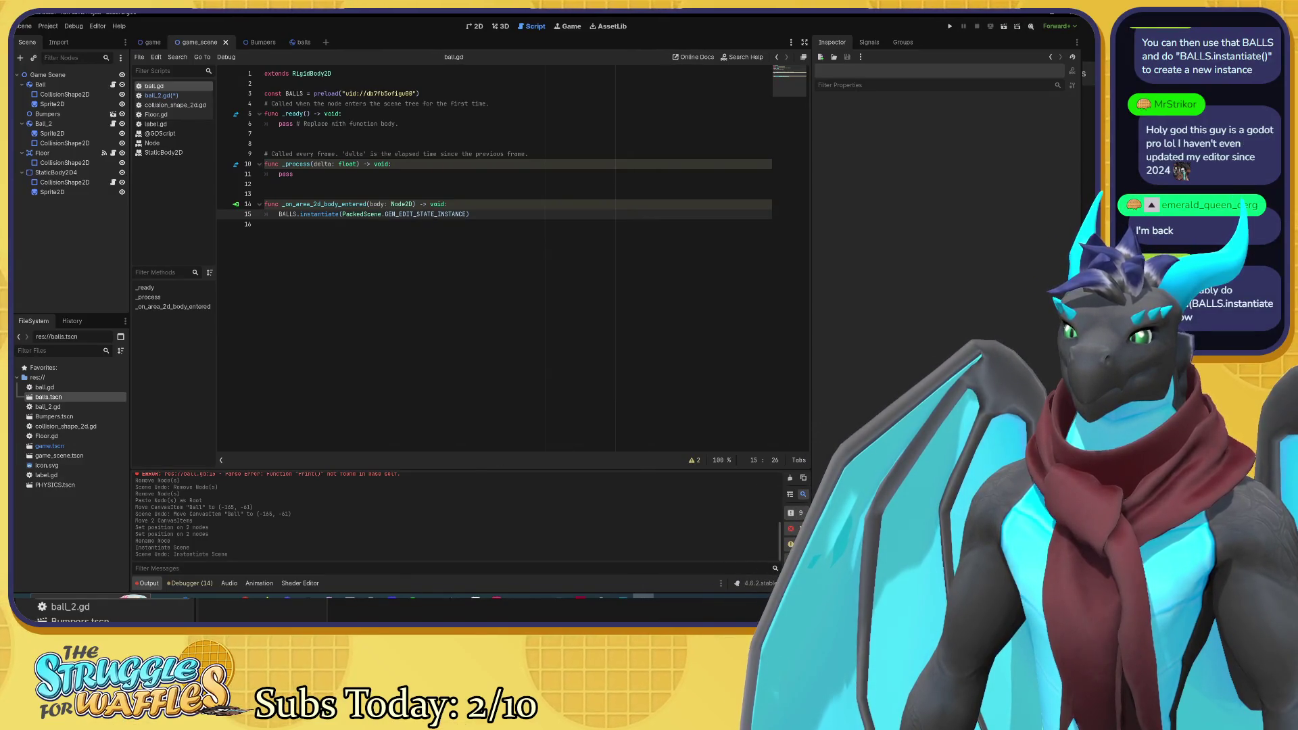
pyautogui.moveTo(469, 214); pyautogui.dragTo(278, 214)
# - Write add_child(BALLS.instantiate()) on line 15 of ball.gd, save it, and switch to ball_2.gd
pyautogui.write('add_child')
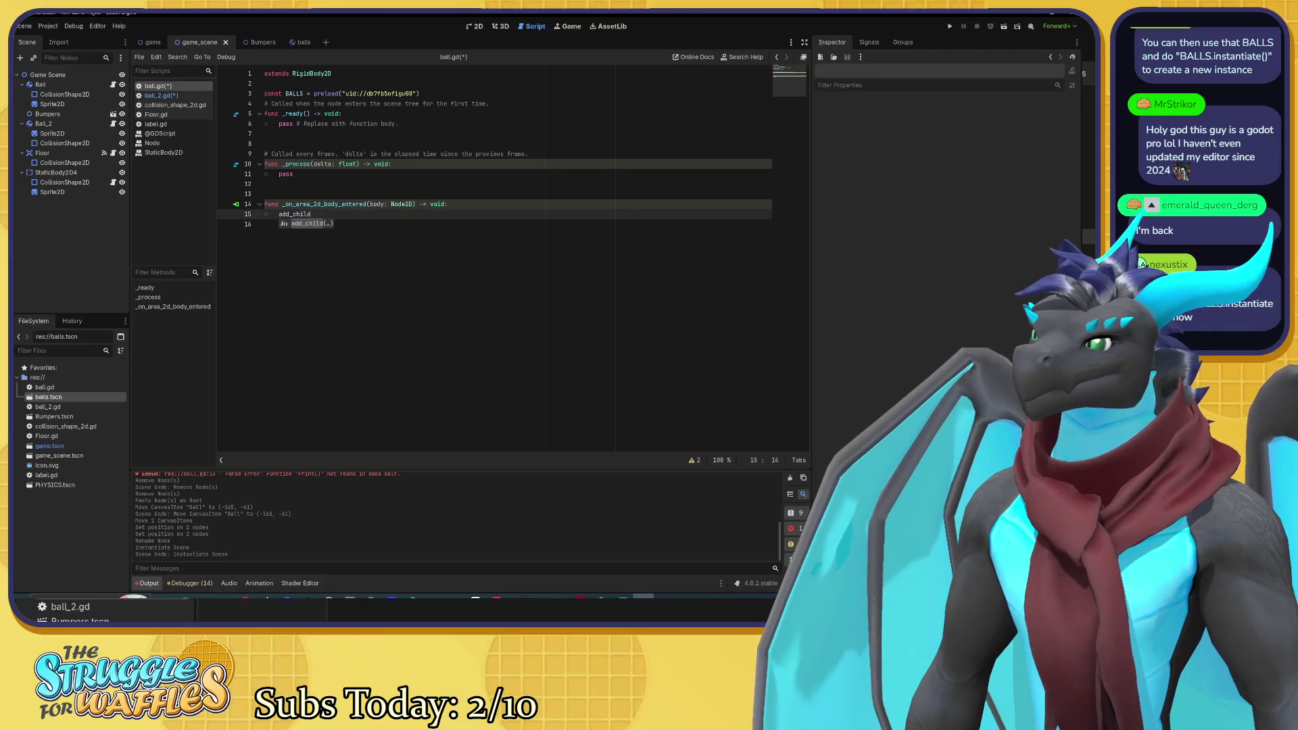
pyautogui.write('(BALLS')
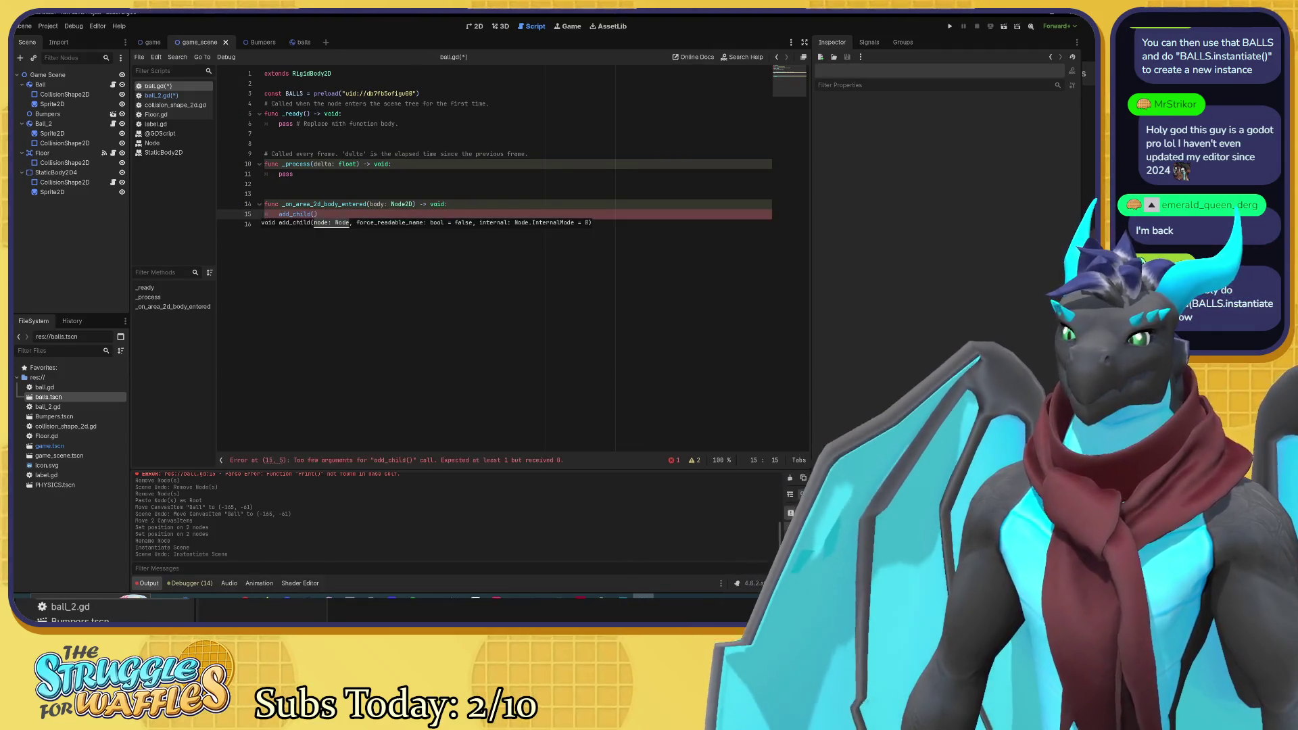
pyautogui.write('.')
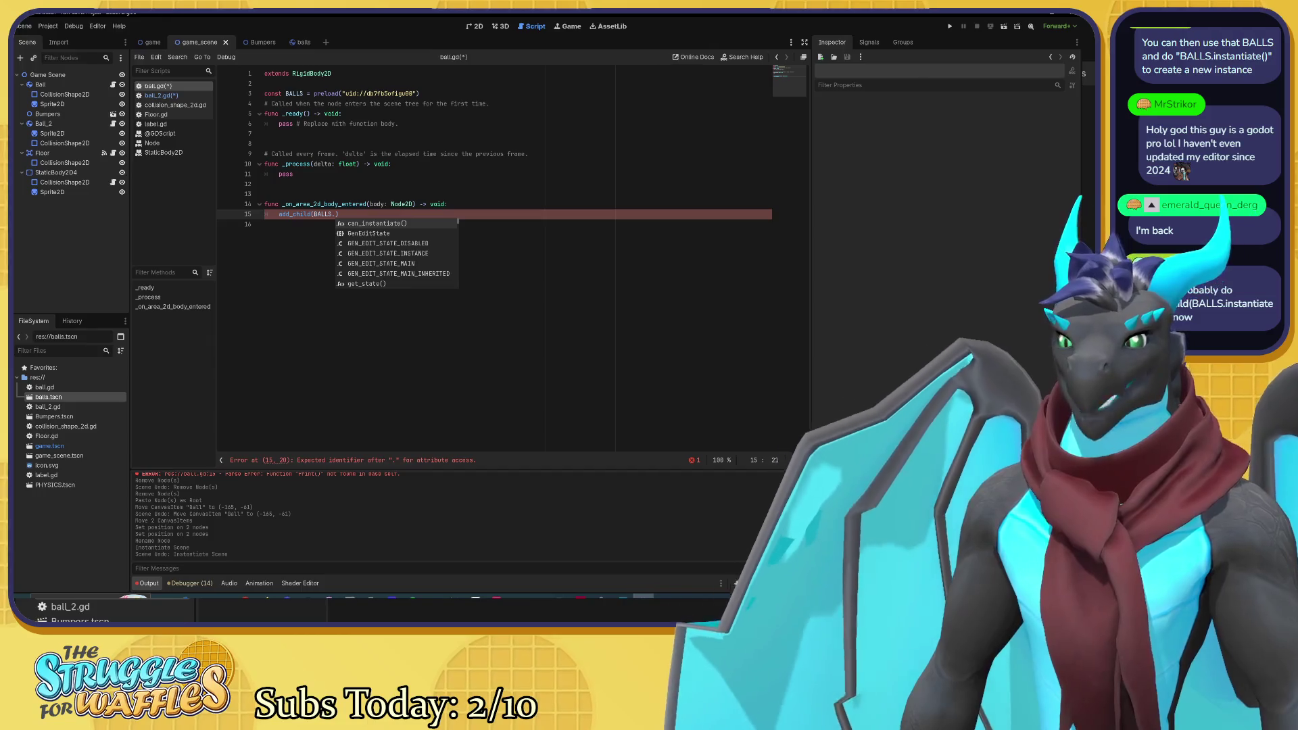
pyautogui.write('inst')
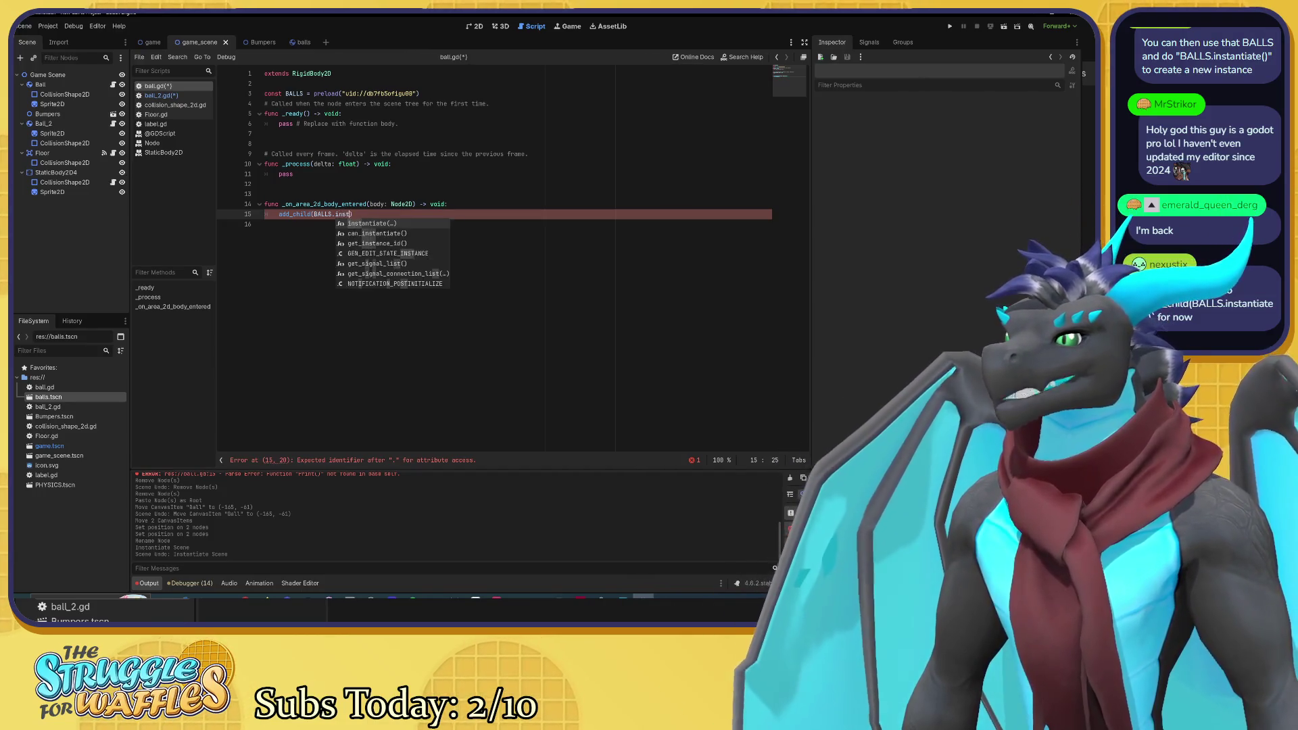
pyautogui.press('Return')
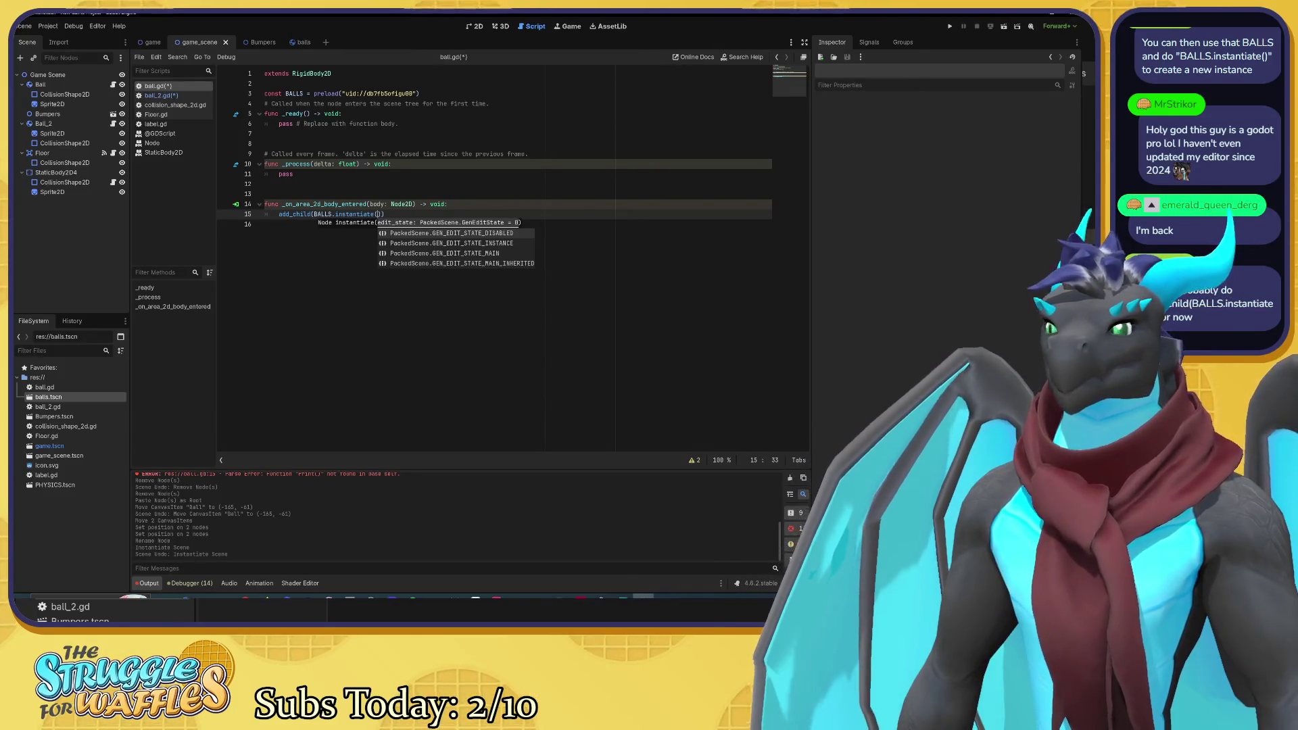
pyautogui.click(265, 223)
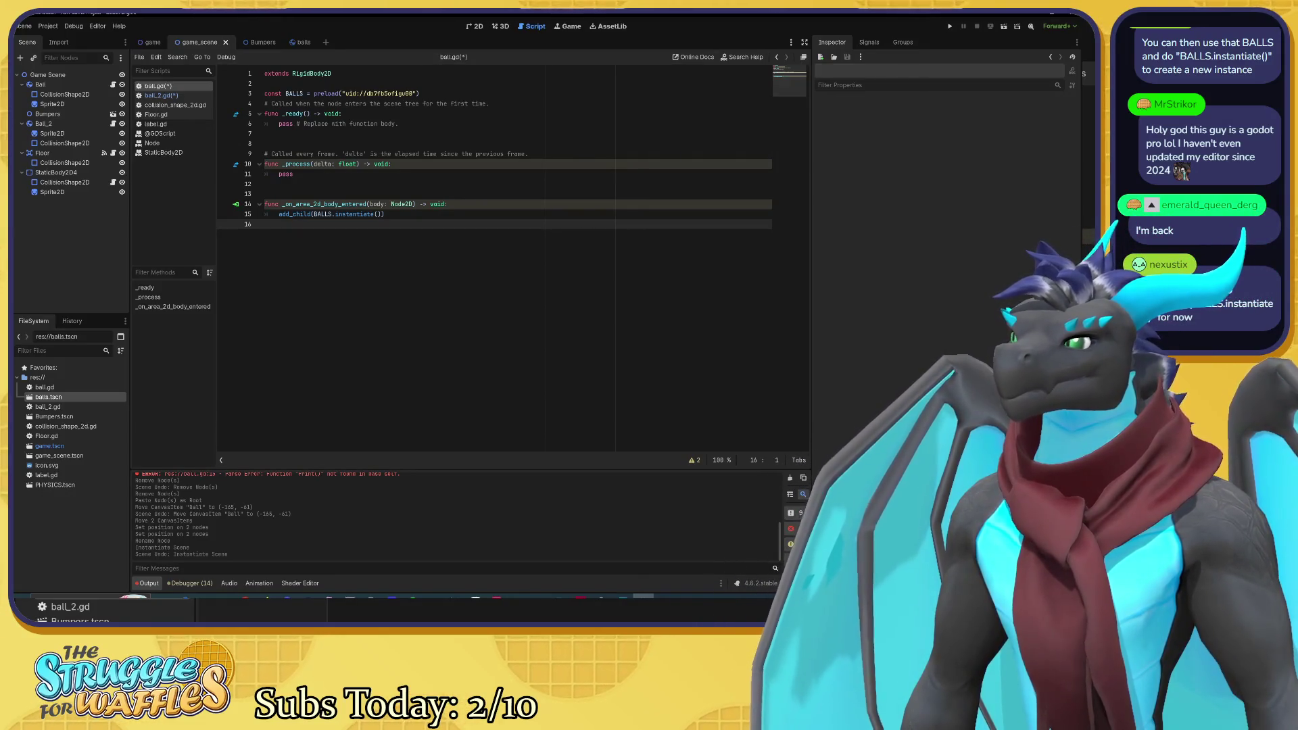
pyautogui.hotkey('ctrl', 's')
pyautogui.click(160, 95)
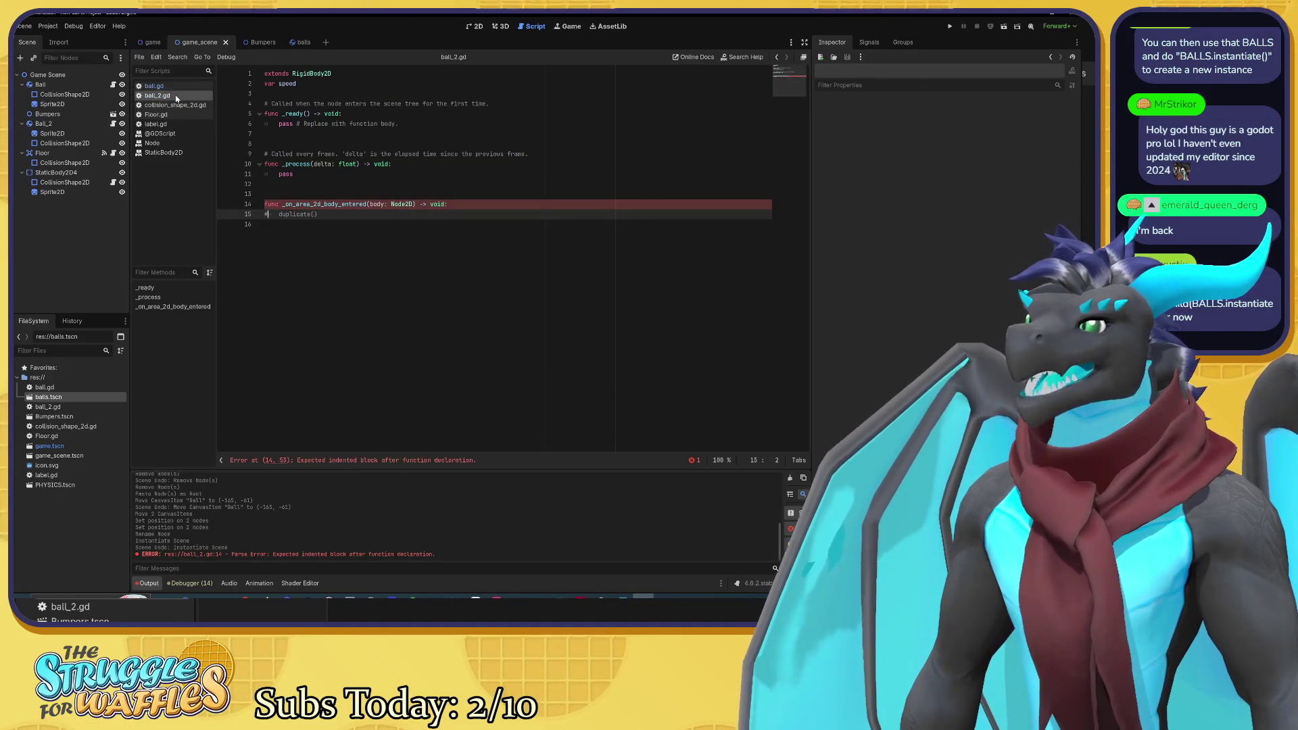
# - Review ball.gd, then the balls and game_scene scenes in the 2D view
pyautogui.click(174, 87)
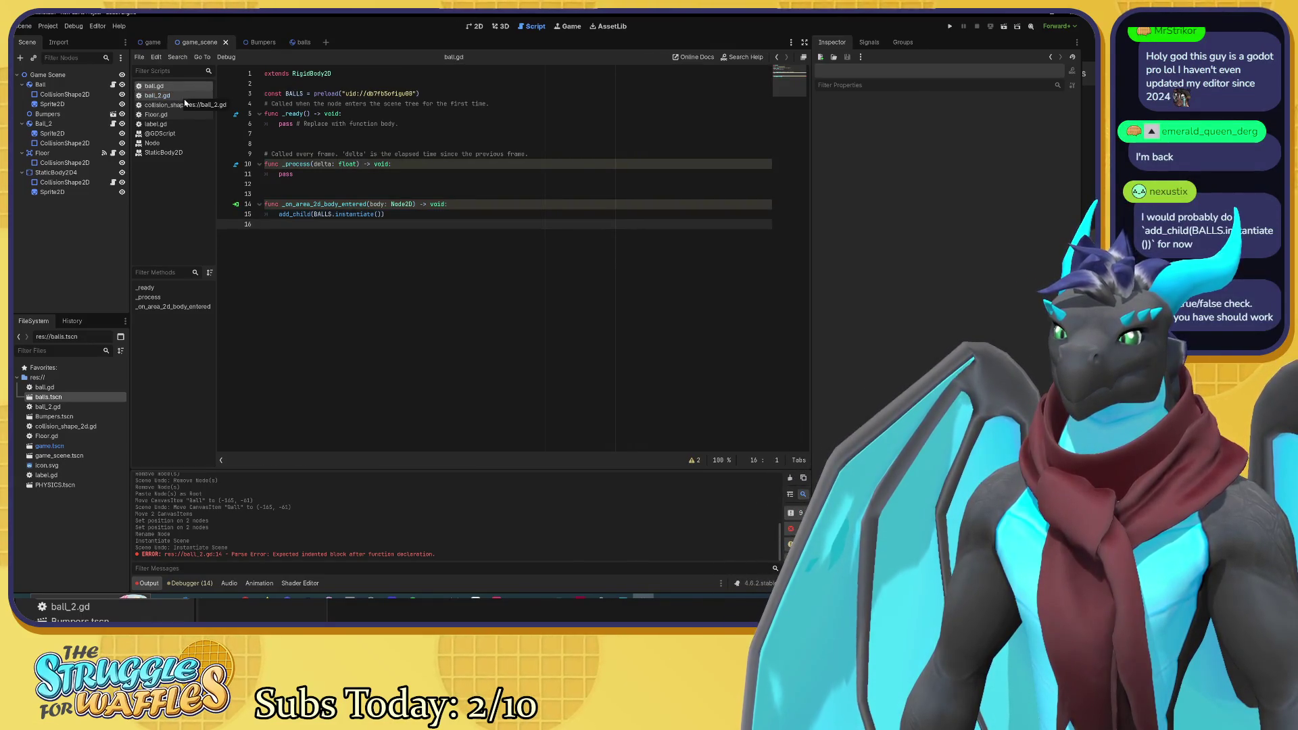
pyautogui.click(475, 26)
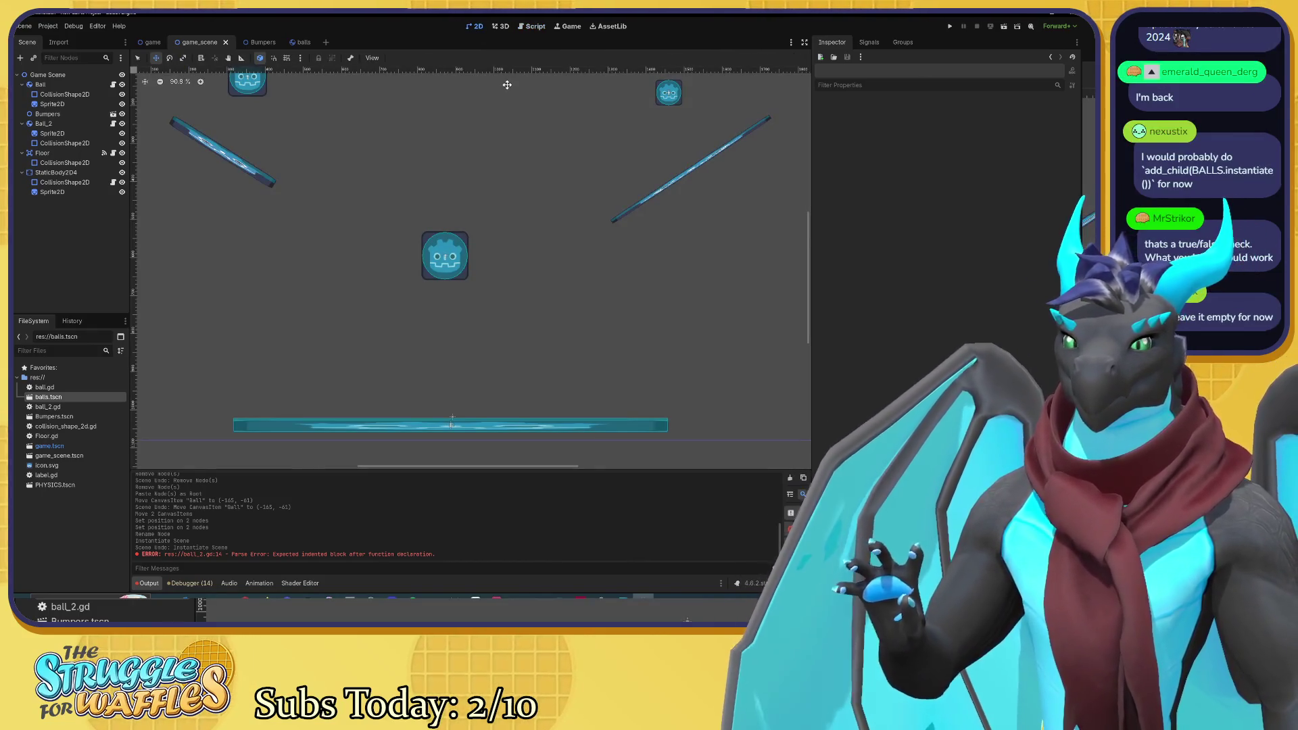
pyautogui.scroll(-6, 445, 192)
pyautogui.scroll(-2, 445, 192)
pyautogui.click(297, 41)
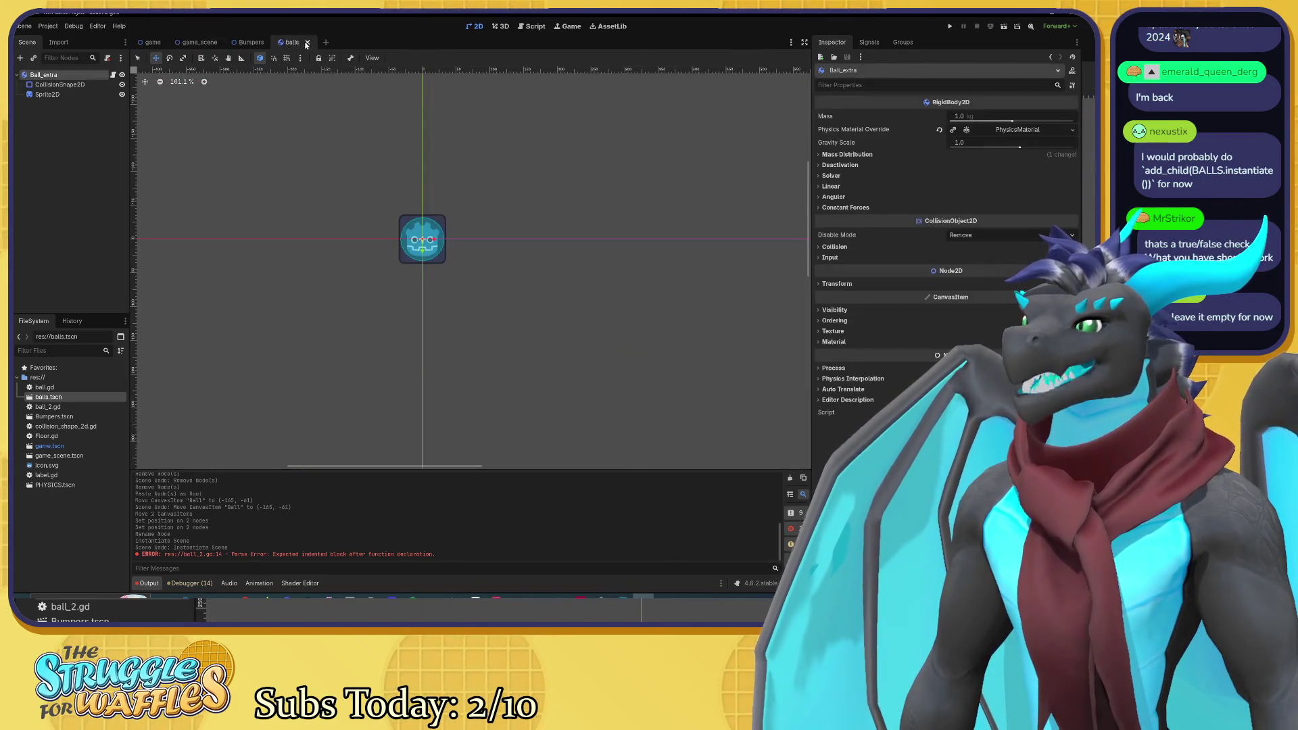
pyautogui.click(192, 43)
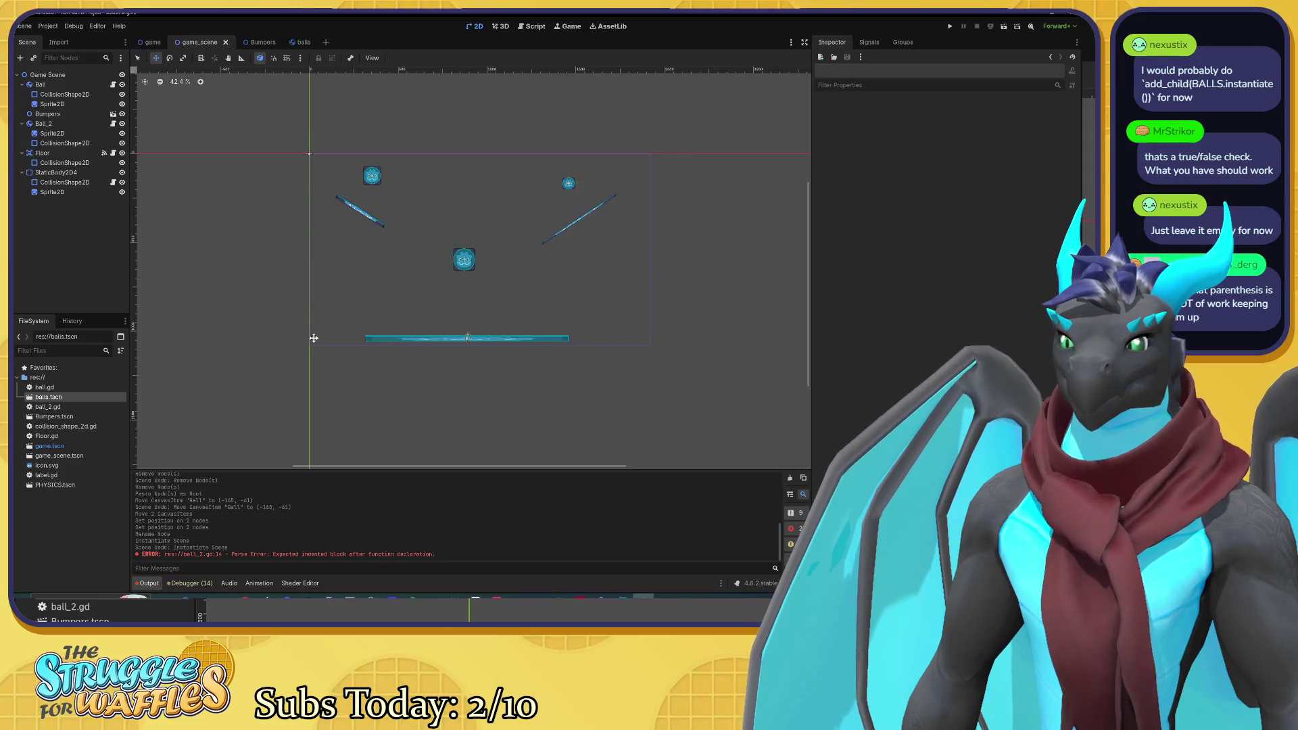
# - Run the game with F5, which halts on ball_2.gd's parse error
pyautogui.hscroll(3, 394, 313)
pyautogui.scroll(-1, 394, 313)
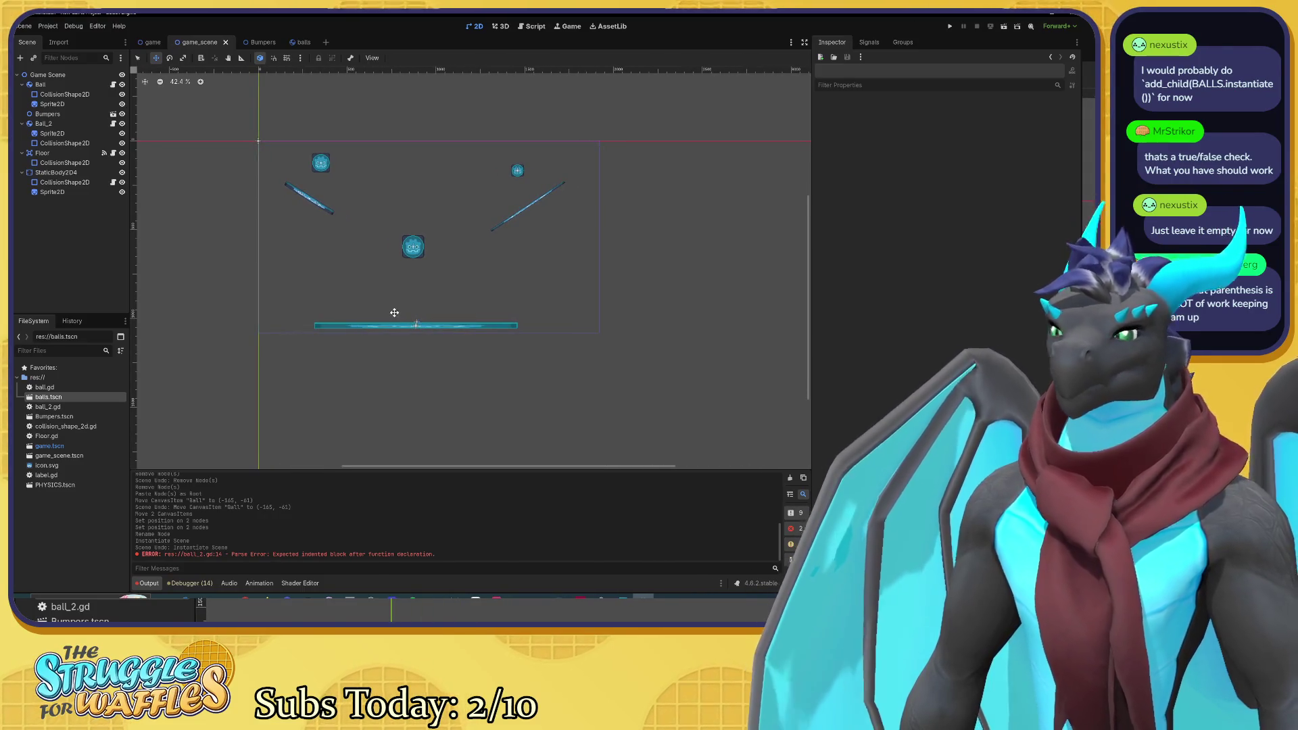
pyautogui.scroll(2, 408, 302)
pyautogui.press('F5')
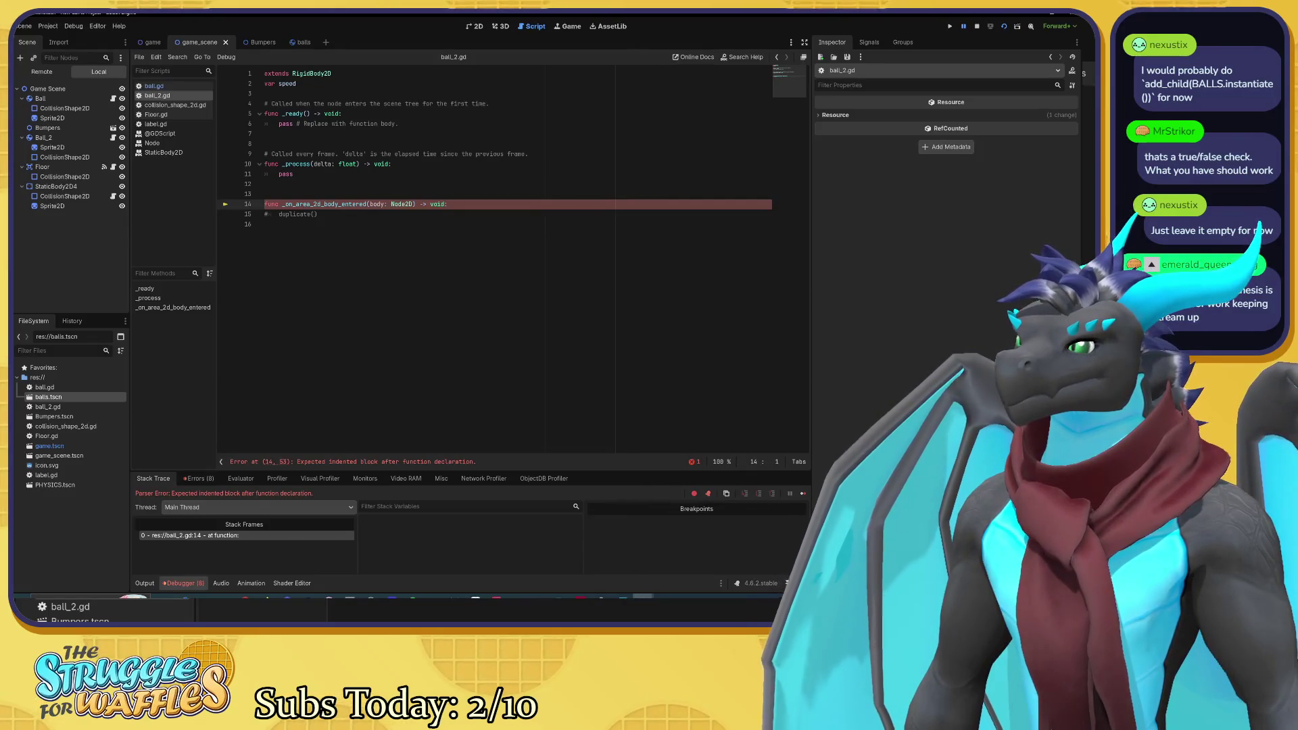
# - Comment out duplicate() in ball_2.gd and paste ball.gd's add_child(BALLS.instantiate()) call onto line 15
pyautogui.press('Down')
pyautogui.hotkey('ctrl', 'k')
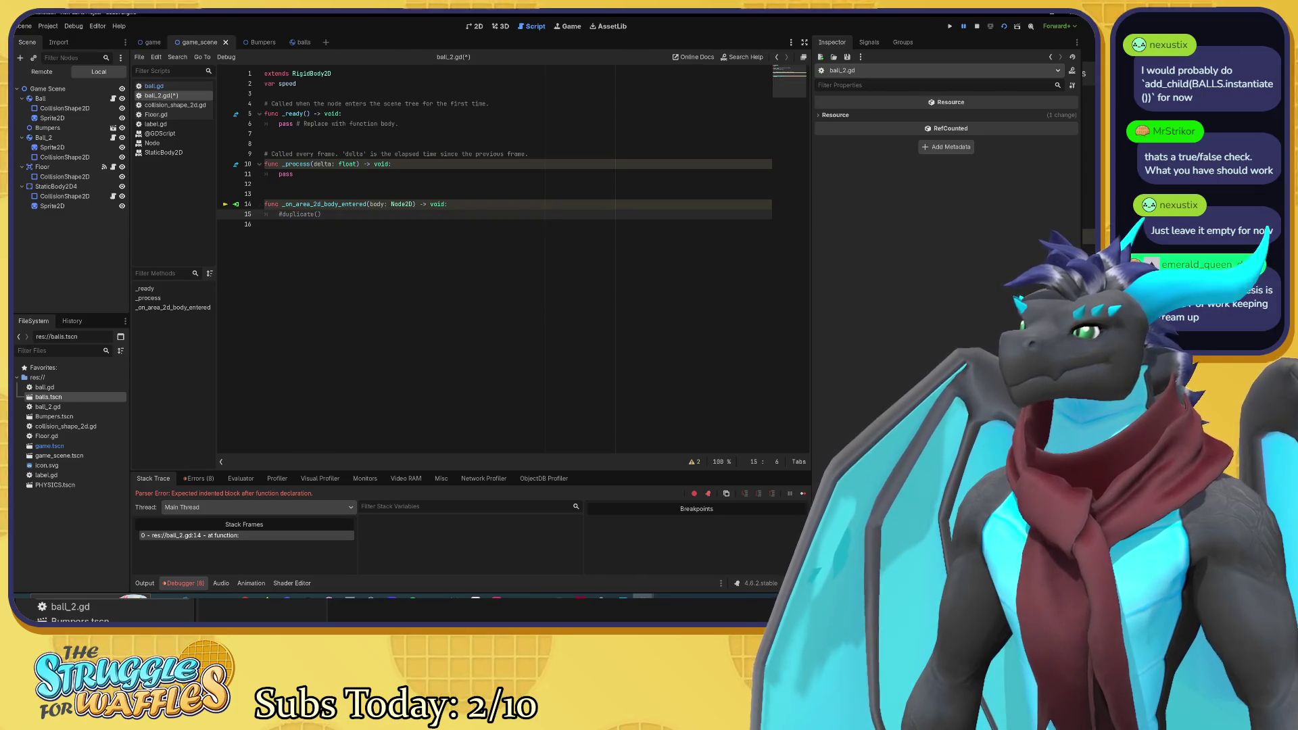
pyautogui.click(264, 203)
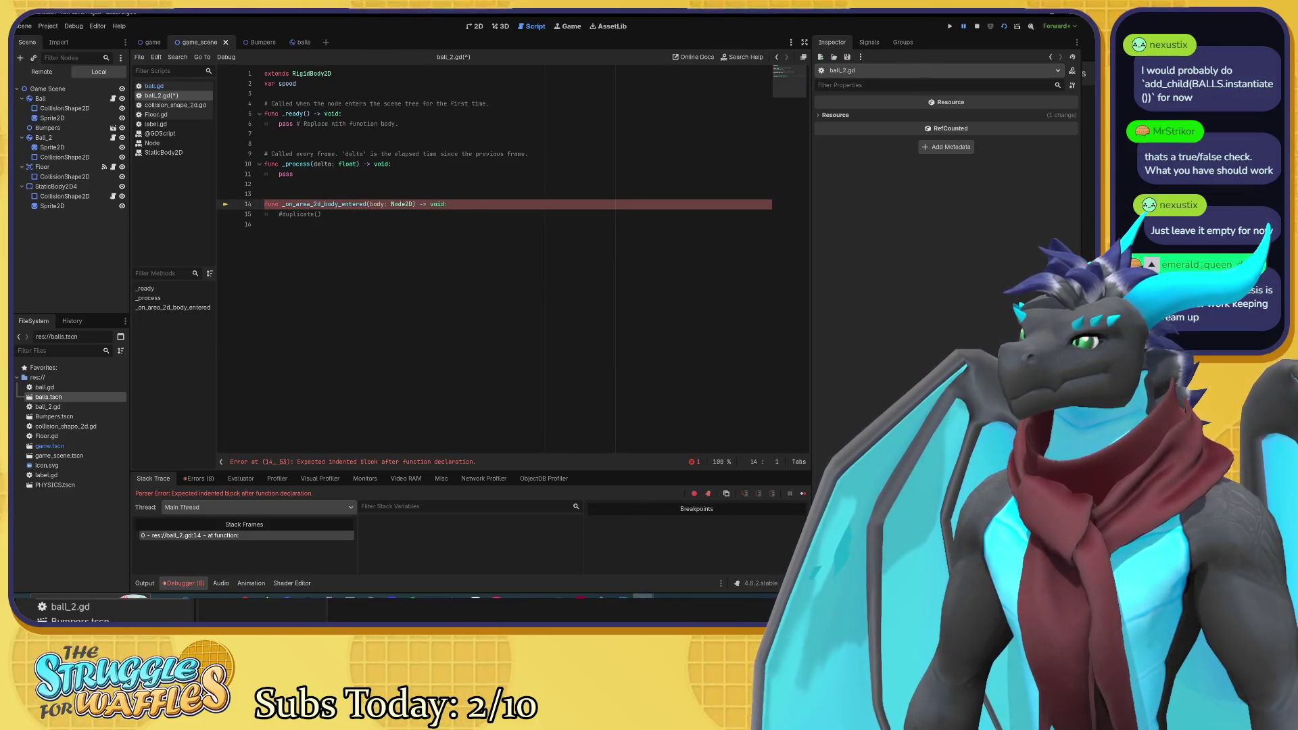
pyautogui.click(154, 86)
pyautogui.moveTo(384, 213); pyautogui.dragTo(279, 213)
pyautogui.click(162, 95)
pyautogui.write('add_child(BALLS.instantiate())')
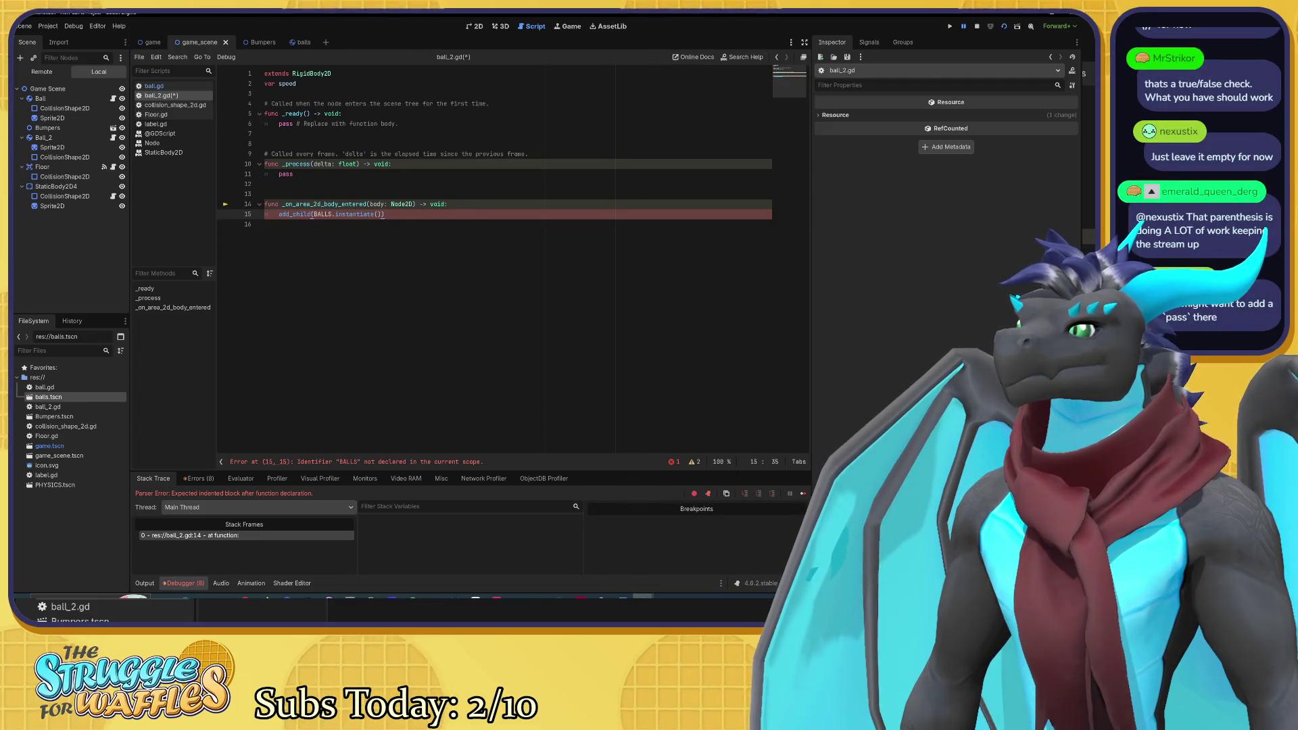
# - Add a BALLS preload constant for balls.tscn to ball_2.gd, matching ball.gd
pyautogui.click(154, 86)
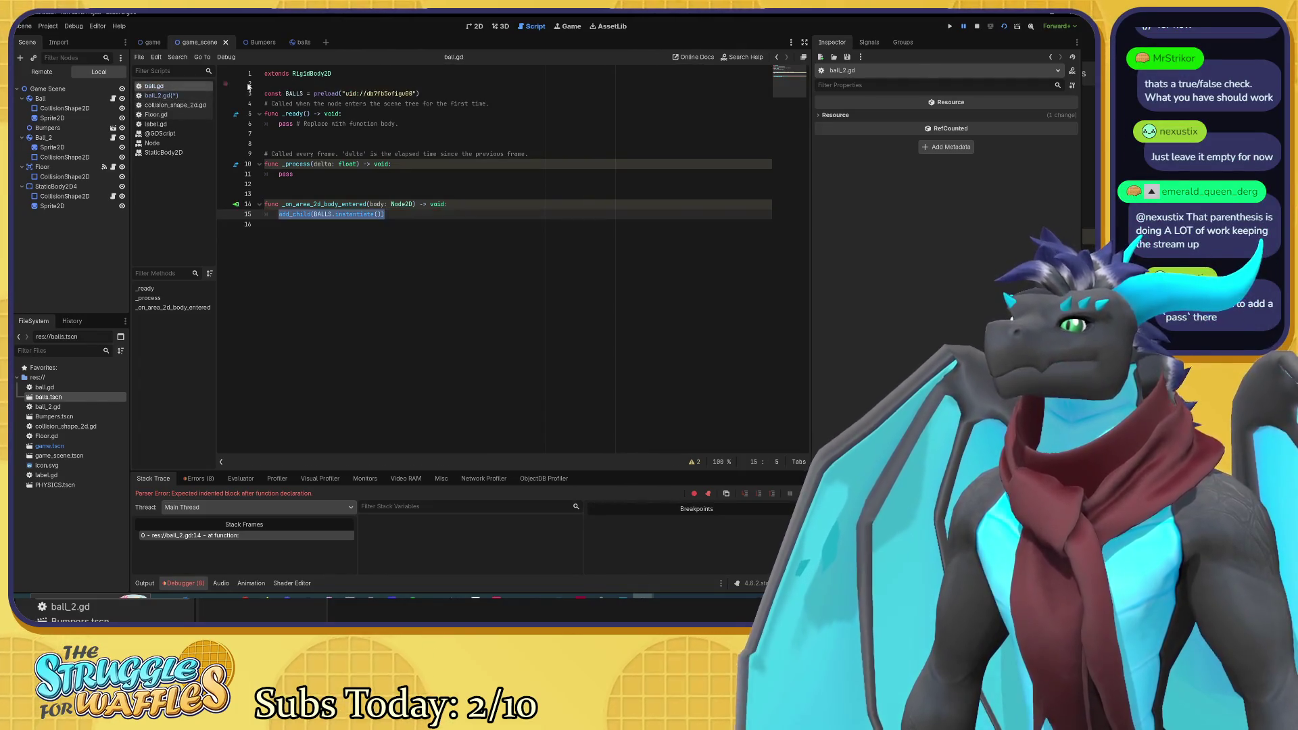
pyautogui.click(161, 95)
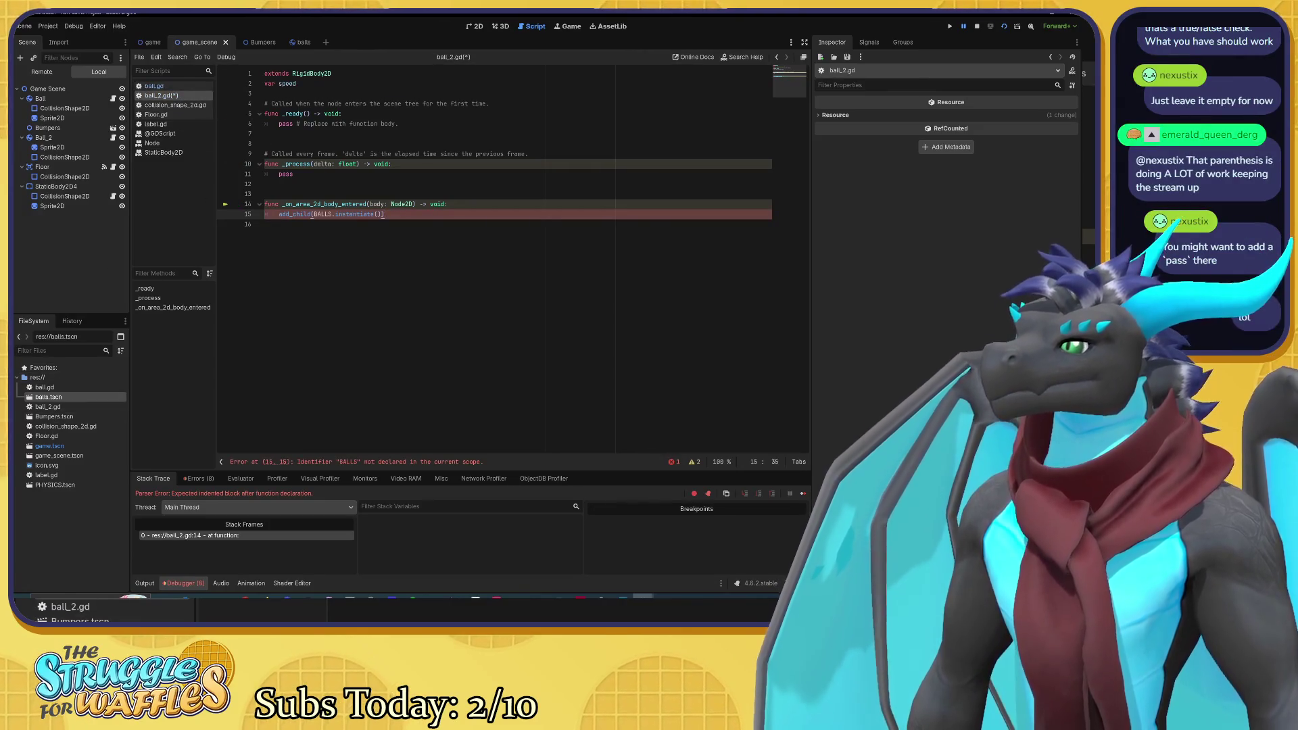
pyautogui.hotkey('ctrl', 'z')
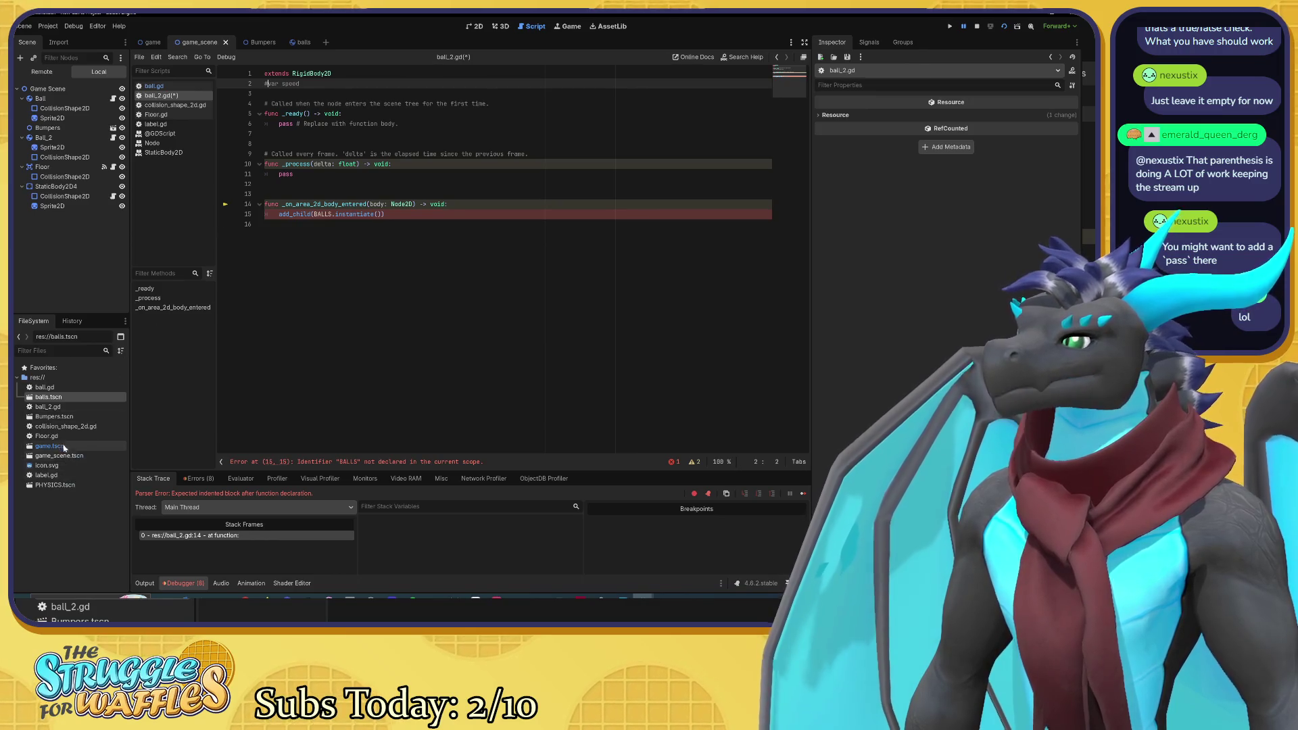
pyautogui.moveTo(49, 397)
pyautogui.mouseDown()
pyautogui.moveTo(179, 269)
pyautogui.moveTo(270, 93)
pyautogui.mouseUp()
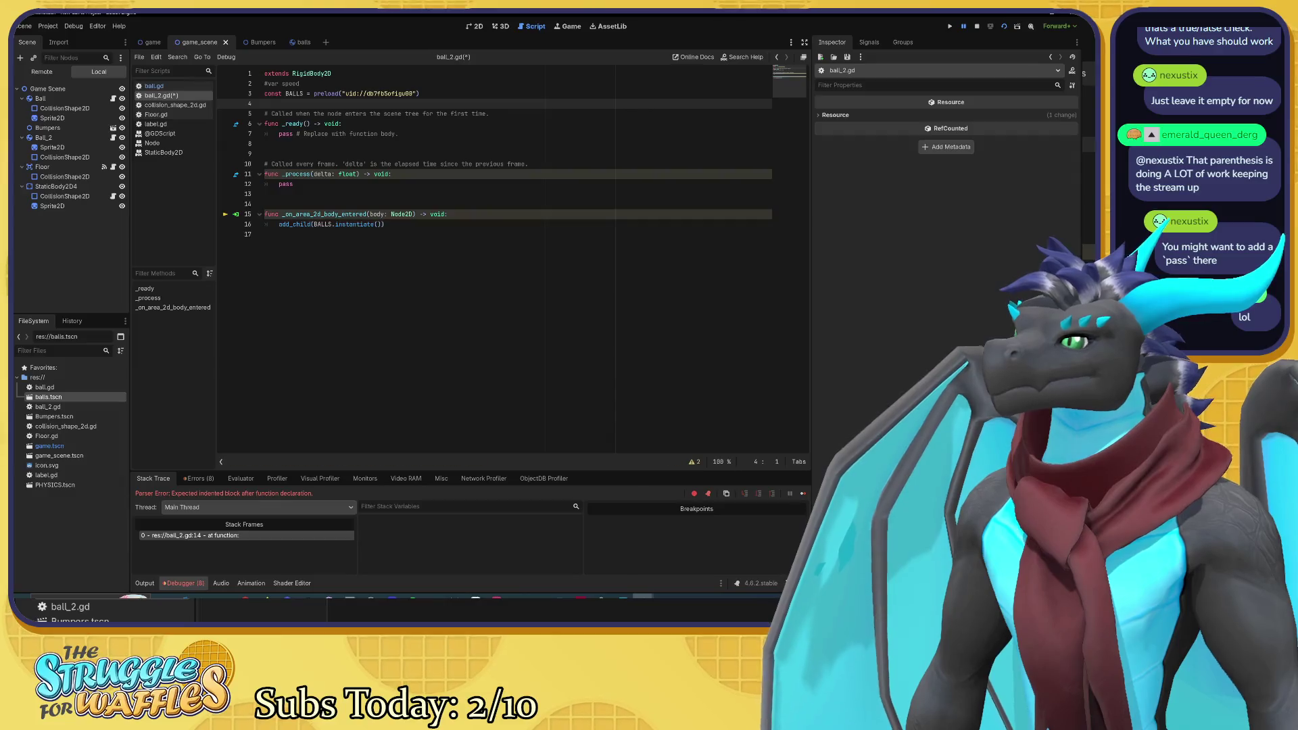
# - Save ball_2.gd twice, dismissing the load error message each time
pyautogui.hotkey('ctrl', 's')
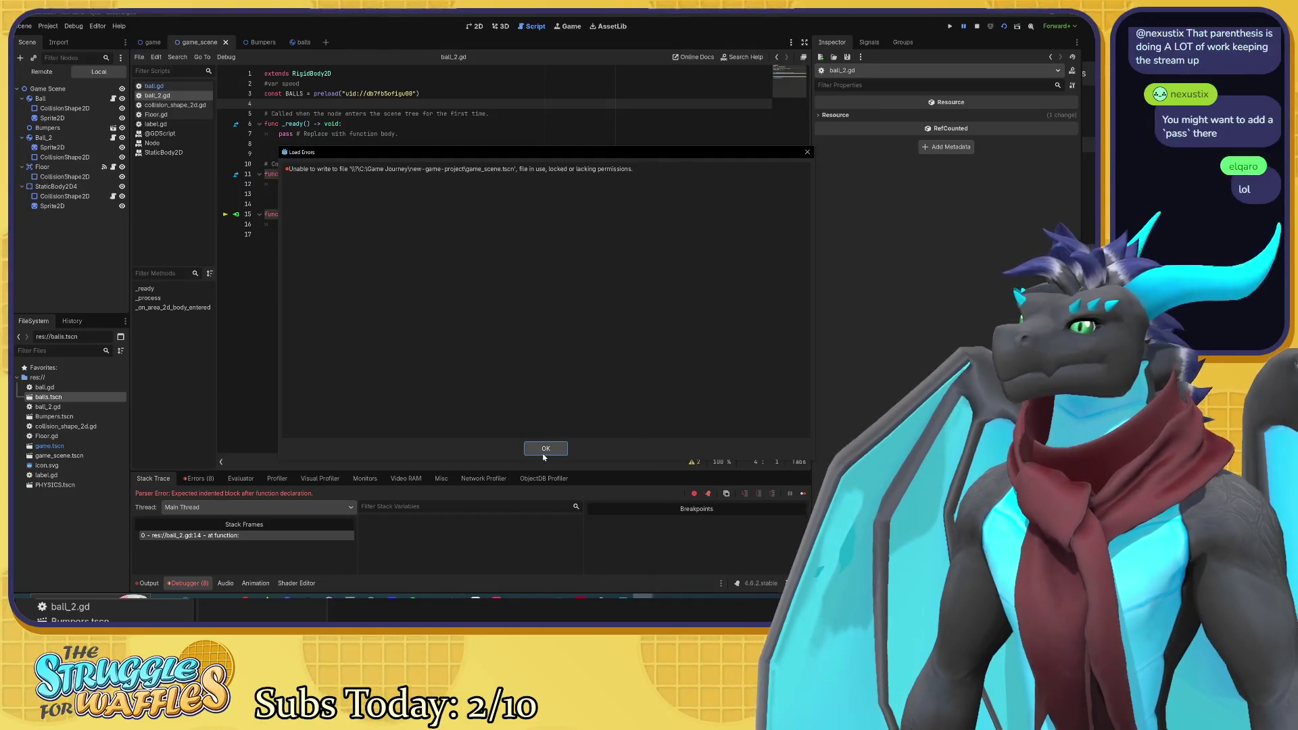
pyautogui.click(544, 449)
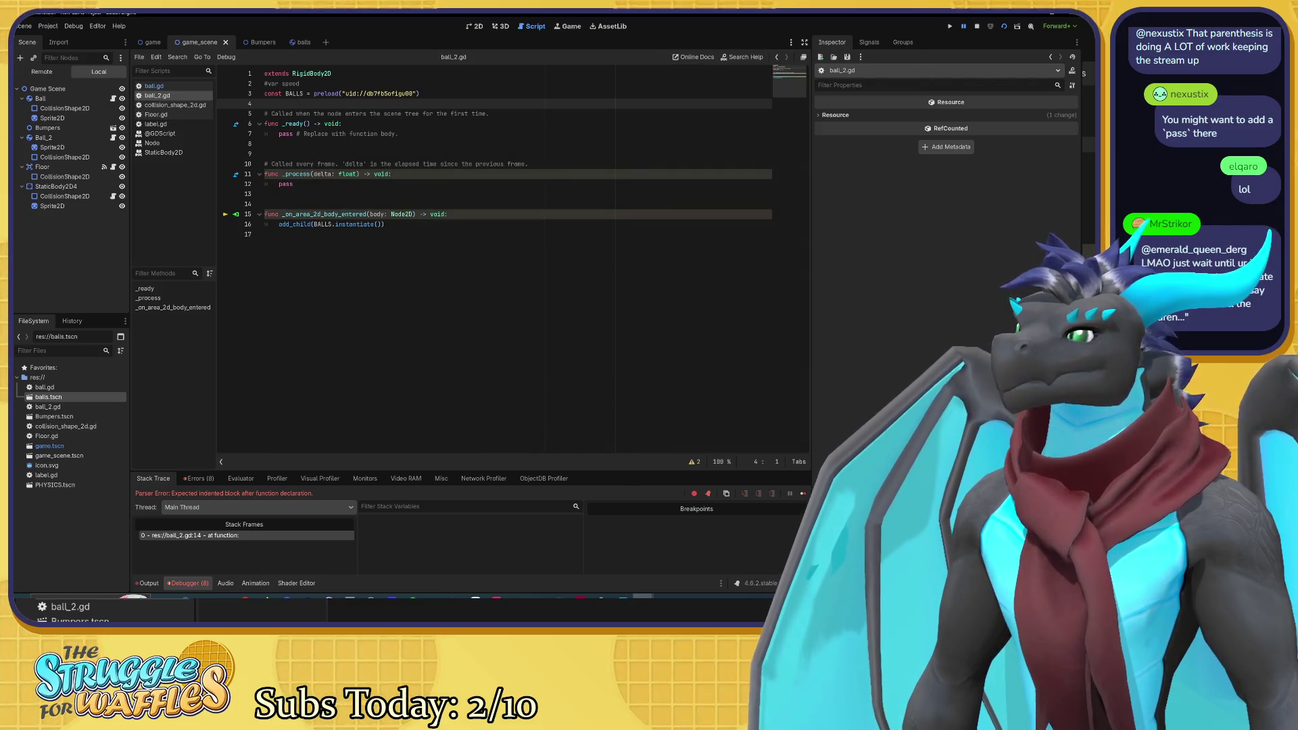
pyautogui.hotkey('ctrl', 's')
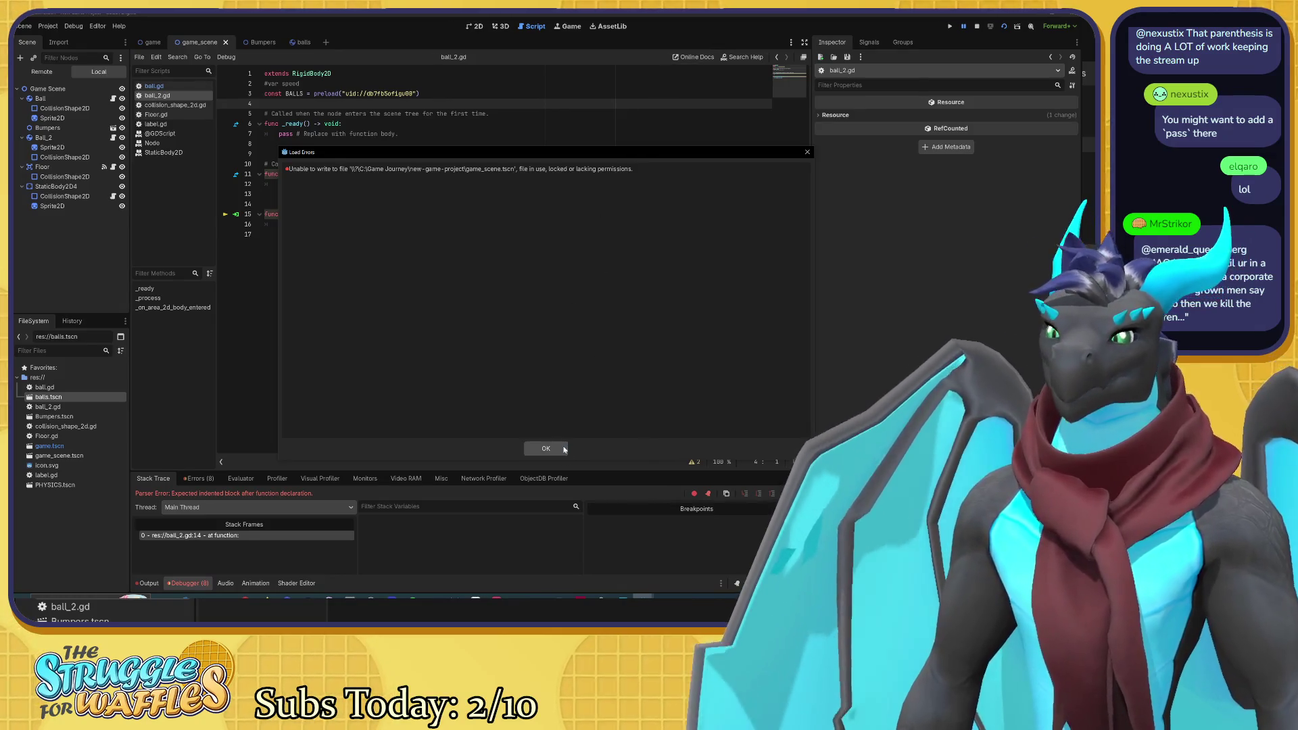
pyautogui.click(545, 448)
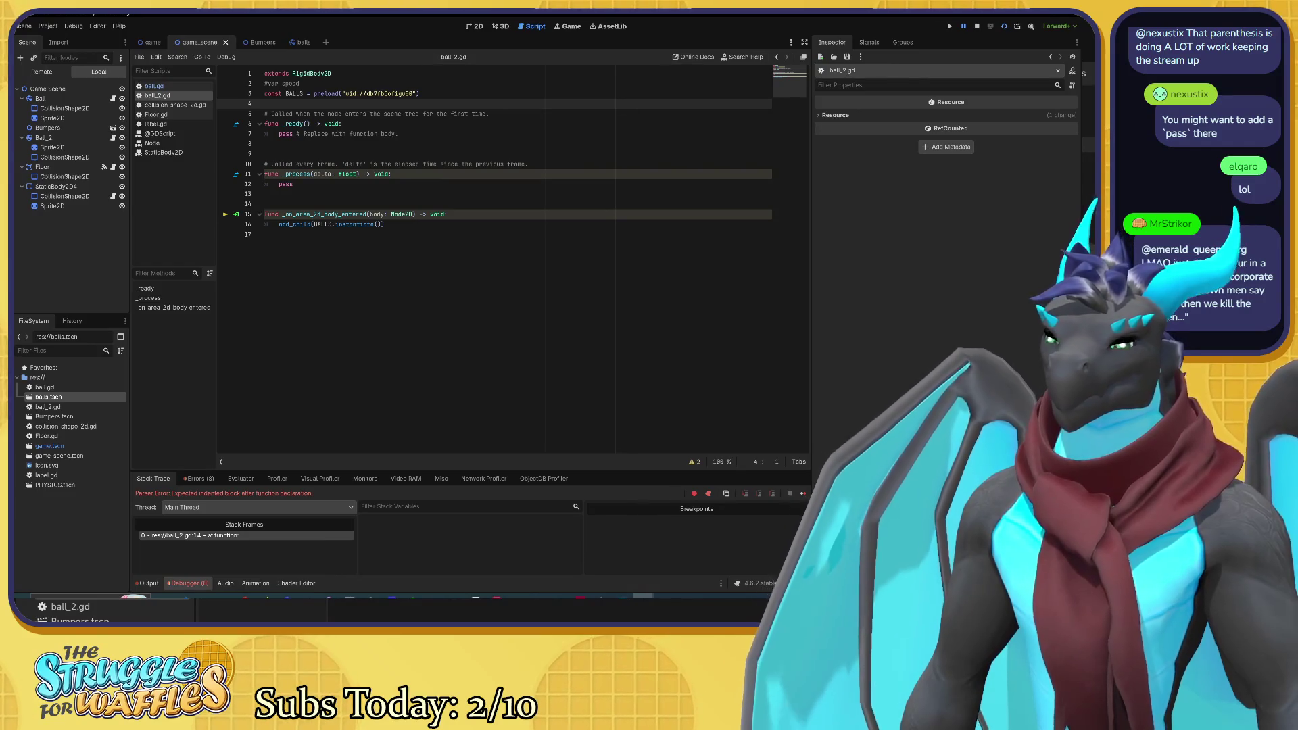
pyautogui.click(267, 234)
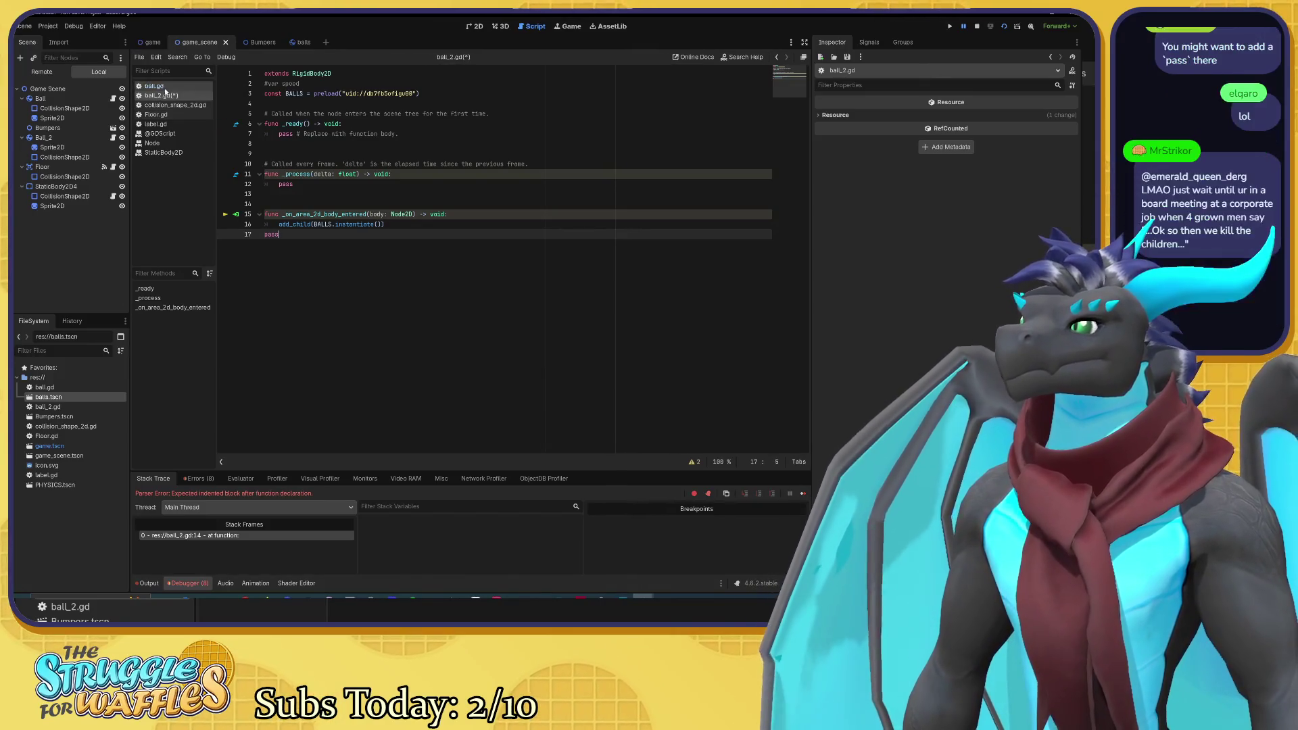
# - Save ball_2.gd past the load error and glance at the balls and game_scene scenes
pyautogui.hotkey('ctrl', 's')
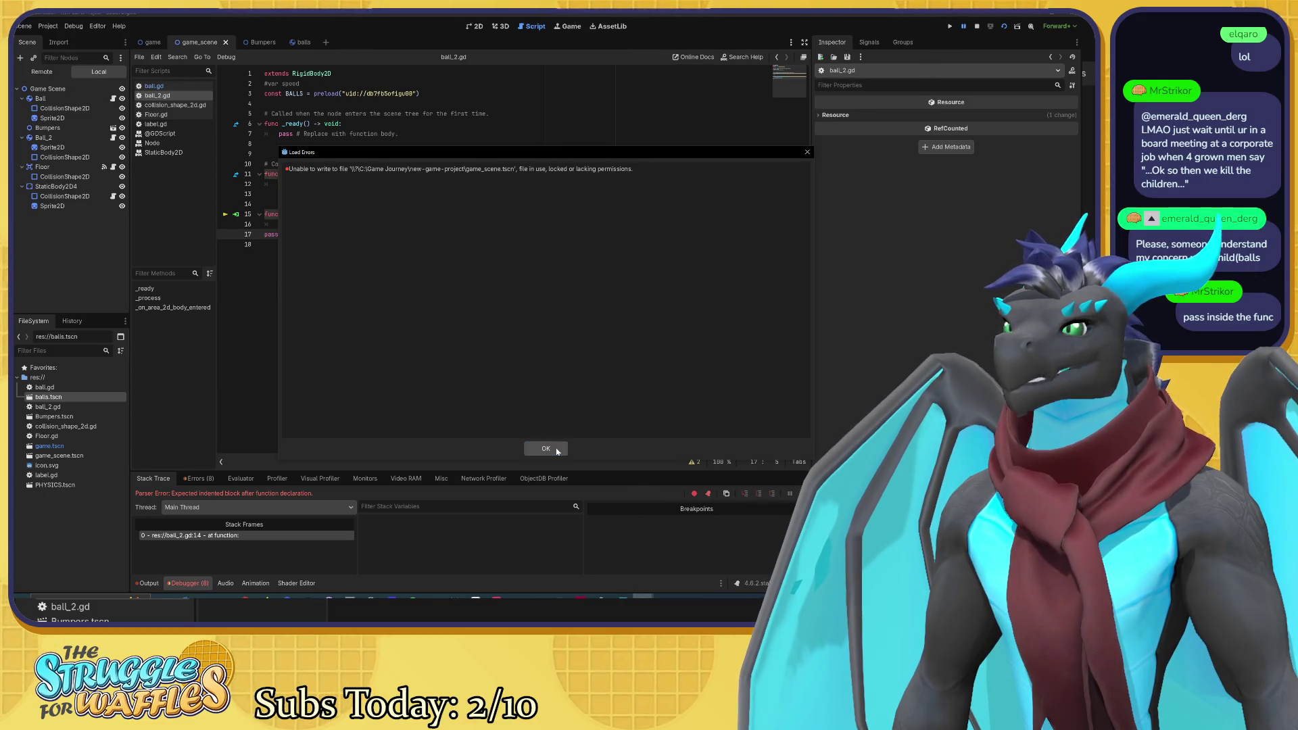
pyautogui.click(557, 451)
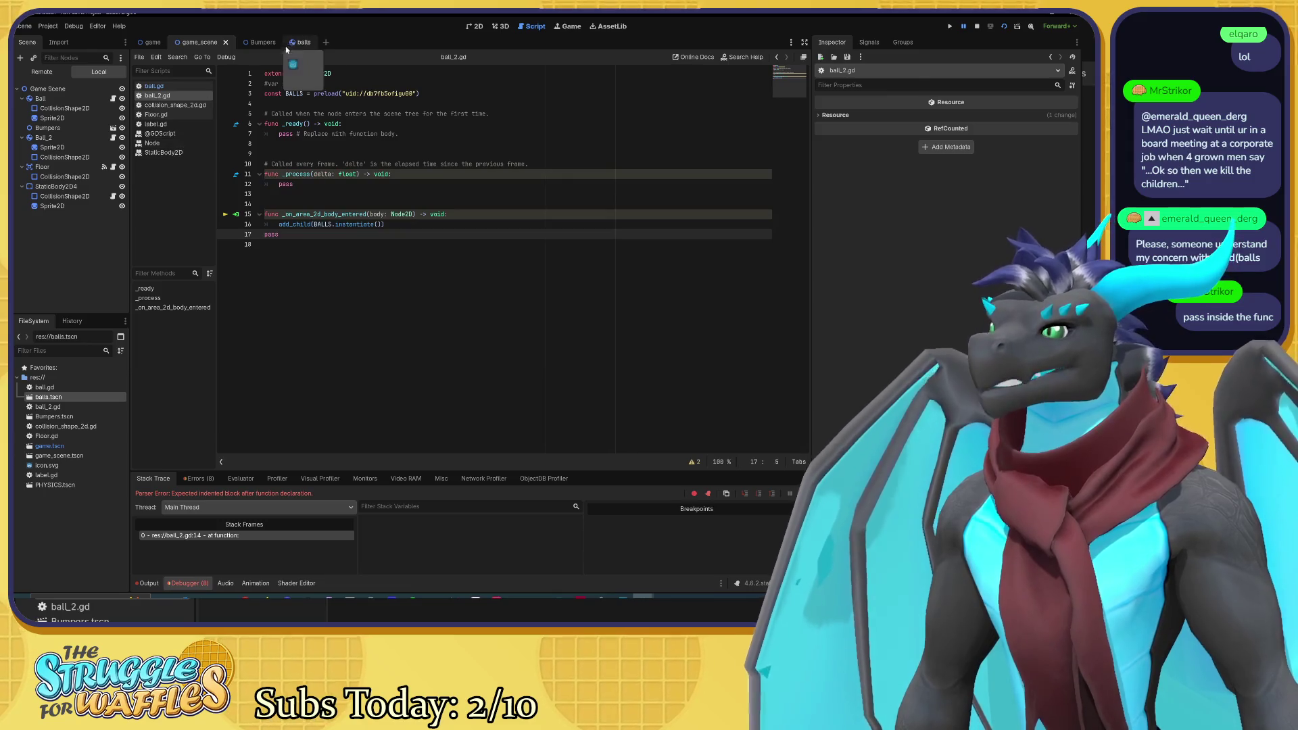
pyautogui.click(295, 42)
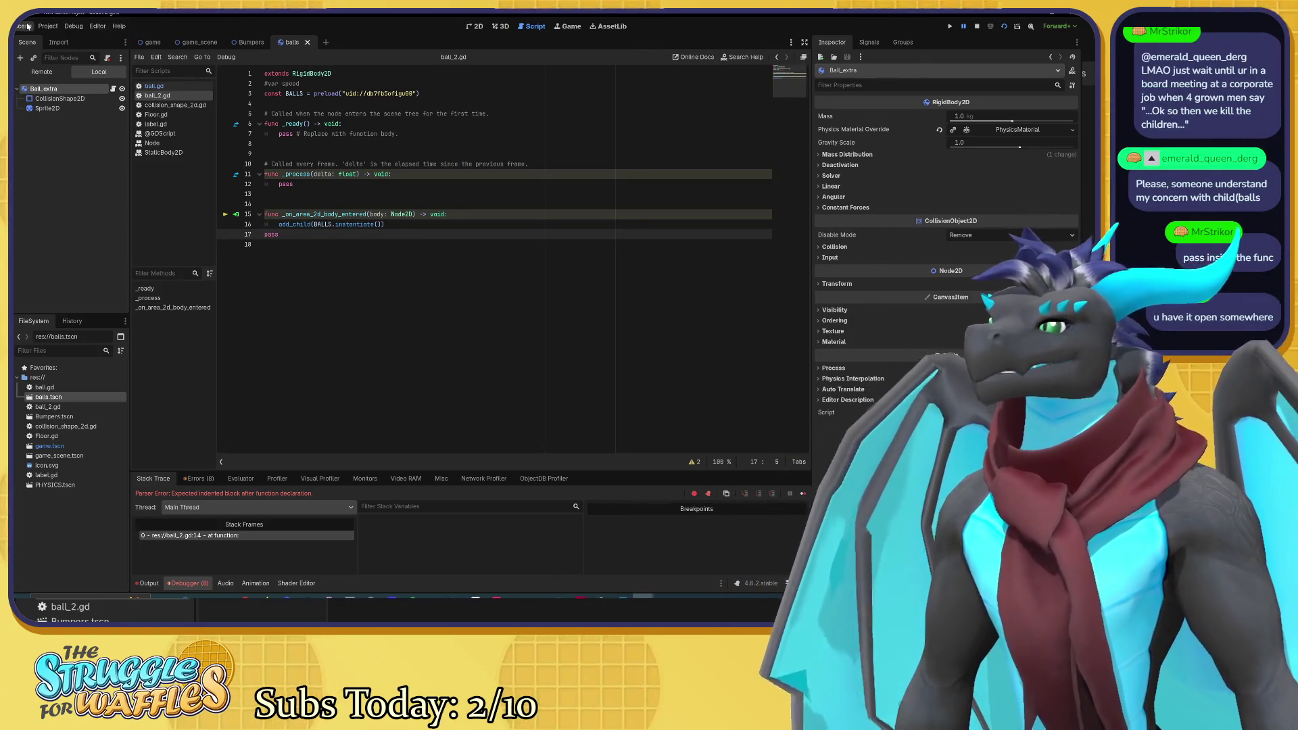
pyautogui.click(196, 43)
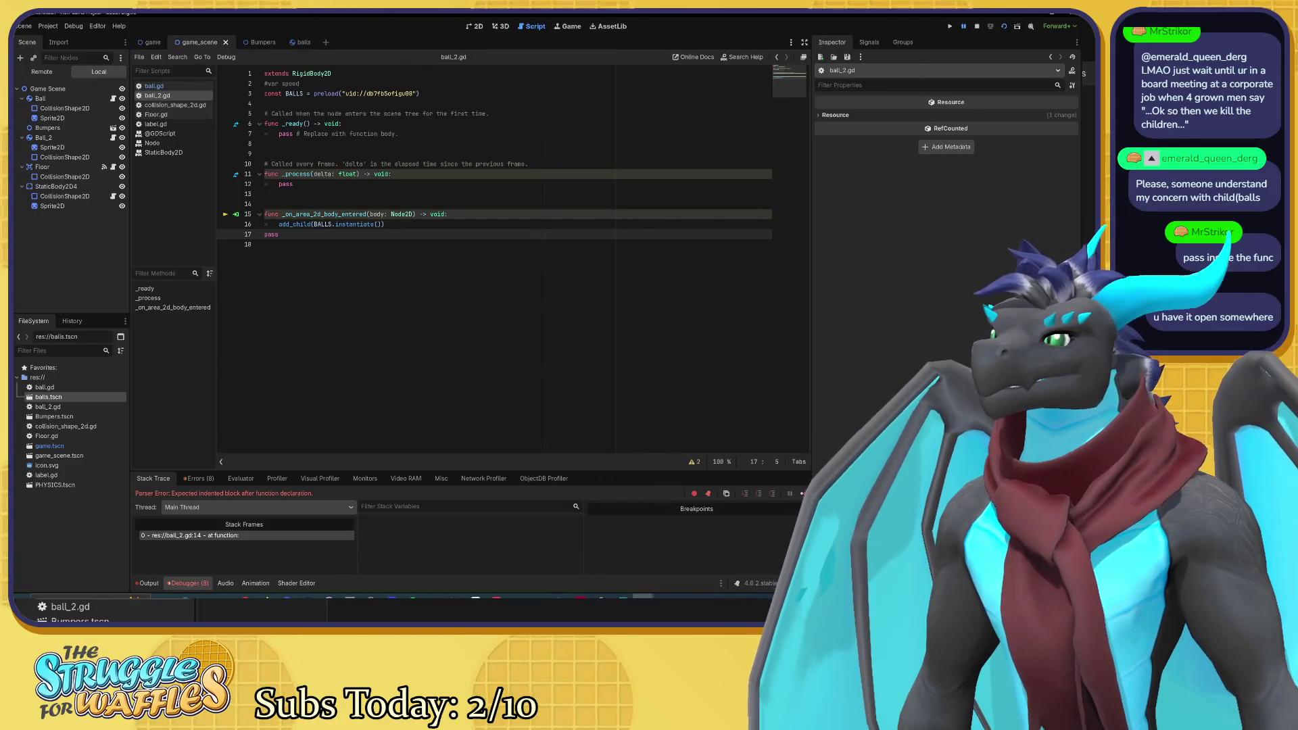
# - Add a pass line below the add_child(BALLS.instantiate()) call in ball.gd
pyautogui.click(159, 86)
pyautogui.press('End')
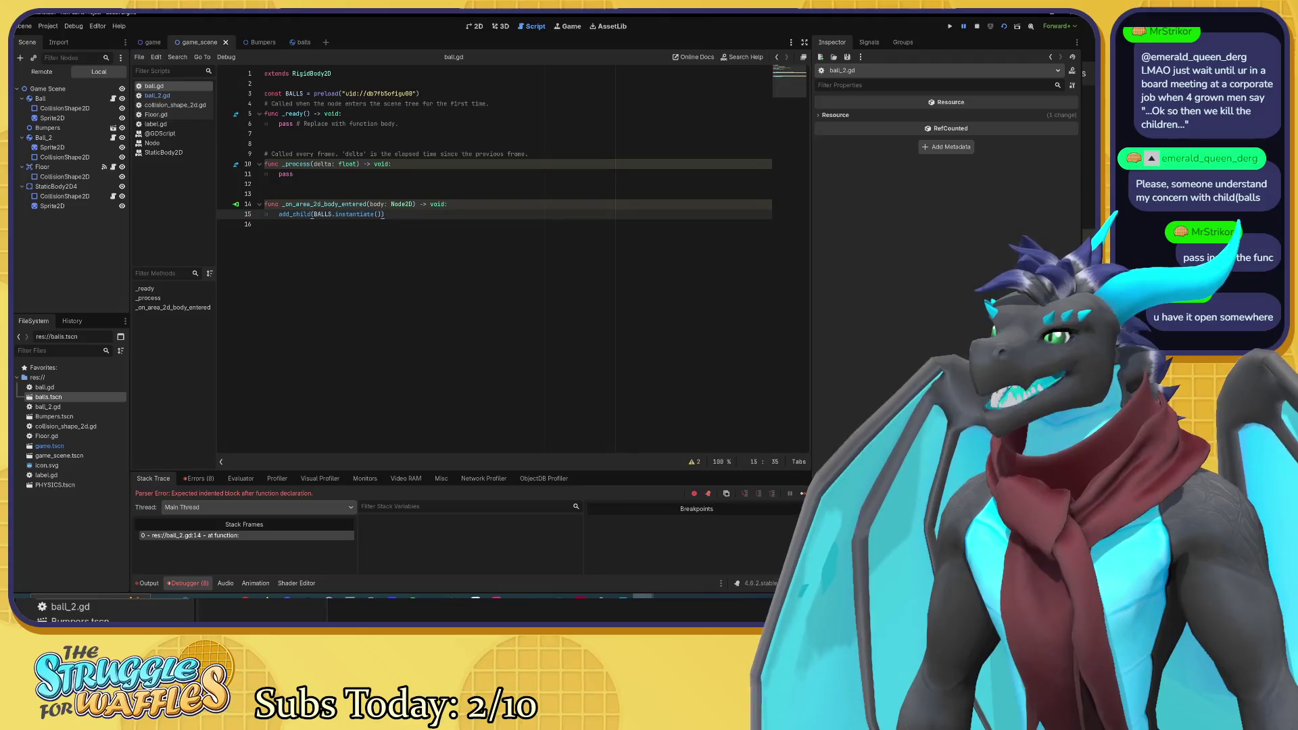
pyautogui.press('Return')
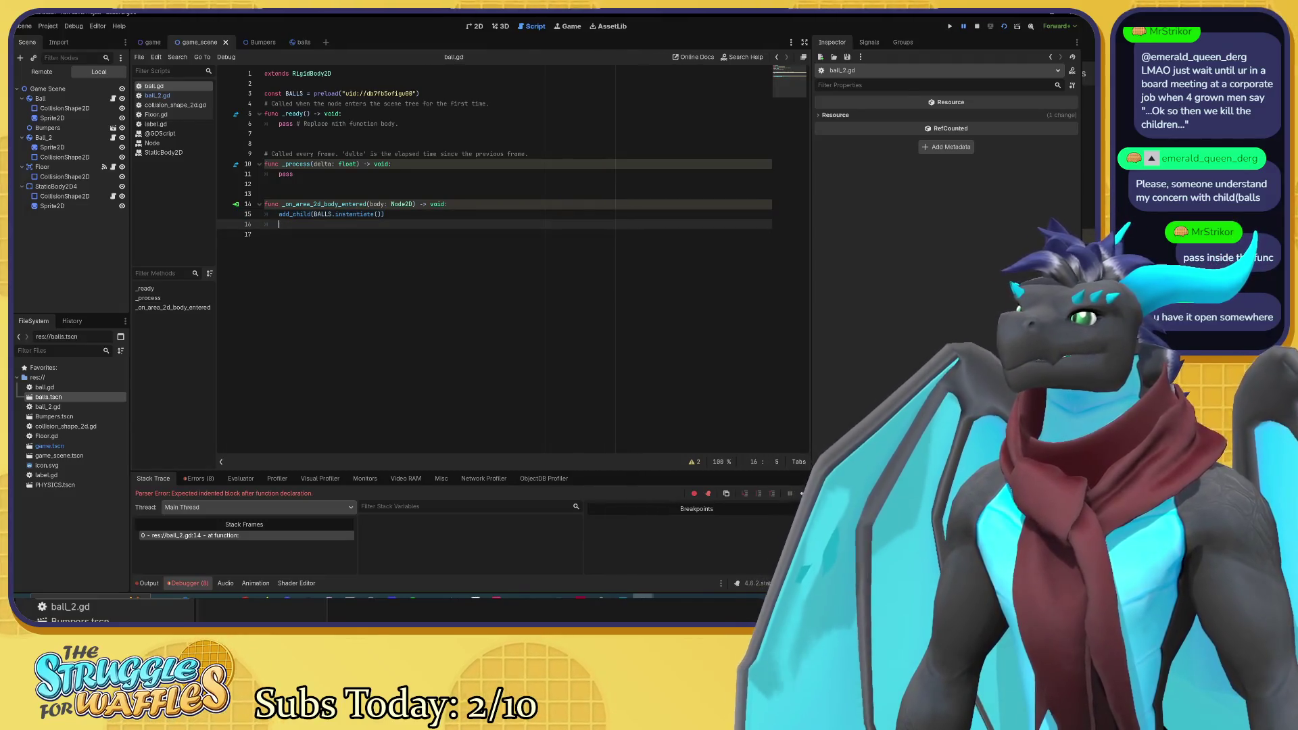
pyautogui.write('pass')
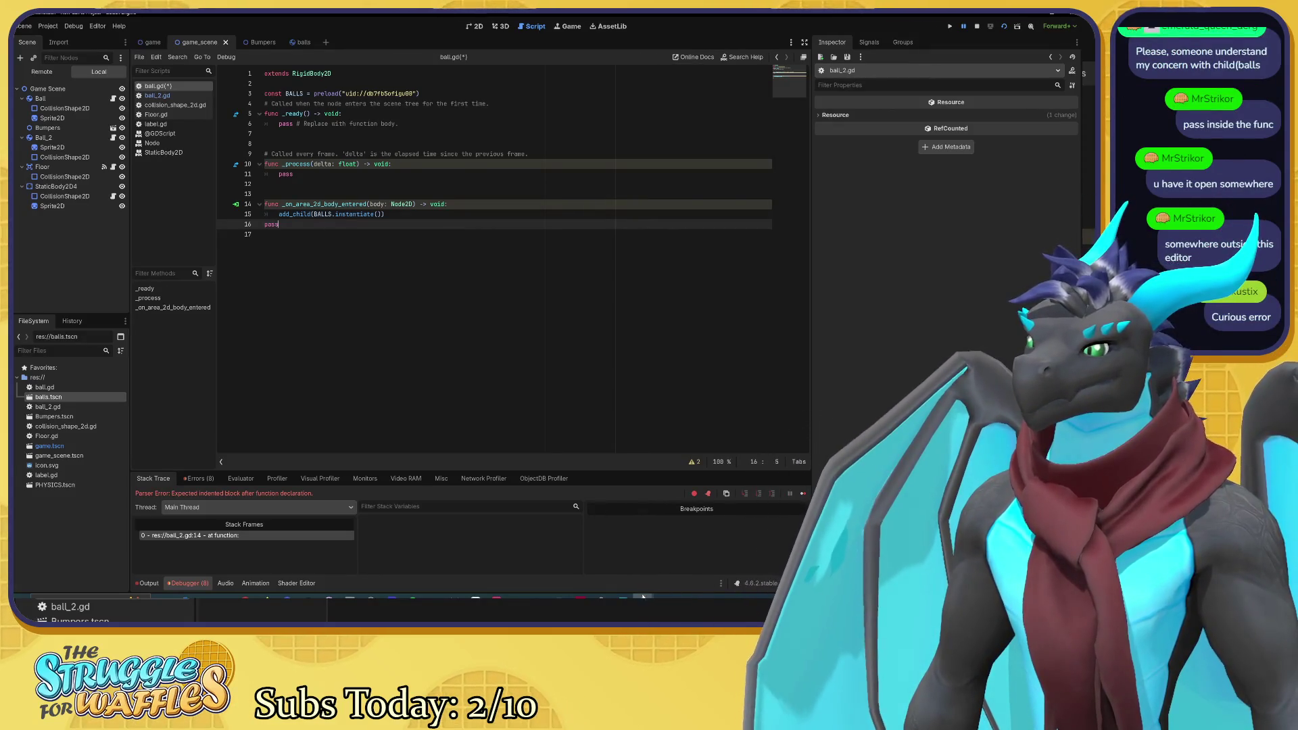
# - Close the old game, rerun with F5 to watch extra balls spawn, then close the game window
pyautogui.click(636, 558)
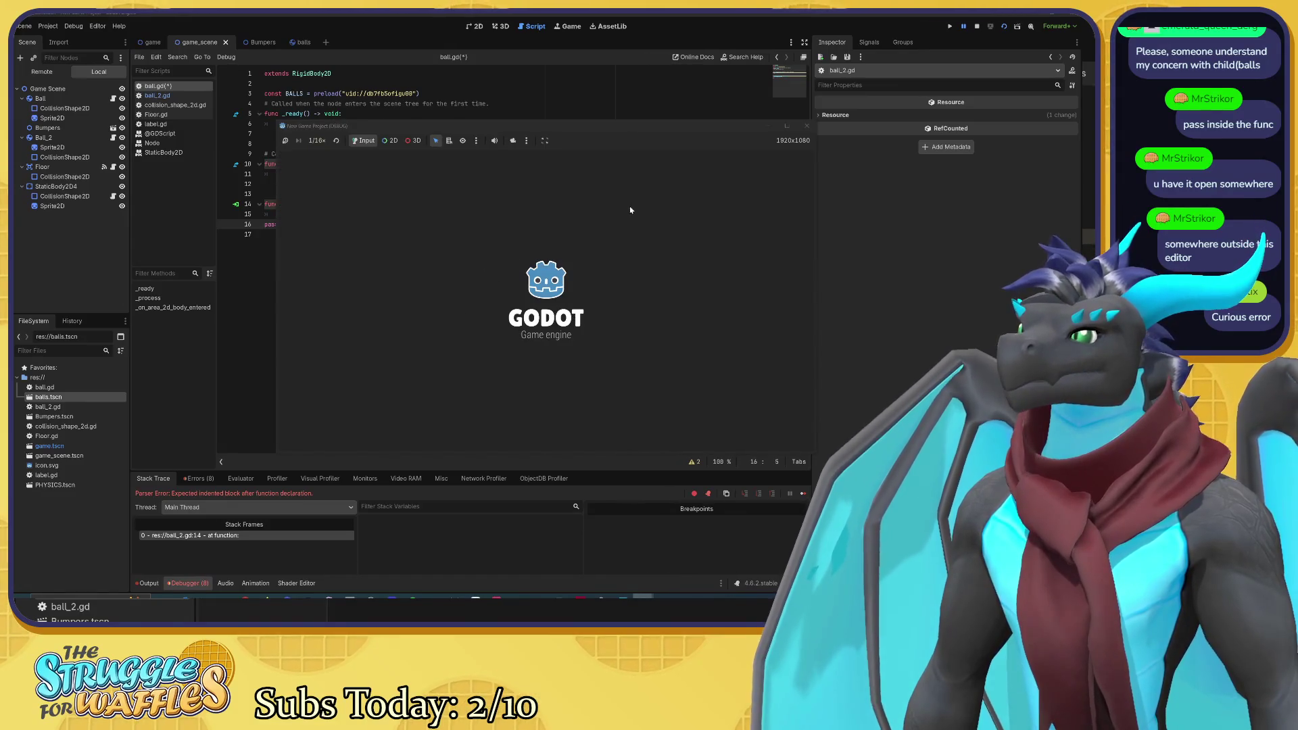
pyautogui.click(805, 125)
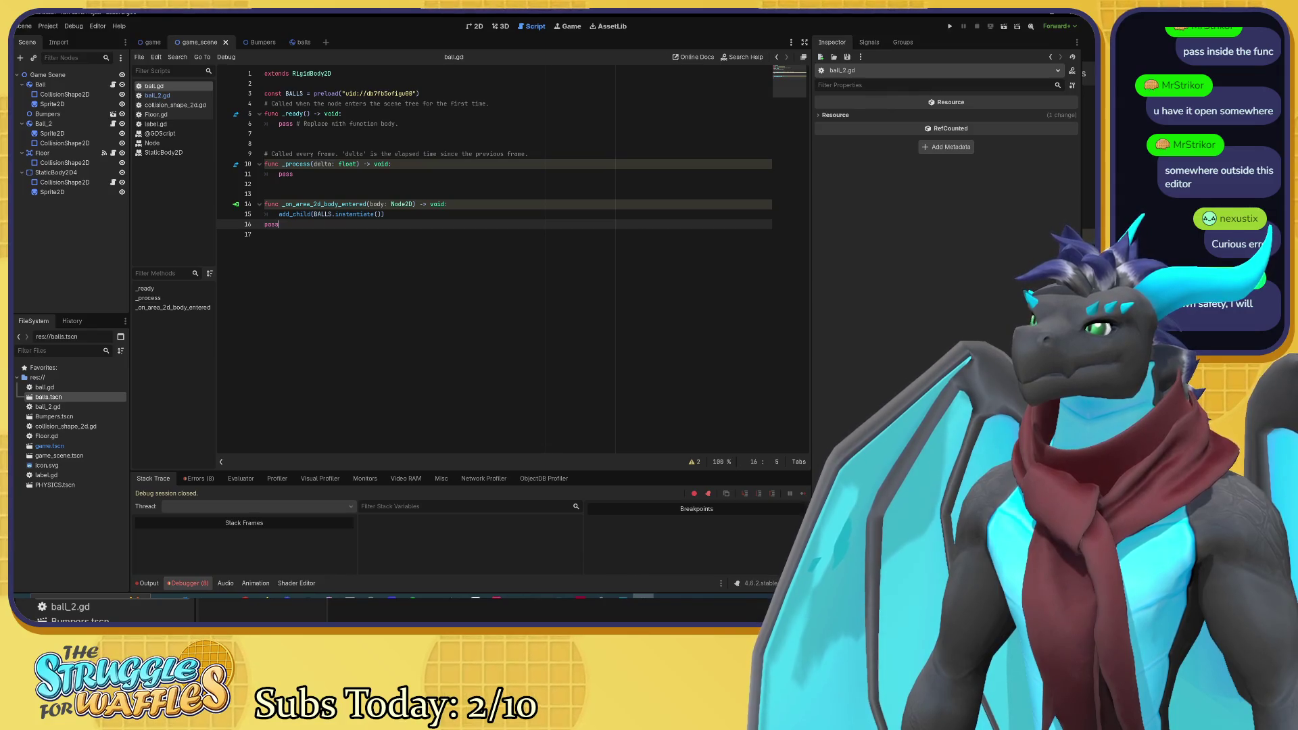
pyautogui.press('F5')
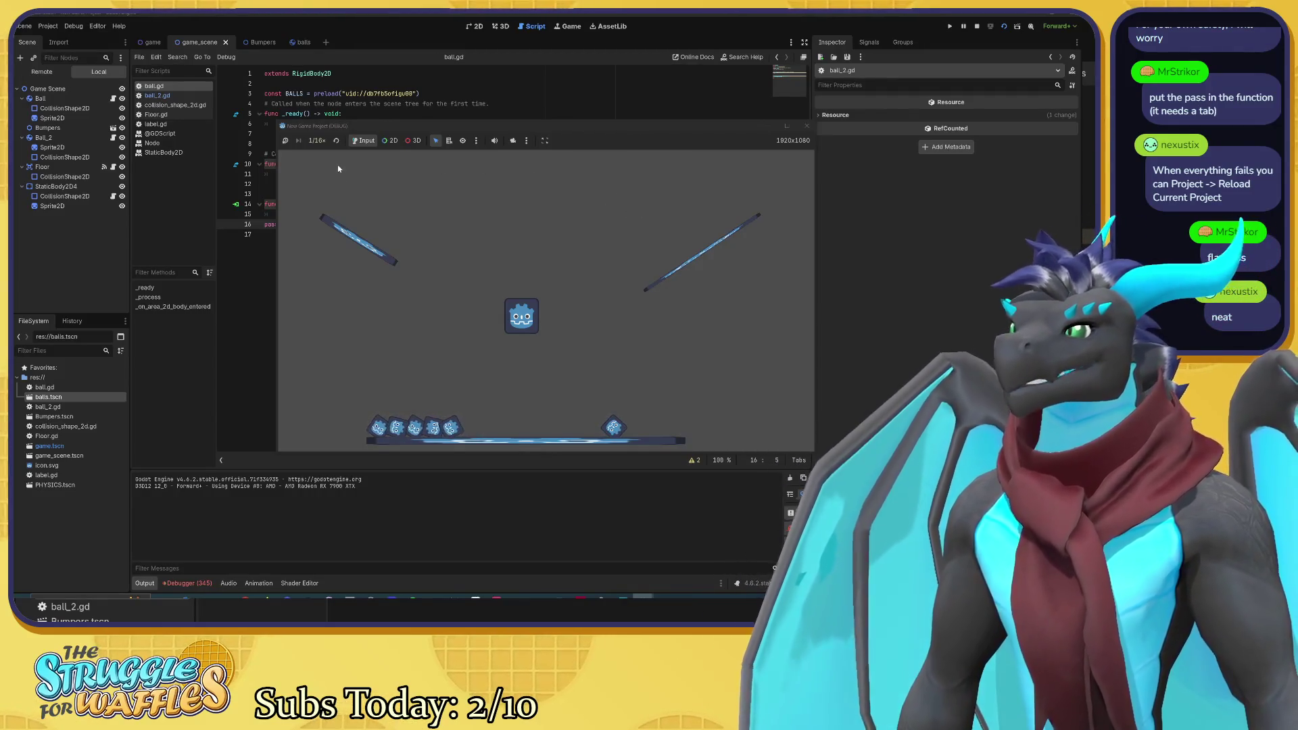
pyautogui.click(809, 128)
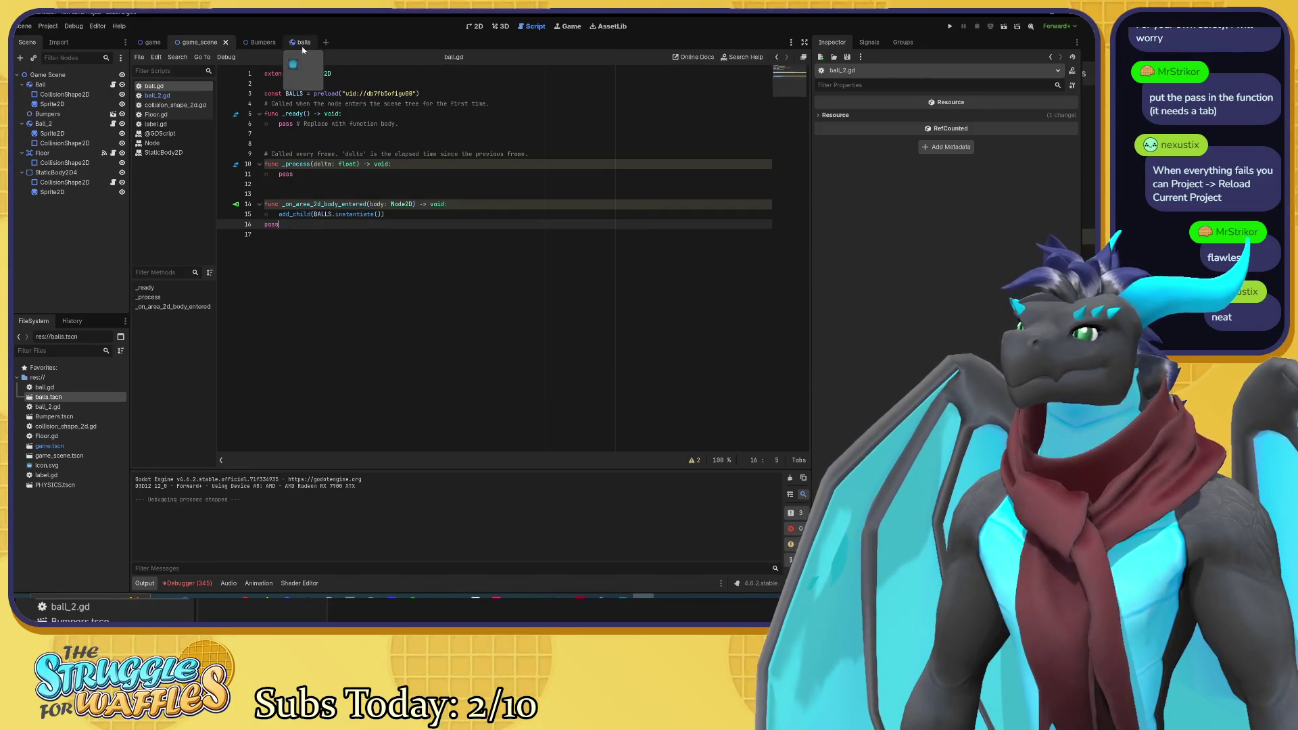
# - Add a new line after add_child in ball.gd and try out a partial method call
pyautogui.tripleClick(341, 94)
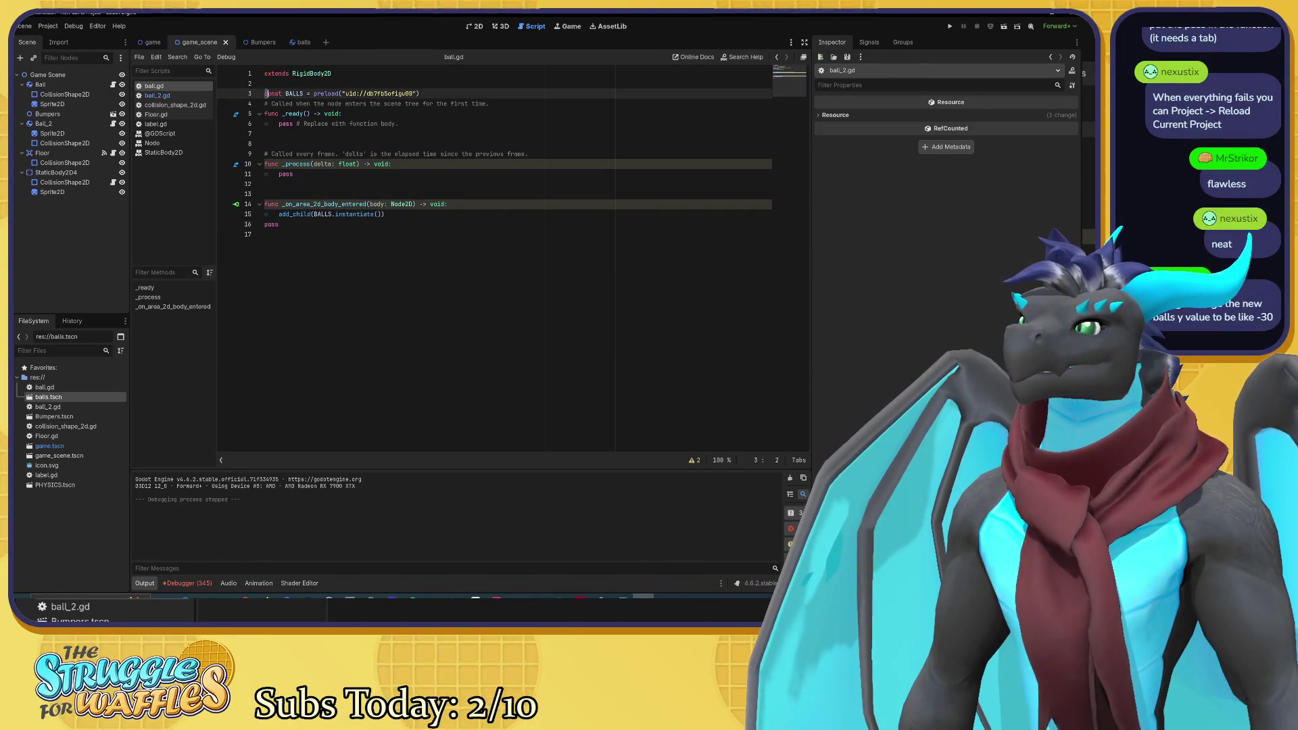
pyautogui.click(279, 224)
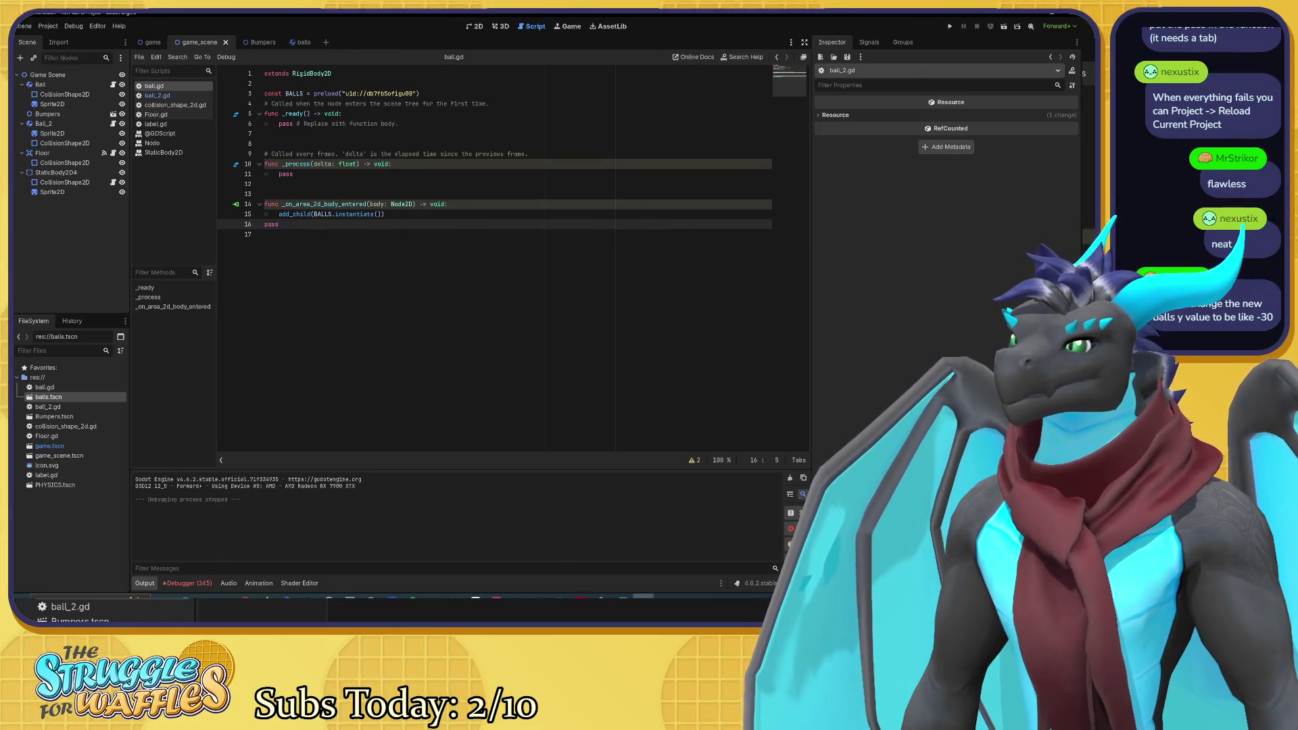
pyautogui.press('Up')
pyautogui.press('End')
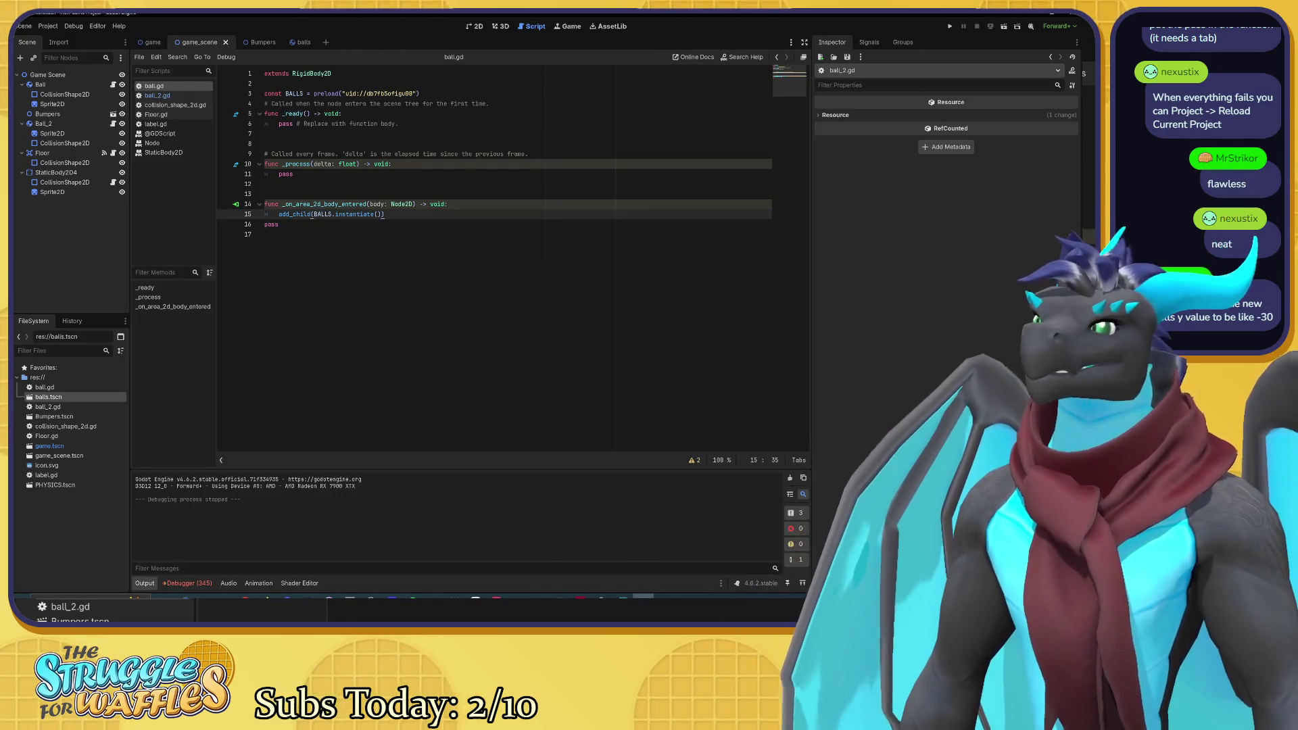
pyautogui.press('Return')
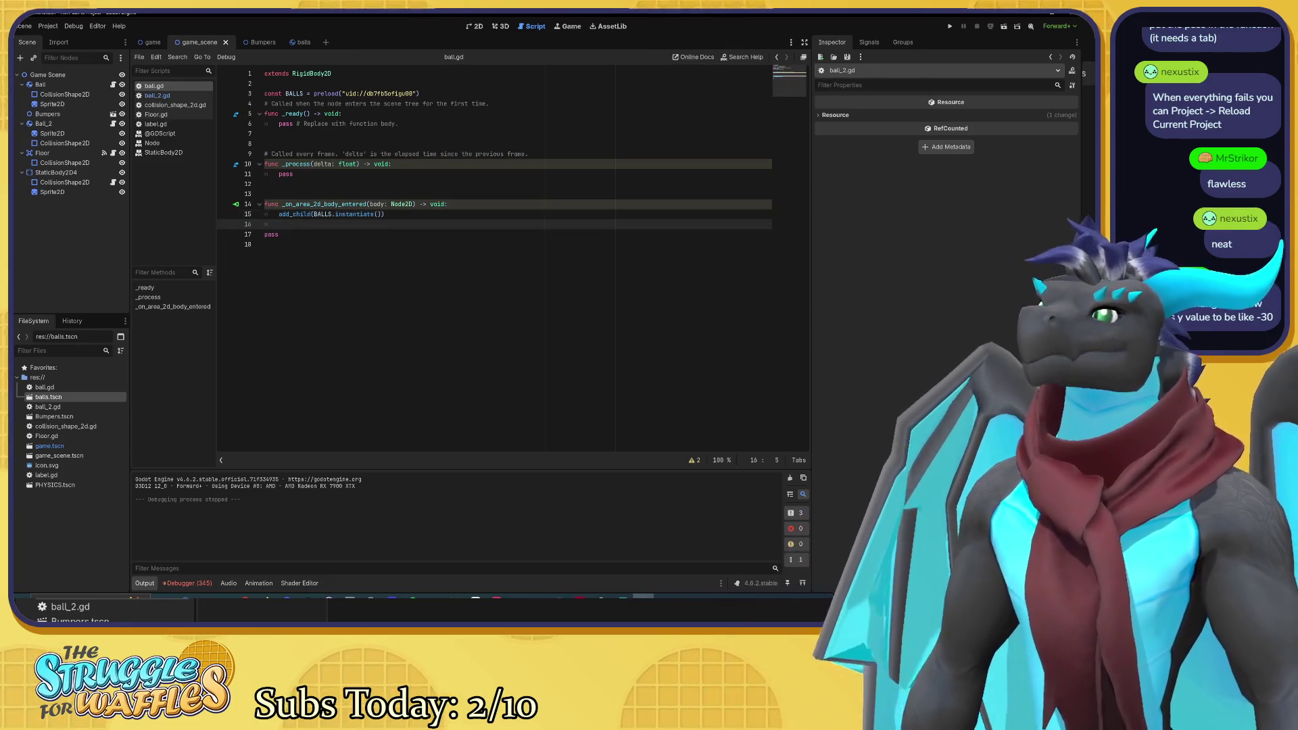
pyautogui.write('t')
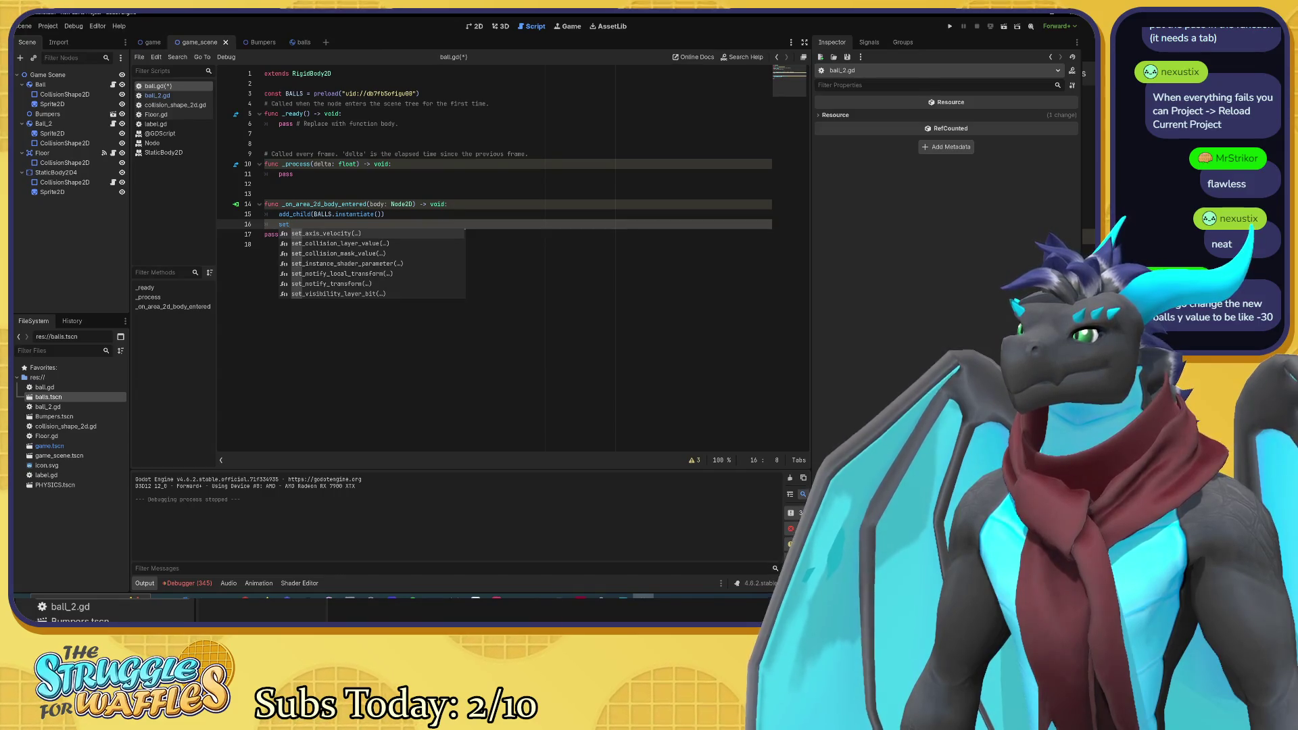
pyautogui.write('_')
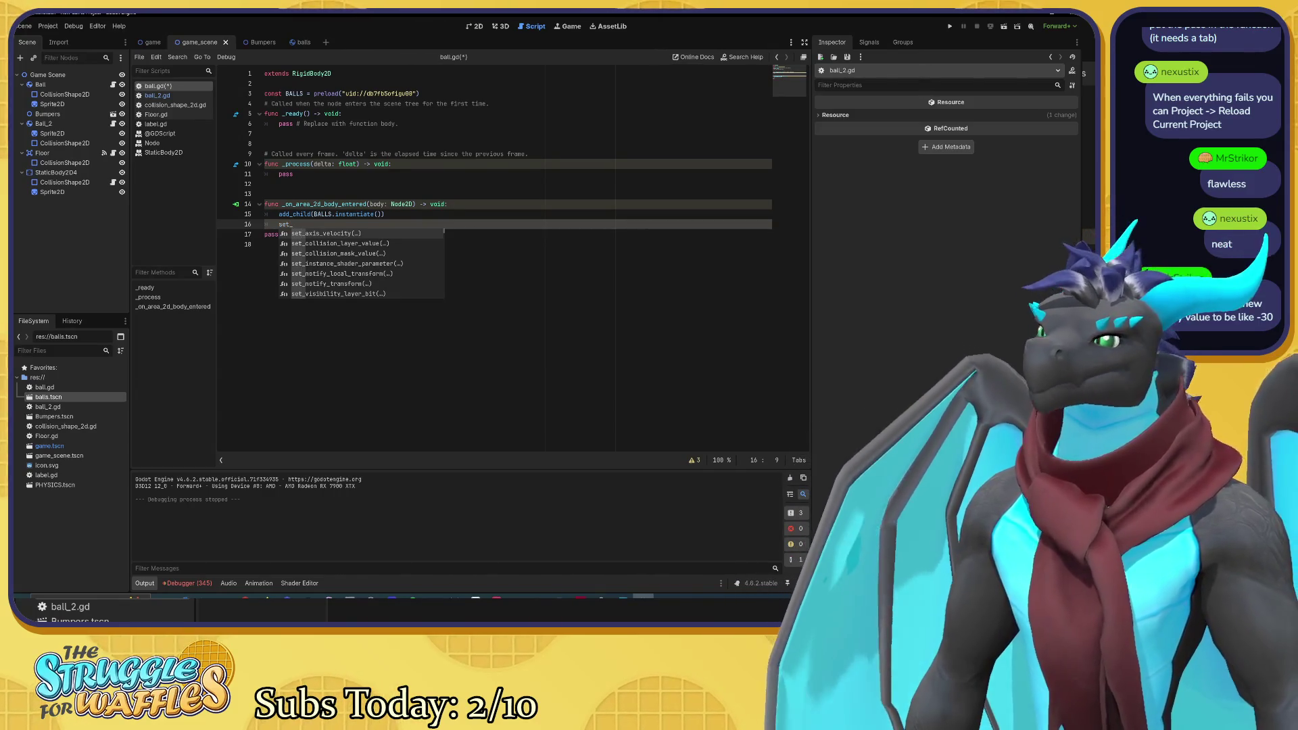
pyautogui.write('y')
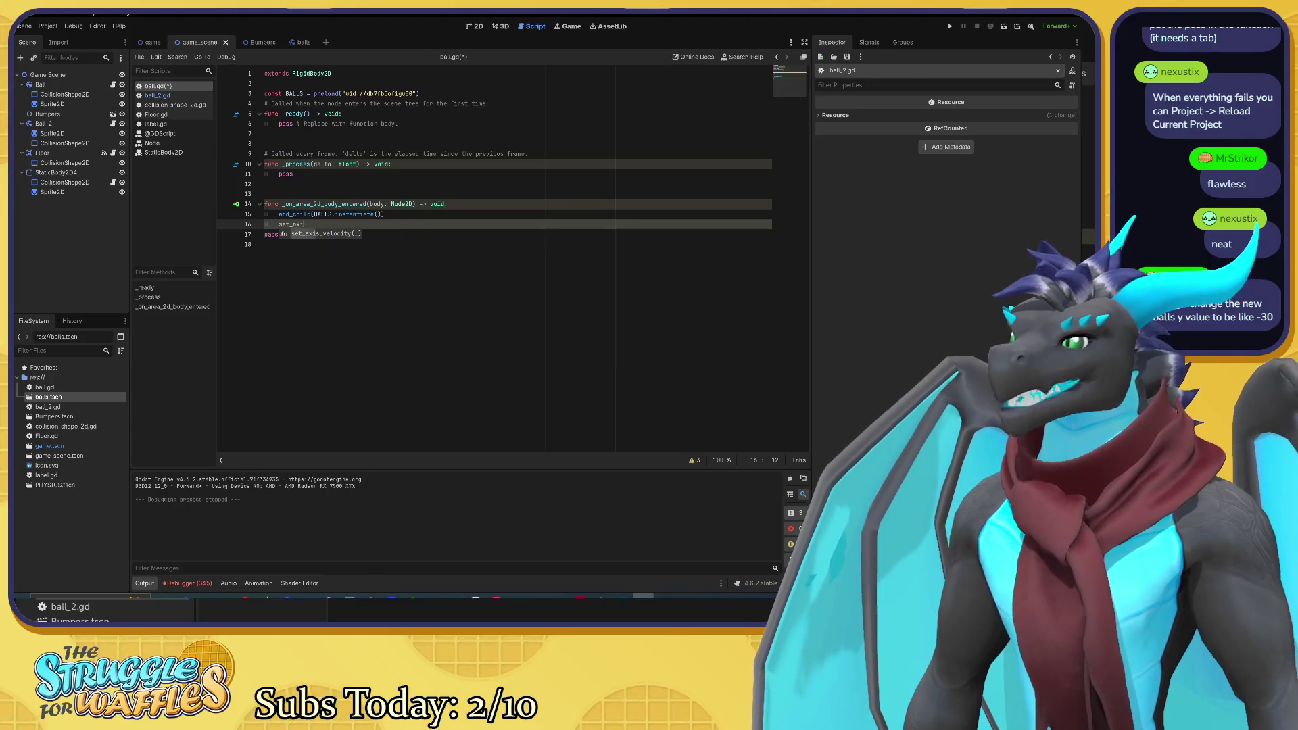
pyautogui.press('BackSpace')
pyautogui.write('a')
pyautogui.press('BackSpace')
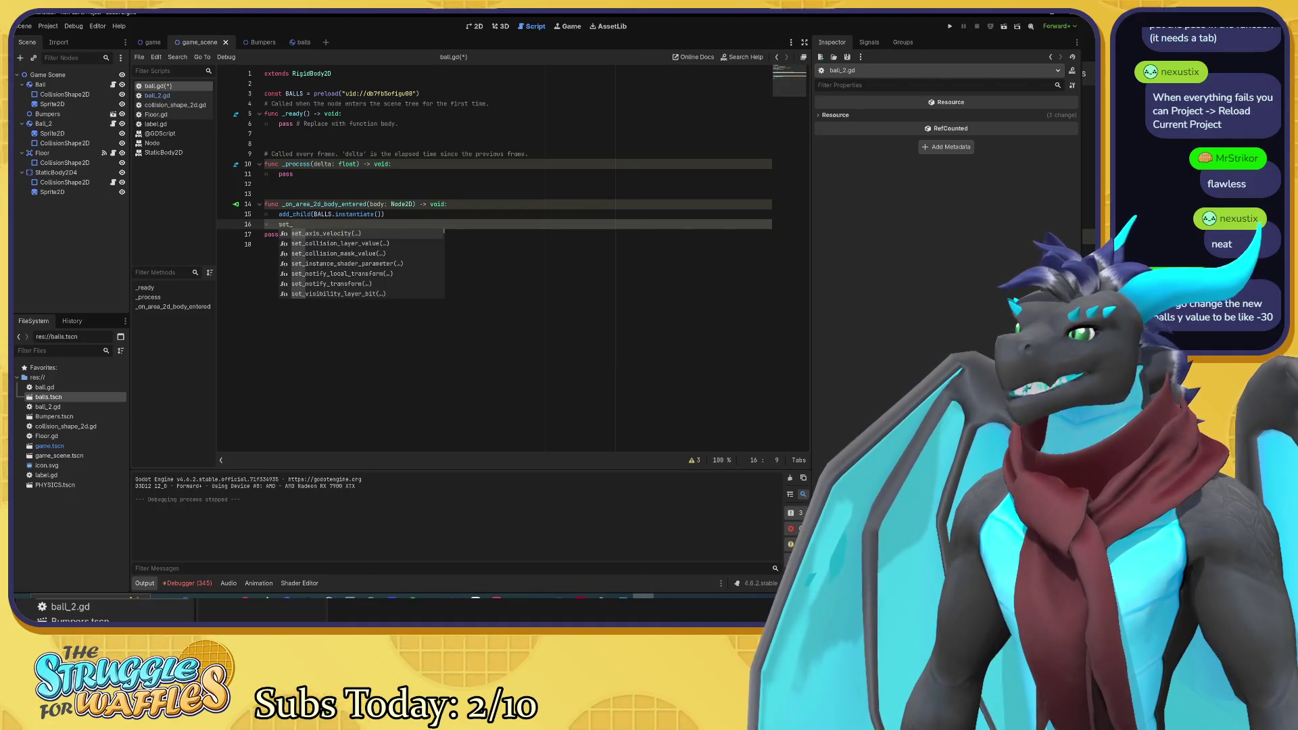
pyautogui.write('lo')
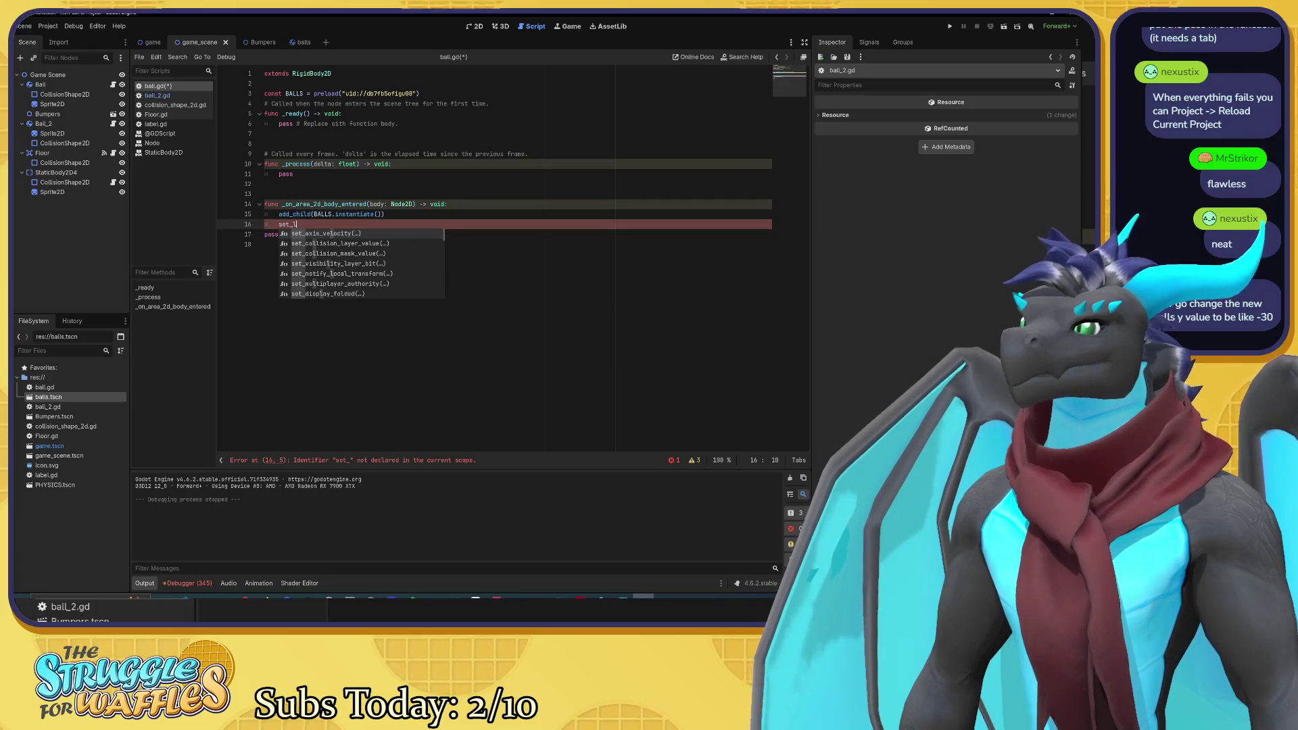
pyautogui.write('c')
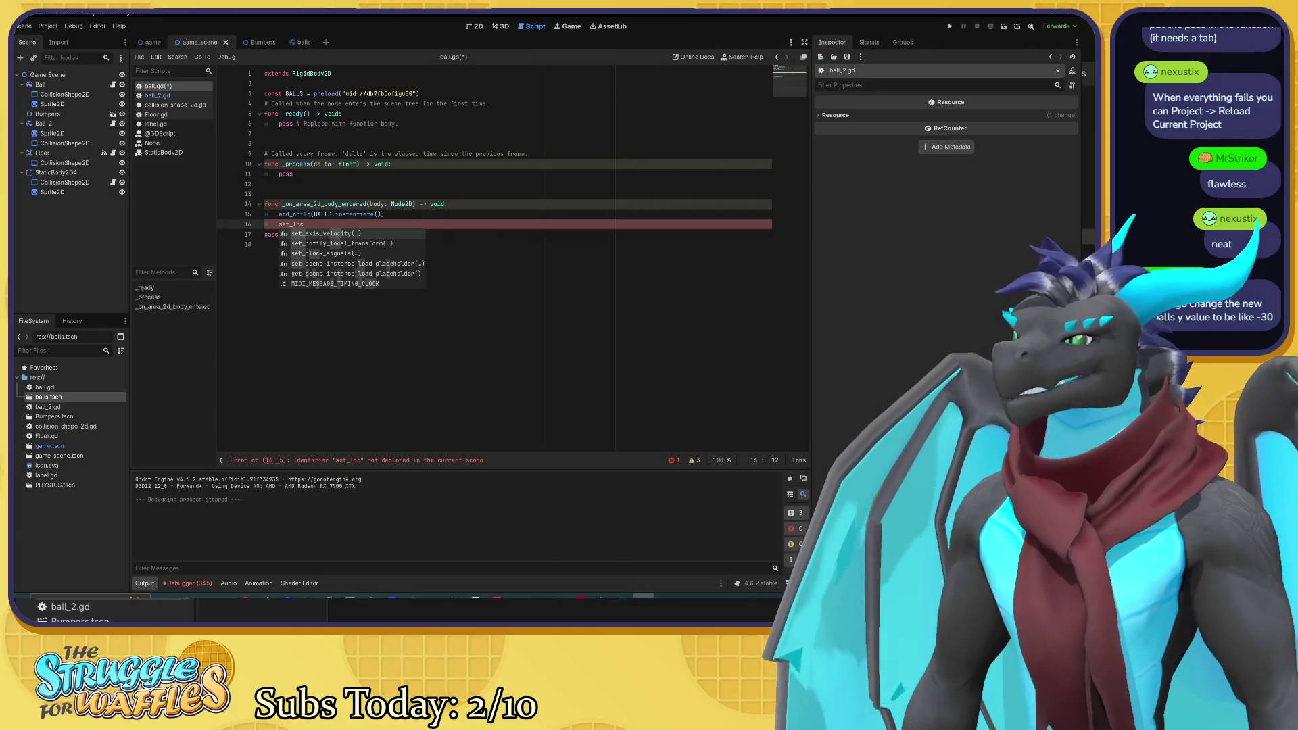
pyautogui.press('BackSpace')
pyautogui.press('BackSpace')
pyautogui.press('BackSpace')
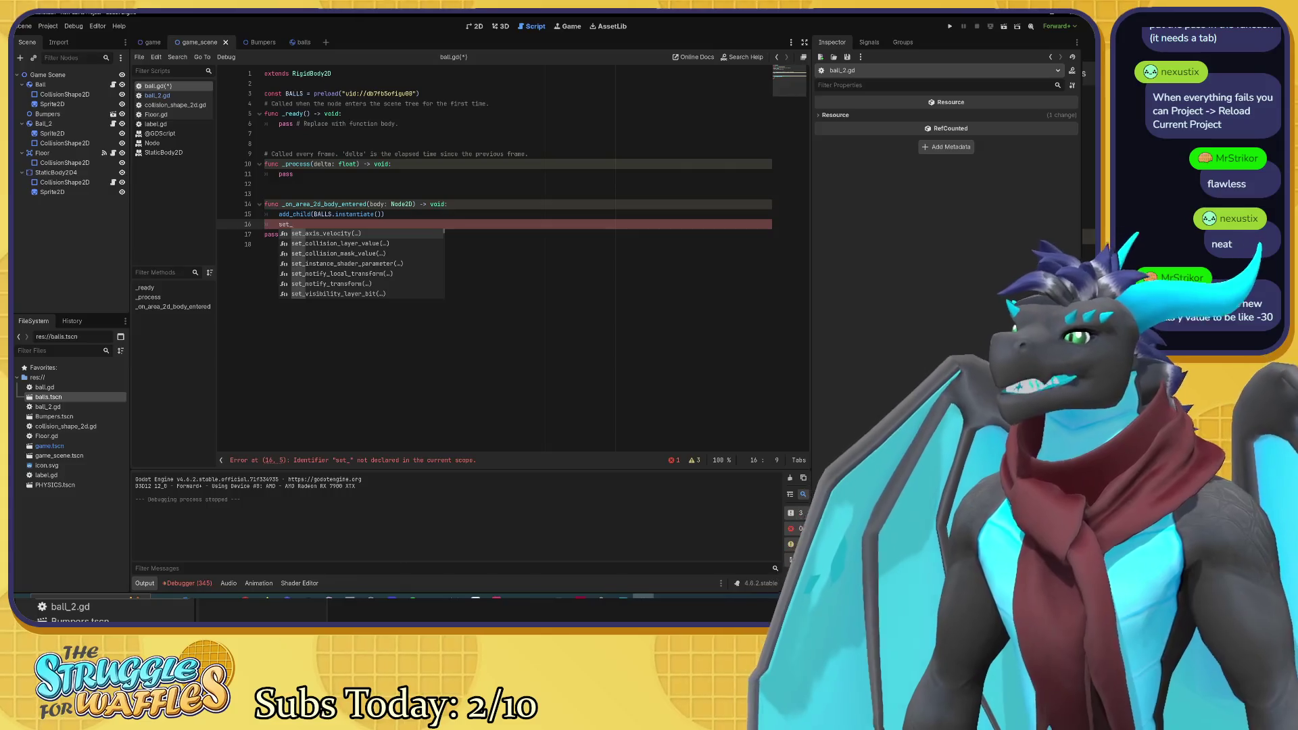
pyautogui.write('tra')
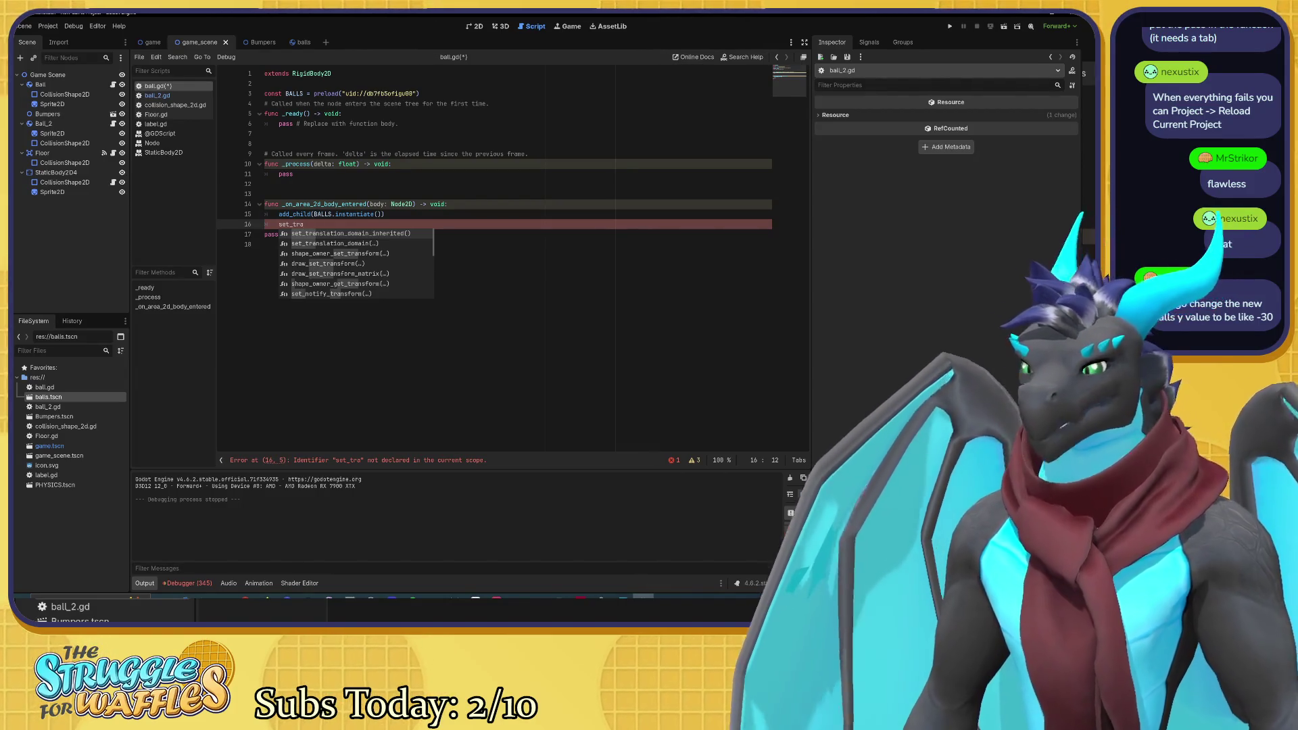
# - Remove the unfinished set_ call, save ball.gd and run the current scene with F6
pyautogui.press('BackSpace')
pyautogui.press('BackSpace')
pyautogui.press('BackSpace')
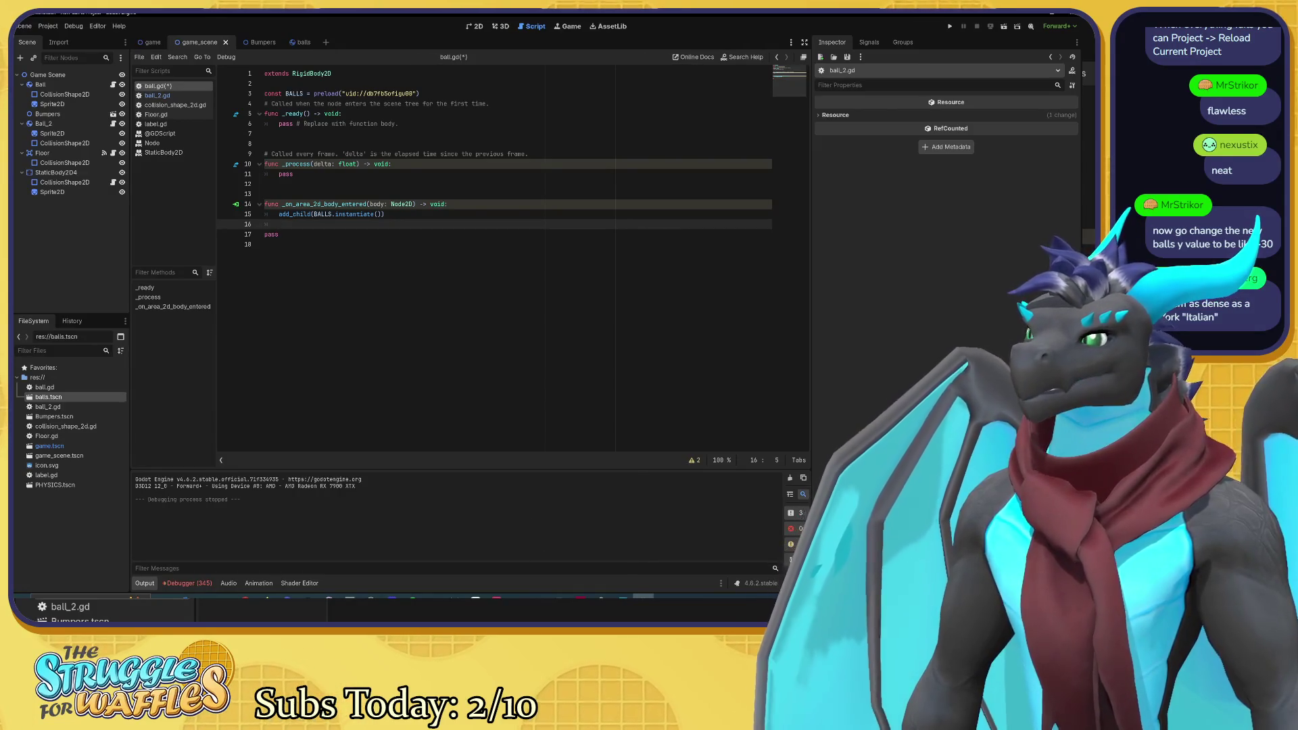
pyautogui.hotkey('ctrl', 's')
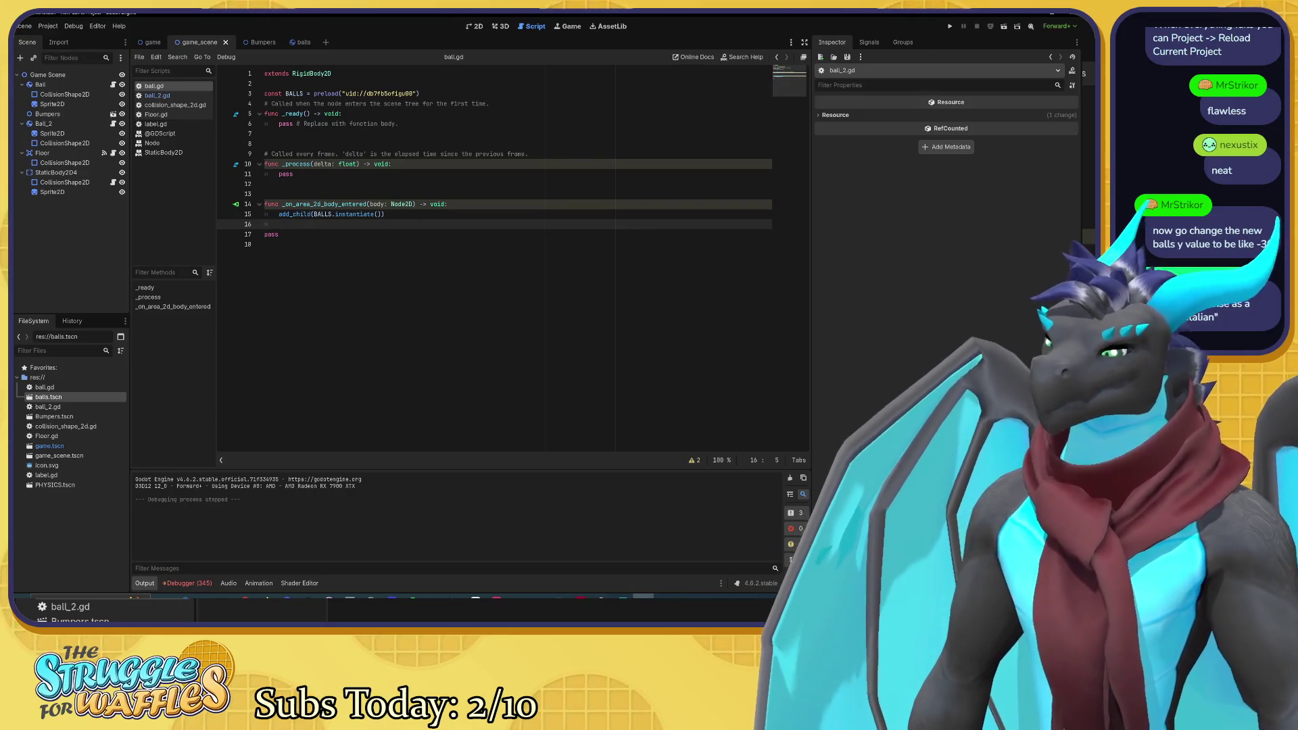
pyautogui.press('F6')
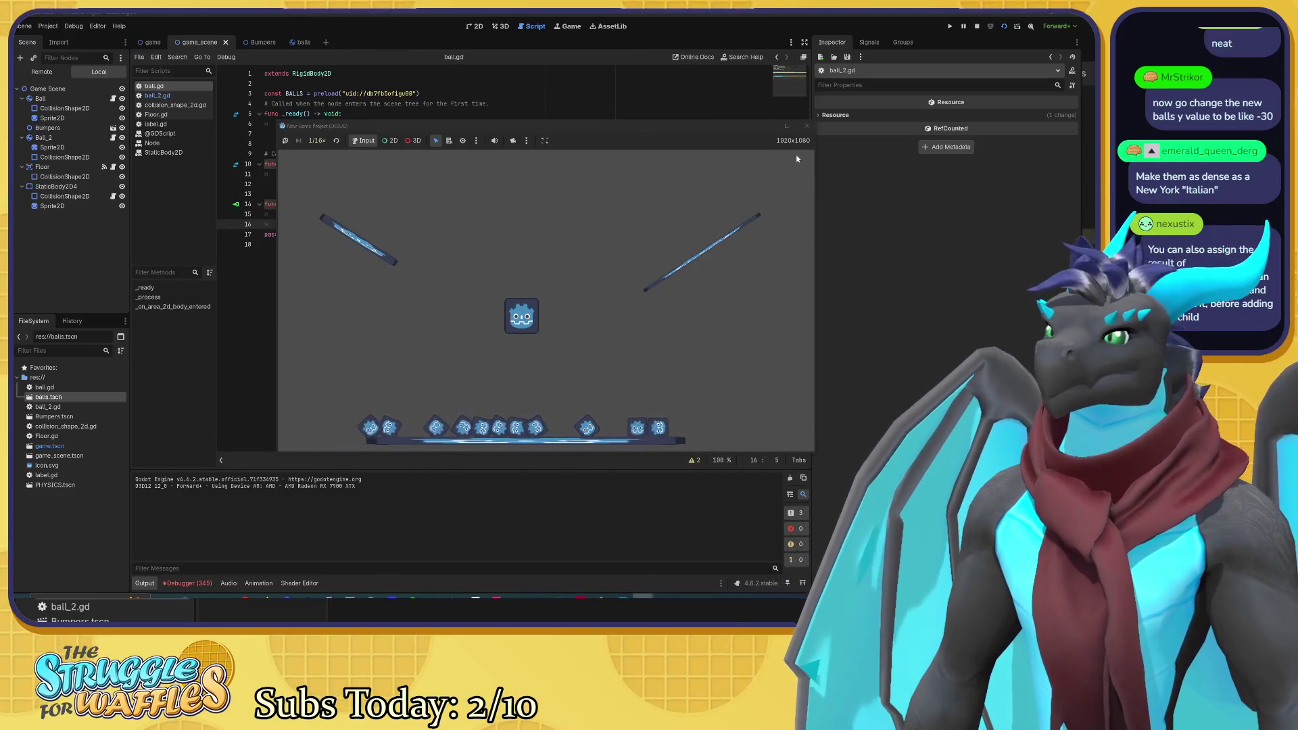
# - Close the running game and leave add_child(BALLS.instantiate()) unchanged after trial edits inside instantiate()
pyautogui.click(806, 127)
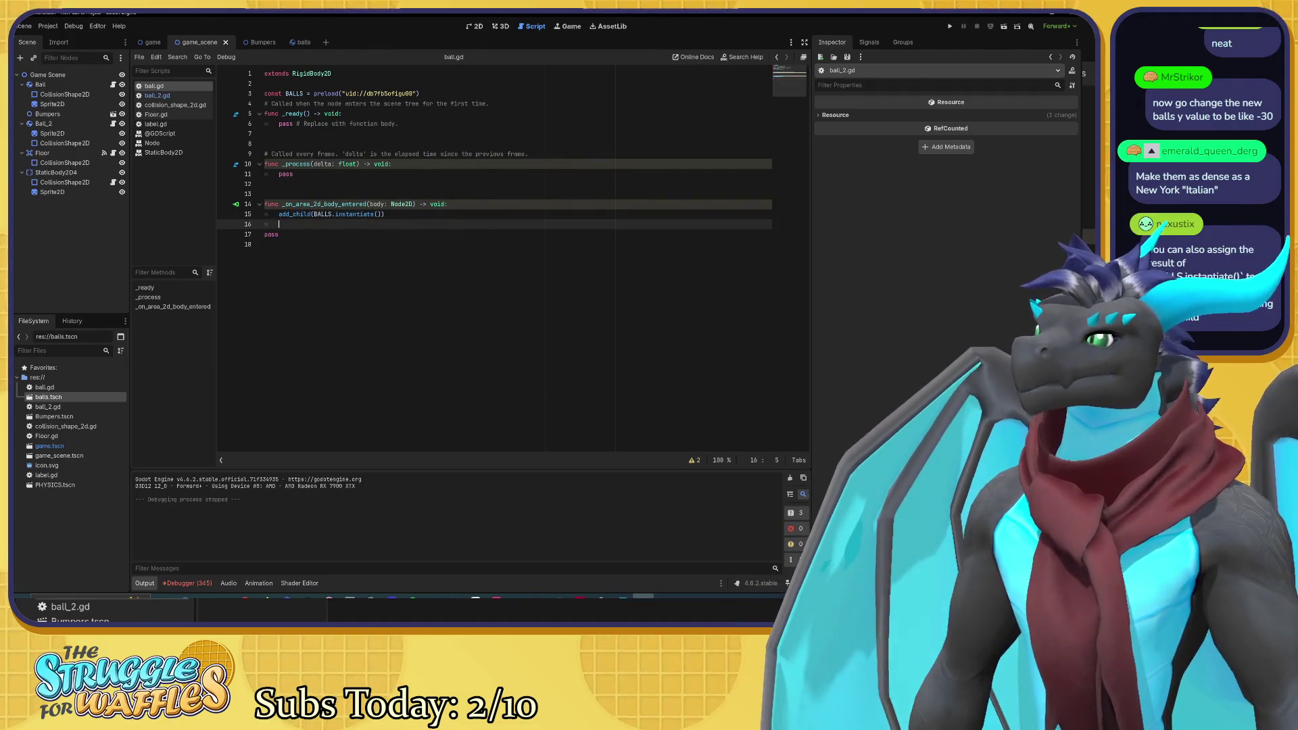
pyautogui.click(378, 214)
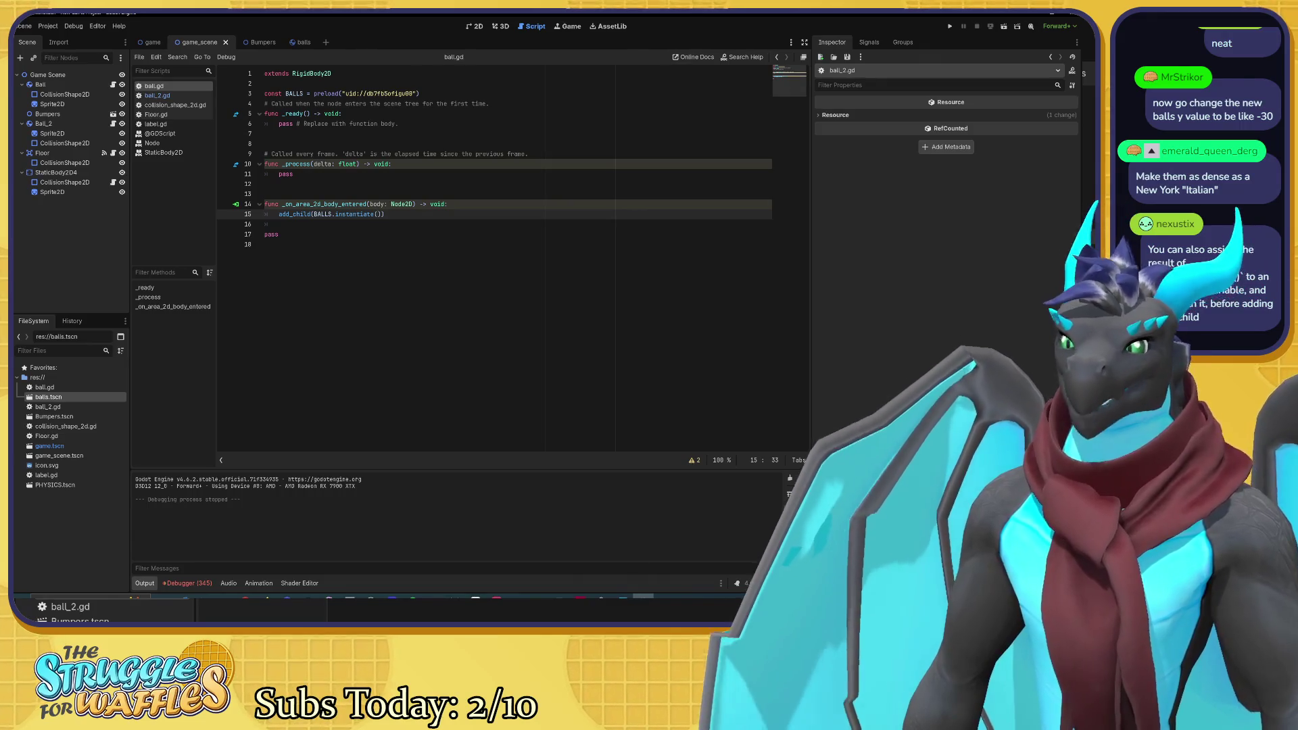
pyautogui.write('y')
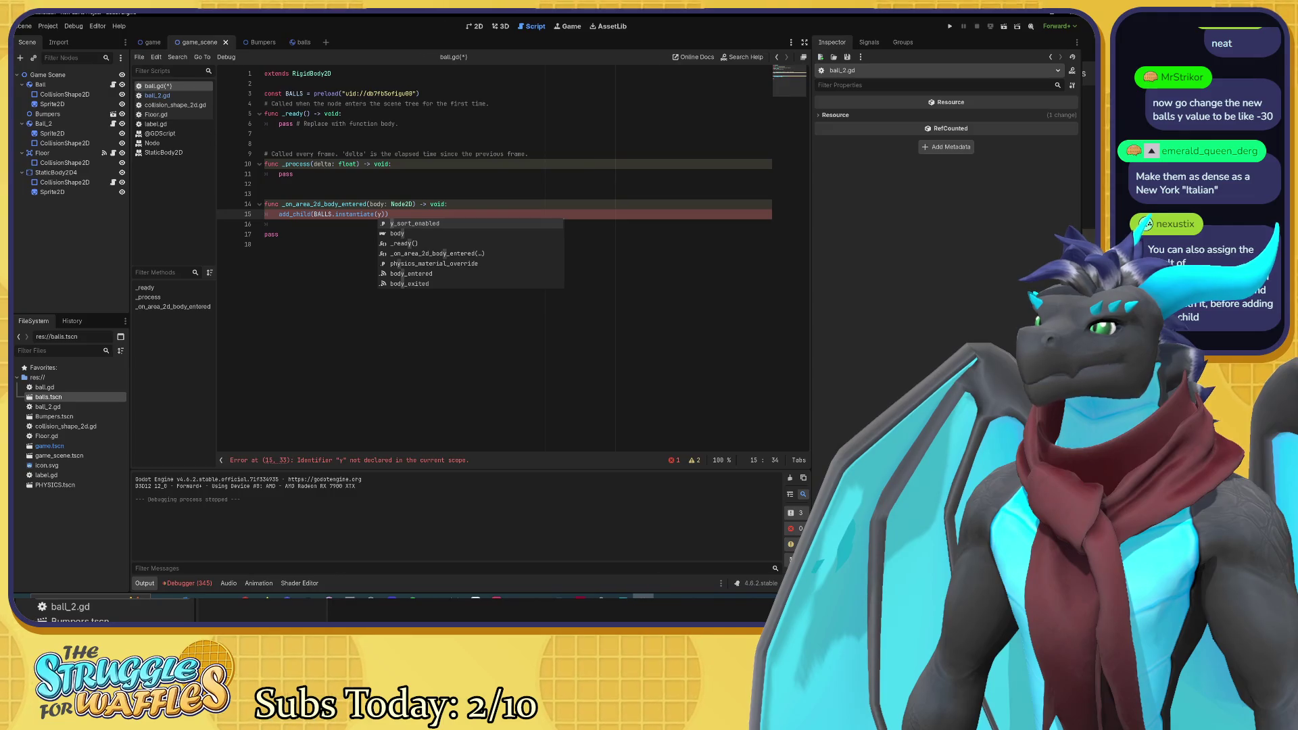
pyautogui.press('BackSpace')
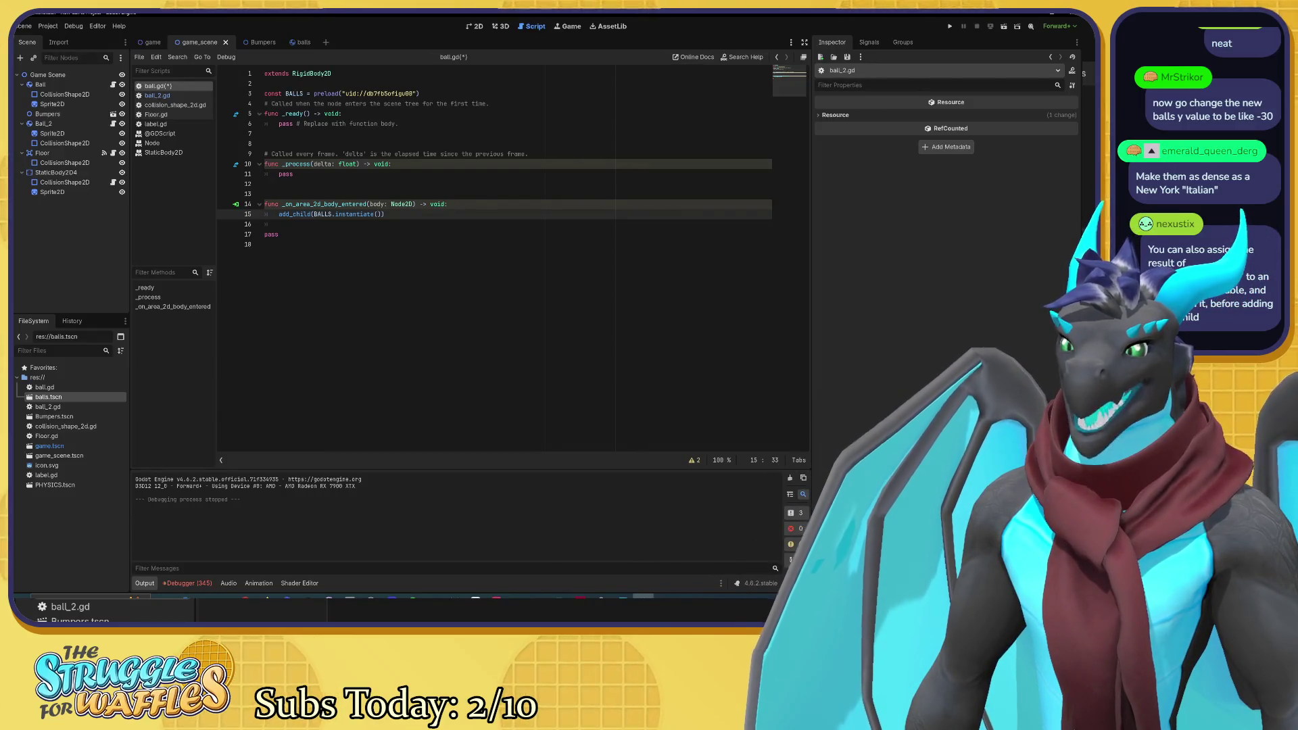
pyautogui.write('t')
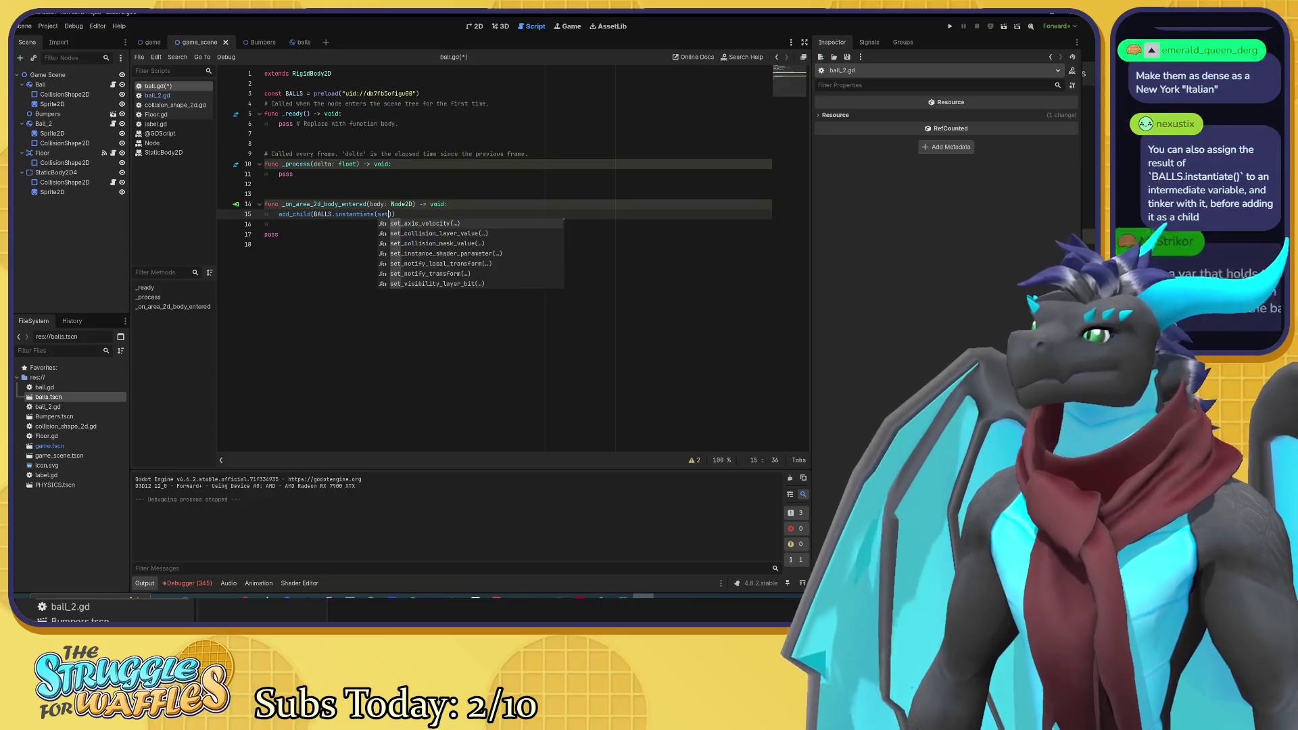
pyautogui.press('BackSpace')
pyautogui.press('BackSpace')
pyautogui.press('BackSpace')
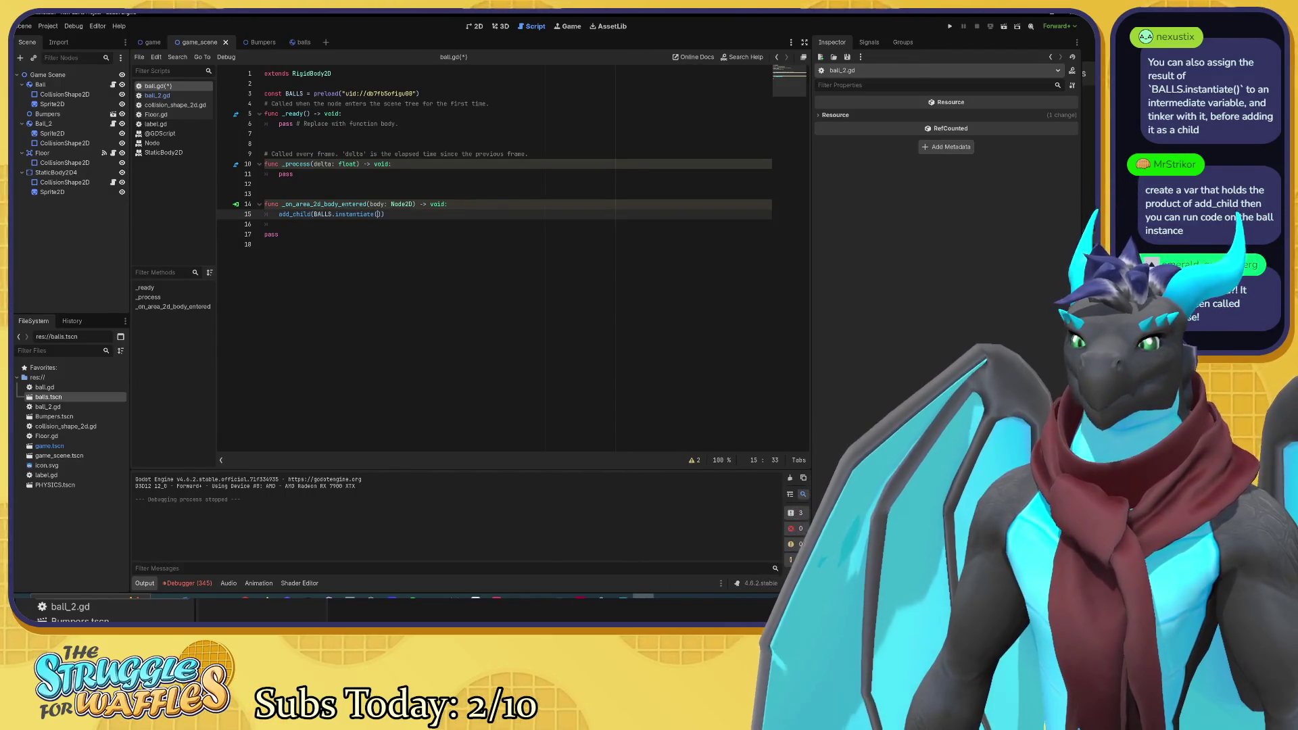
# - Inspect the Game Scene, Ball, Floor, StaticBody2D and Bumpers nodes, then view ball_2.gd and ball.gd
pyautogui.click(47, 75)
pyautogui.click(48, 85)
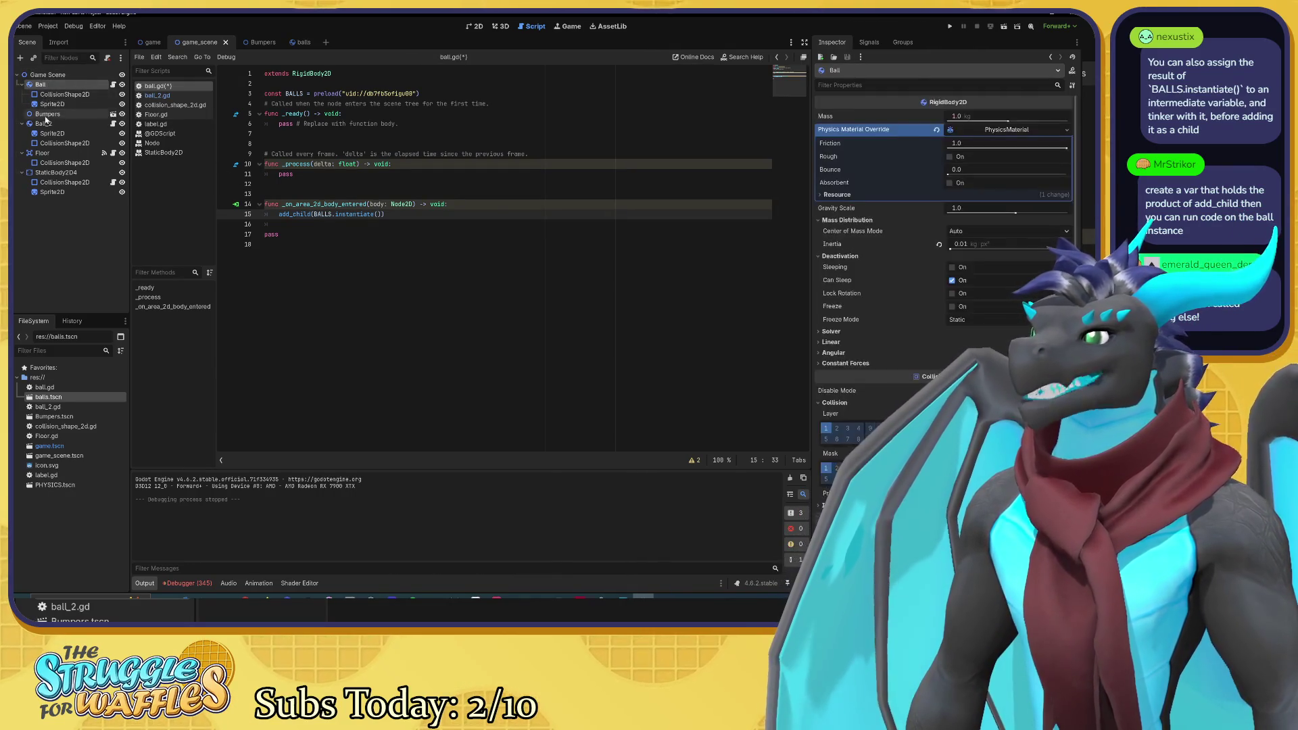
pyautogui.click(43, 124)
pyautogui.click(42, 152)
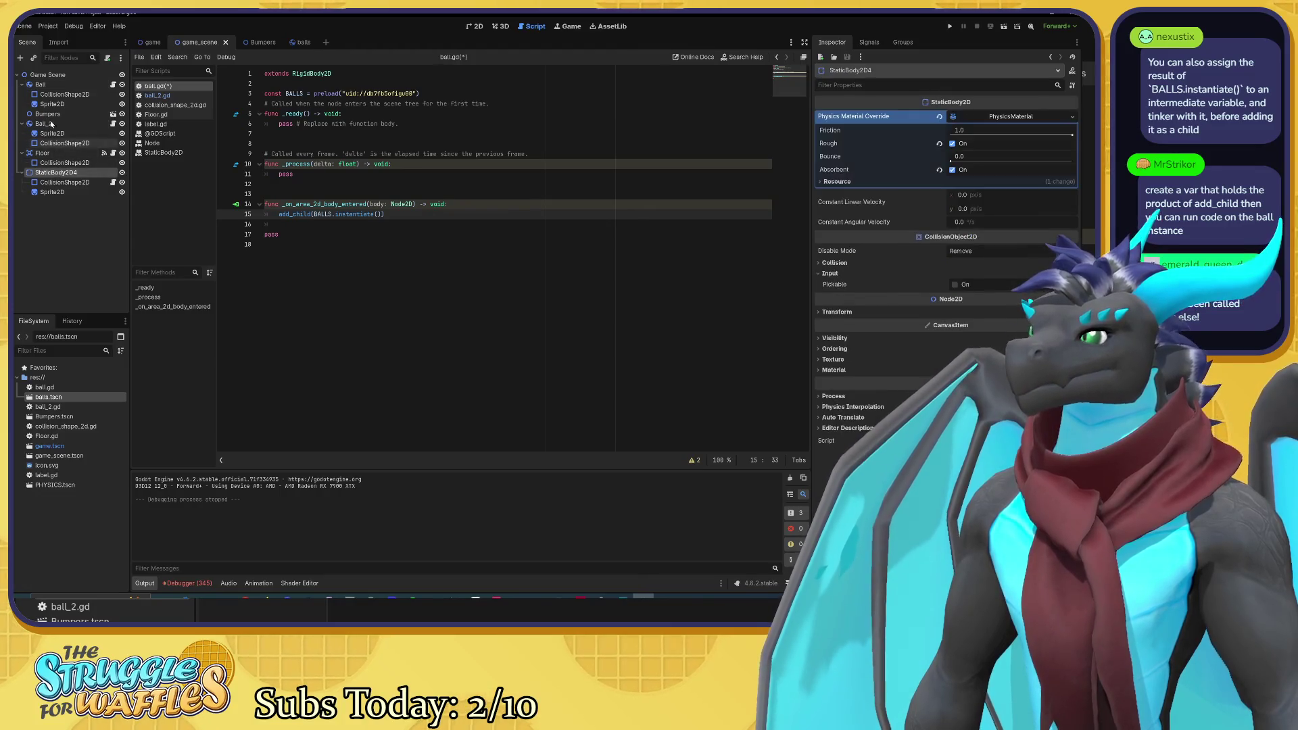
pyautogui.click(37, 75)
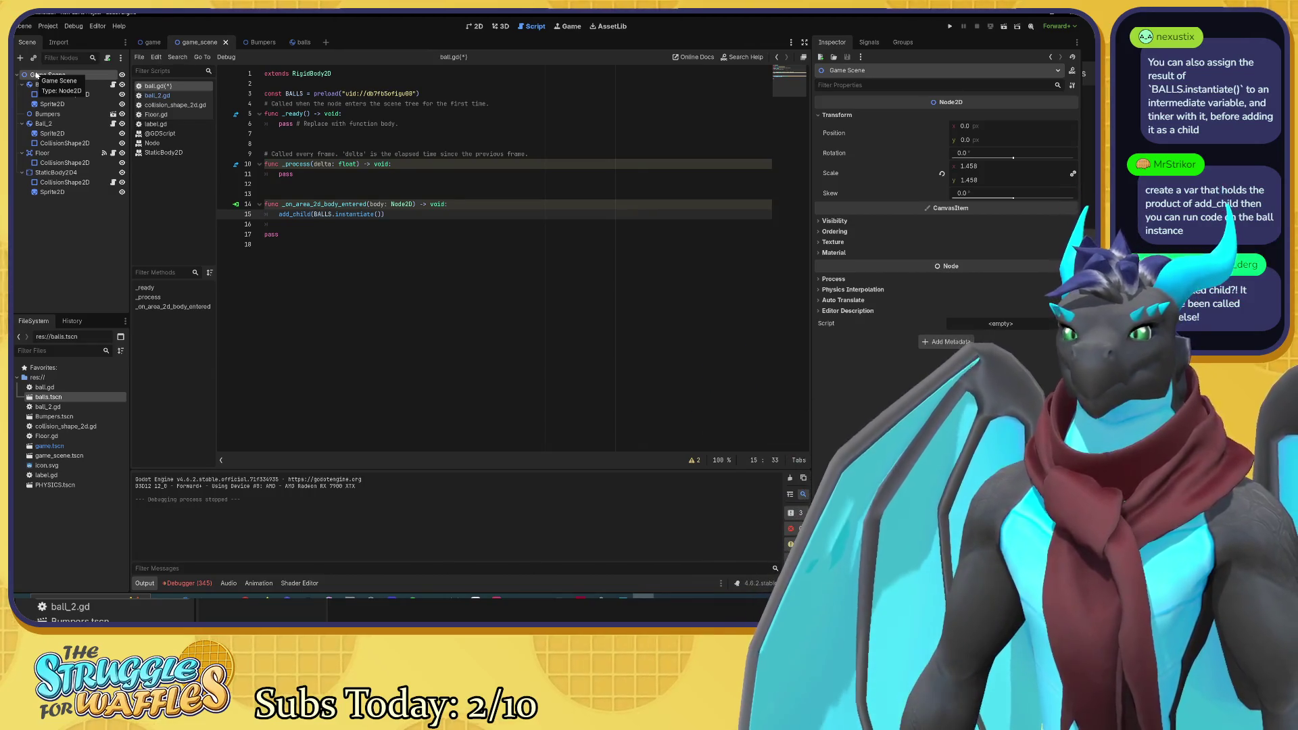
pyautogui.click(45, 104)
pyautogui.click(45, 113)
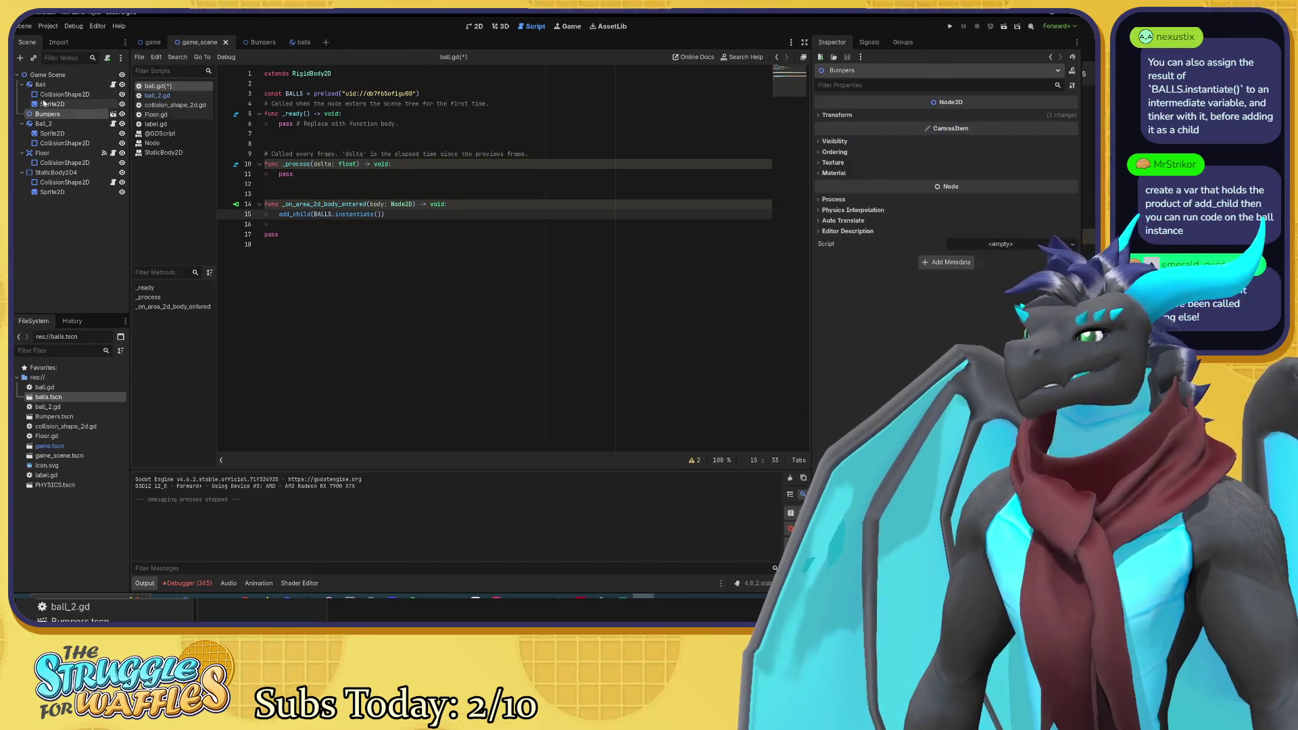
pyautogui.click(42, 76)
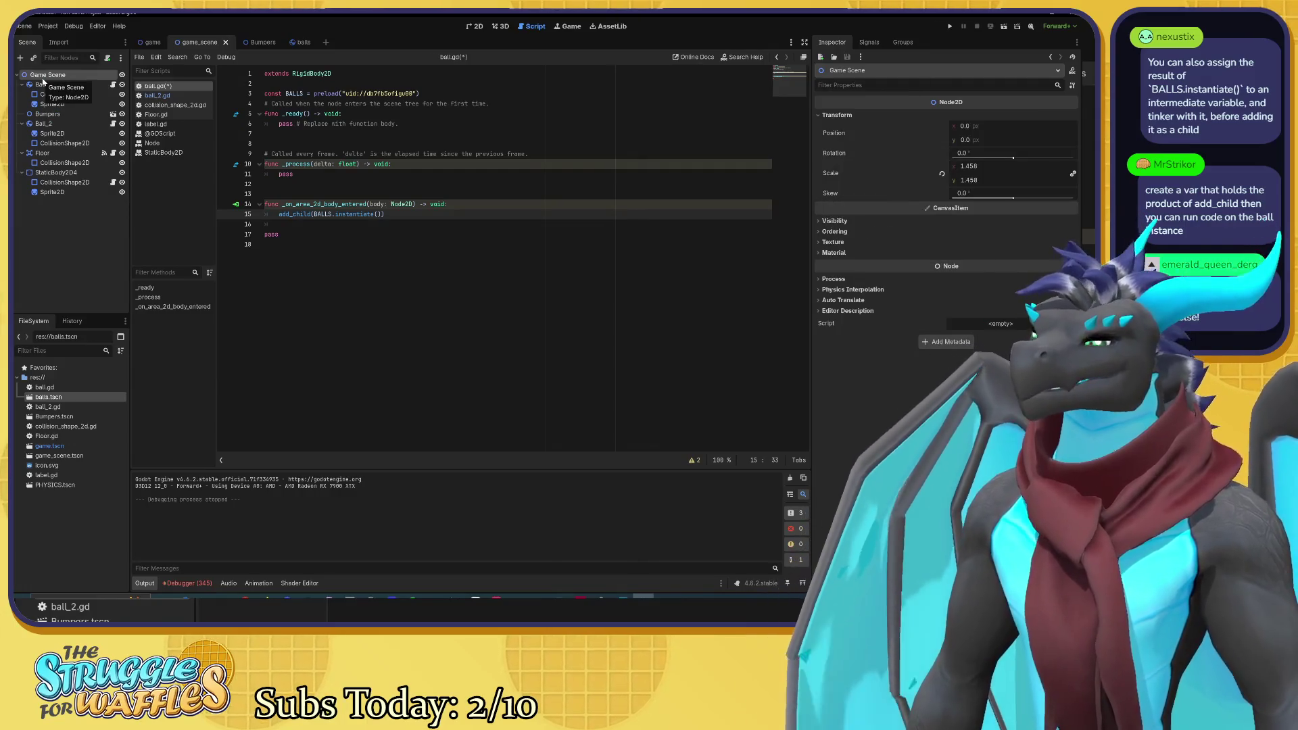
pyautogui.click(164, 95)
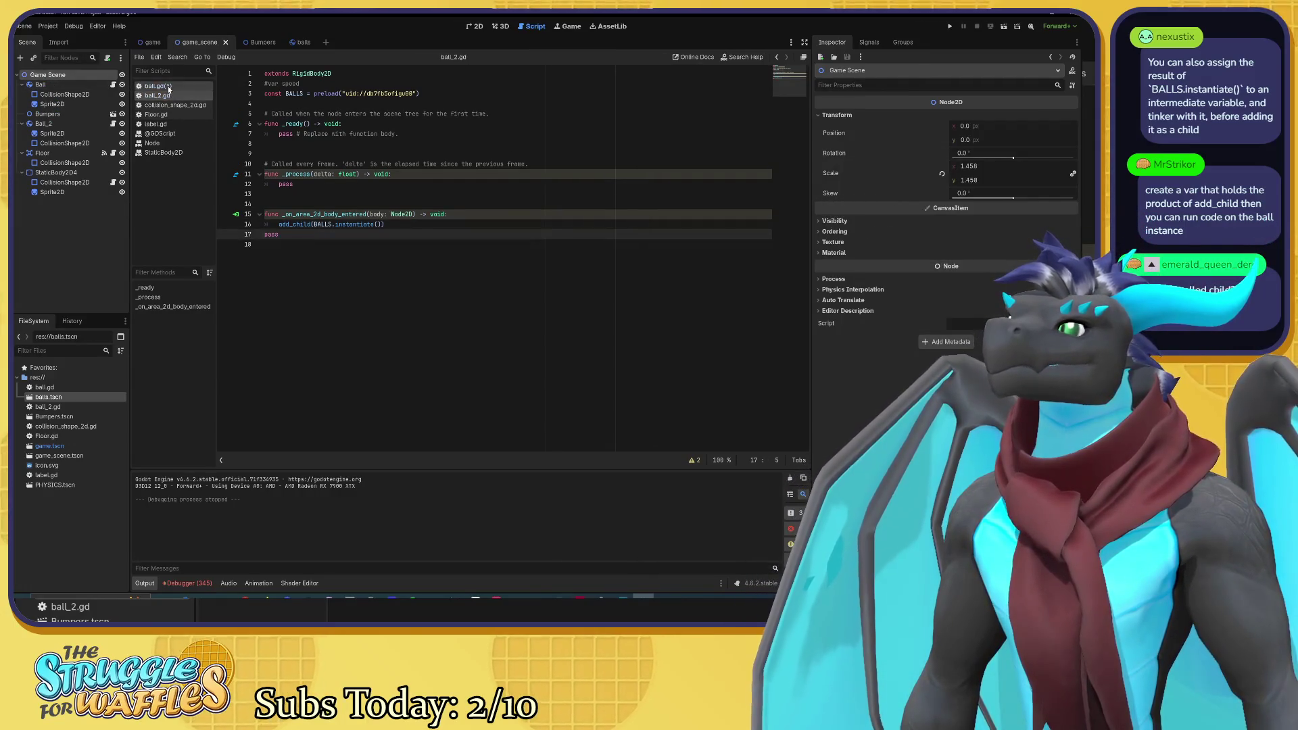
pyautogui.click(169, 87)
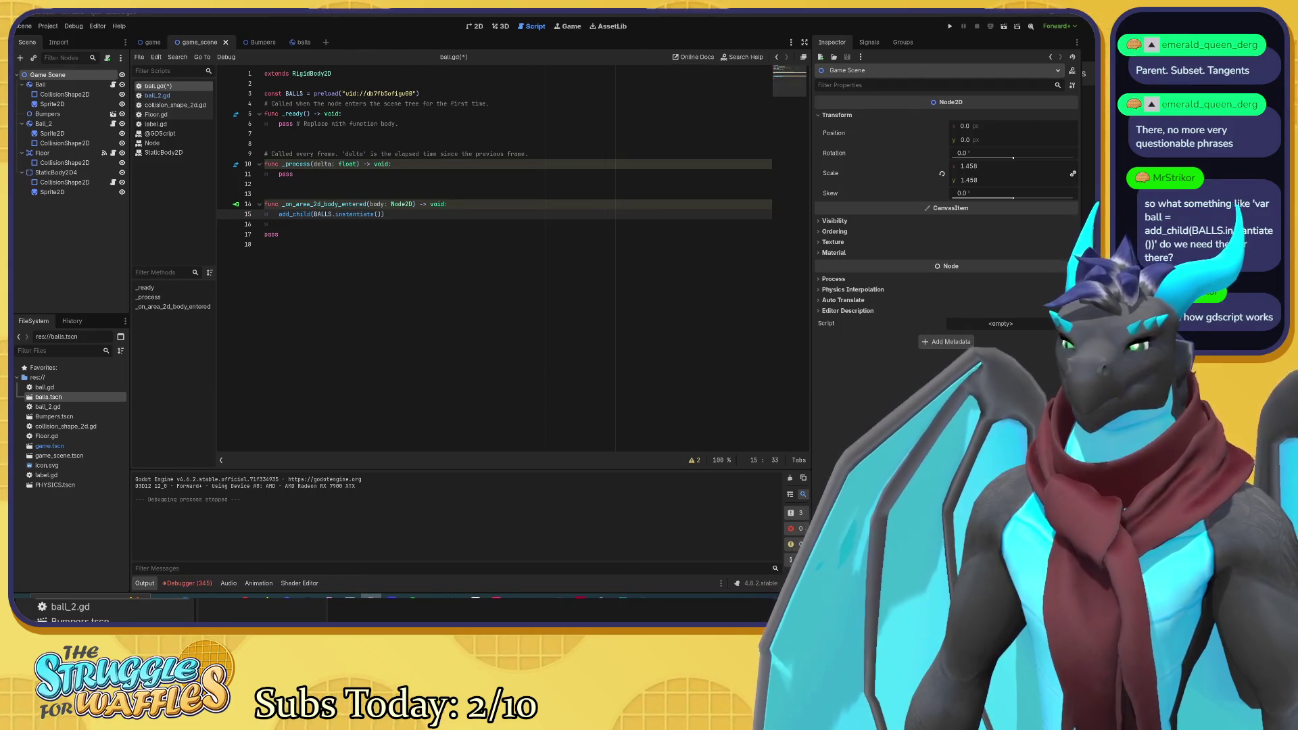
# - Place the cursor on the add_child(BALLS.instantiate()) line in ball.gd's body-entered handler
pyautogui.click(267, 83)
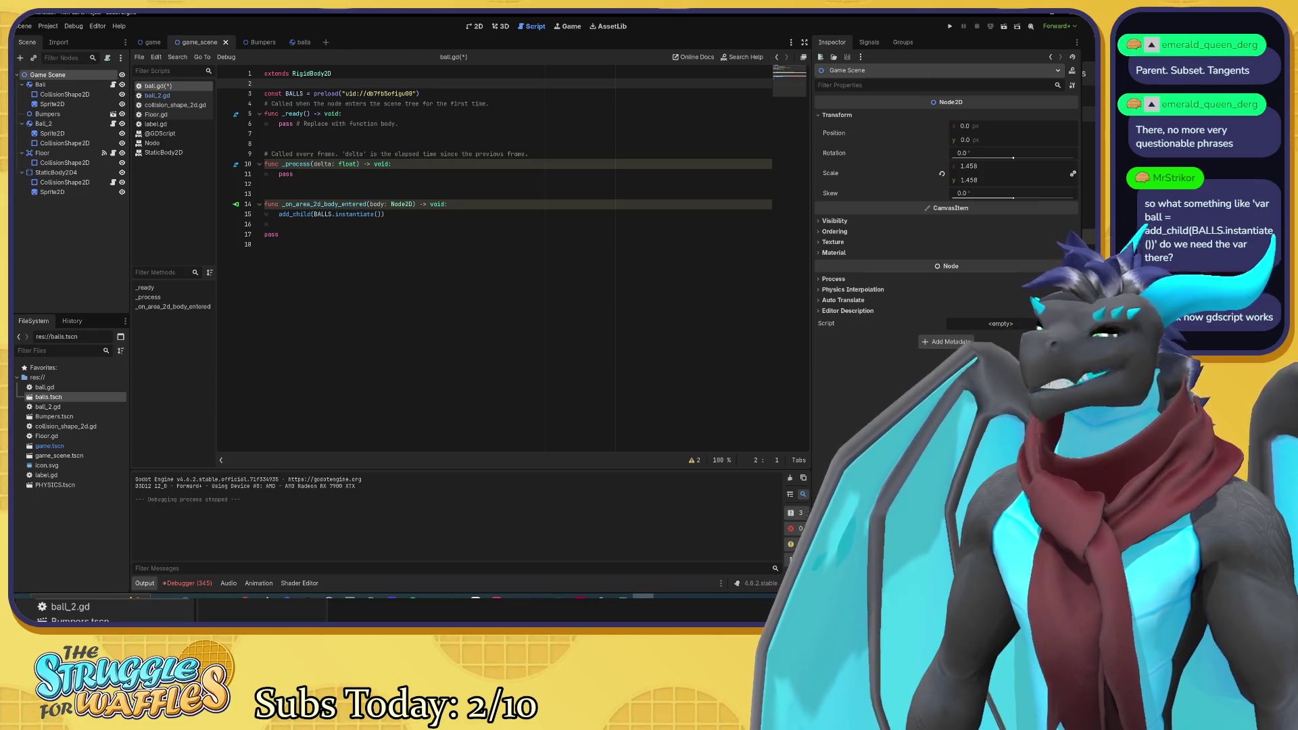
pyautogui.moveTo(330, 94)
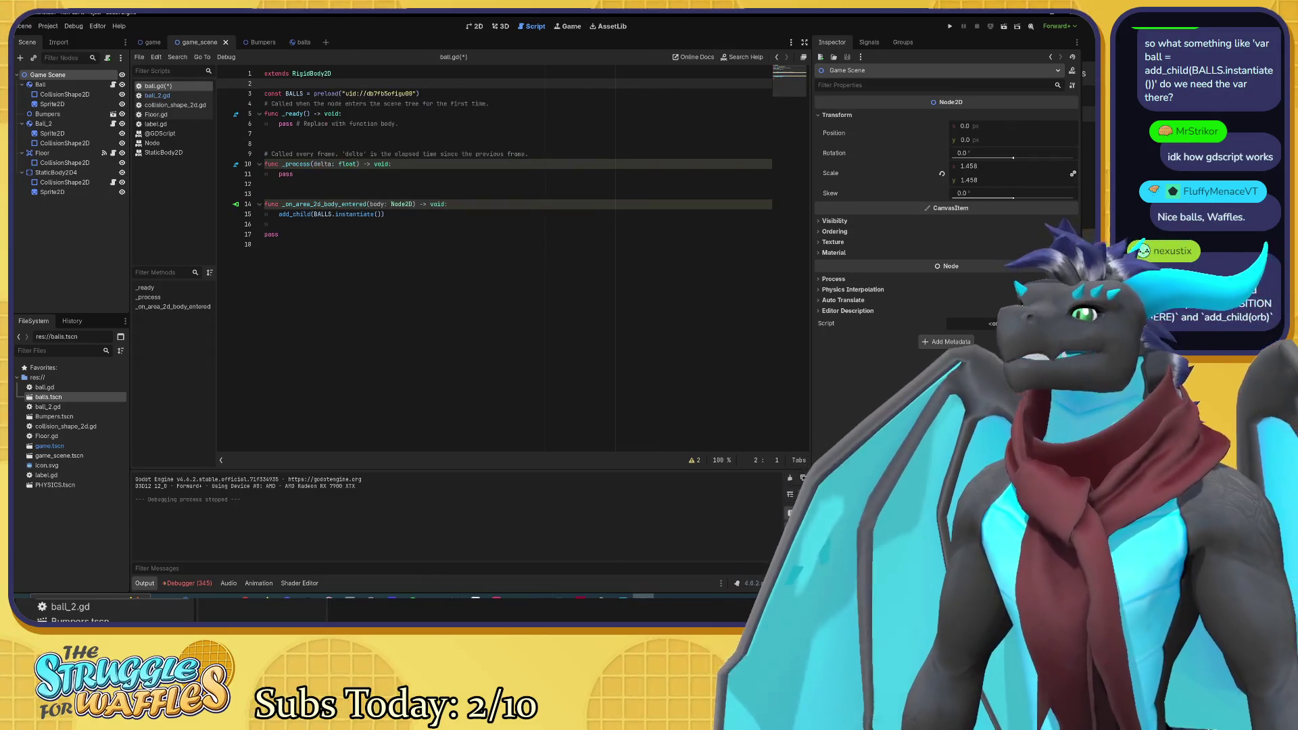
pyautogui.click(279, 213)
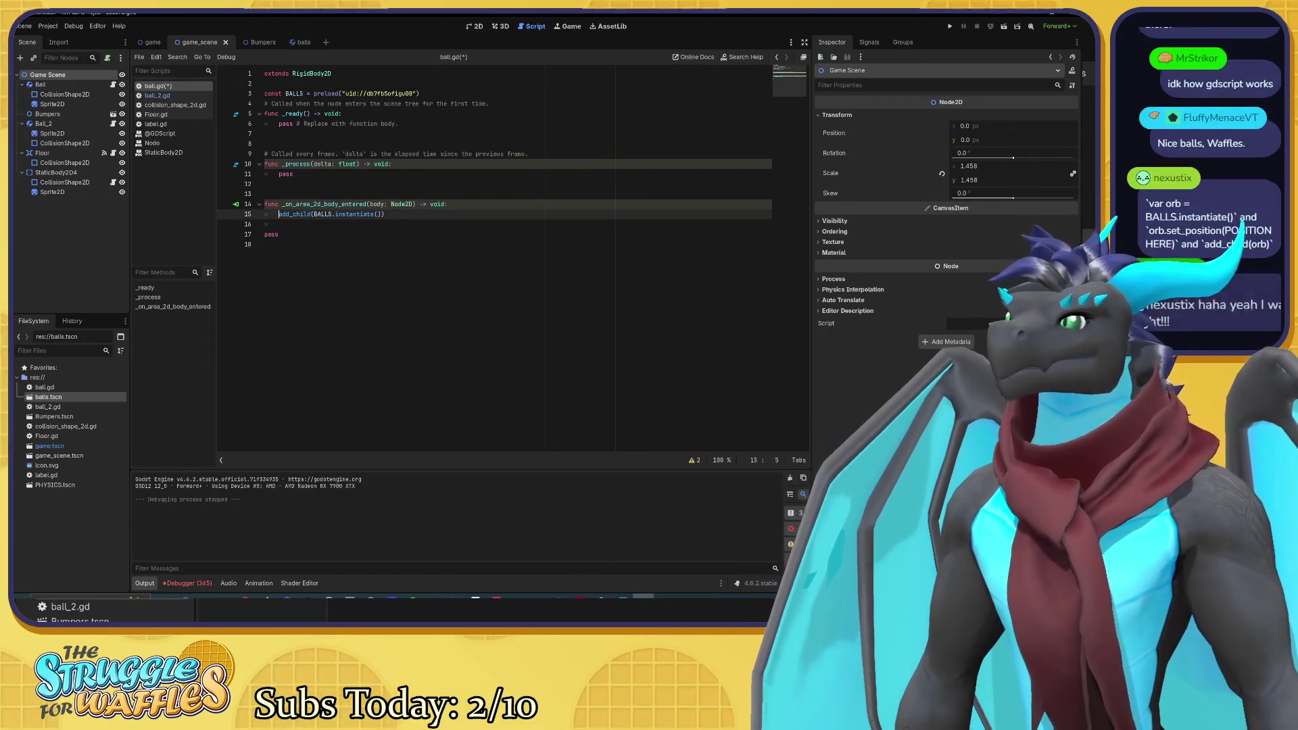
# - Insert 'var orb = BALLS.instantiate()' on a new line above add_child
pyautogui.press('Return')
pyautogui.press('Up')
pyautogui.write('var ')
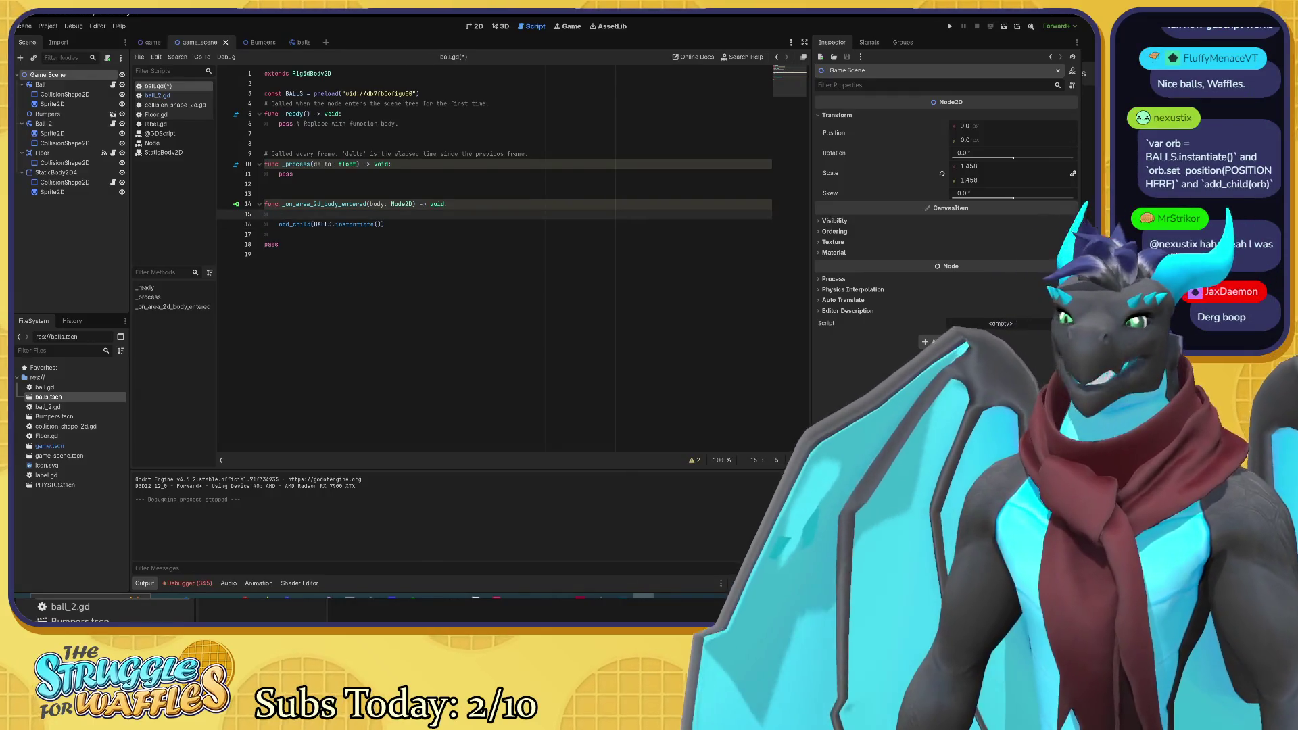
pyautogui.write('orb=')
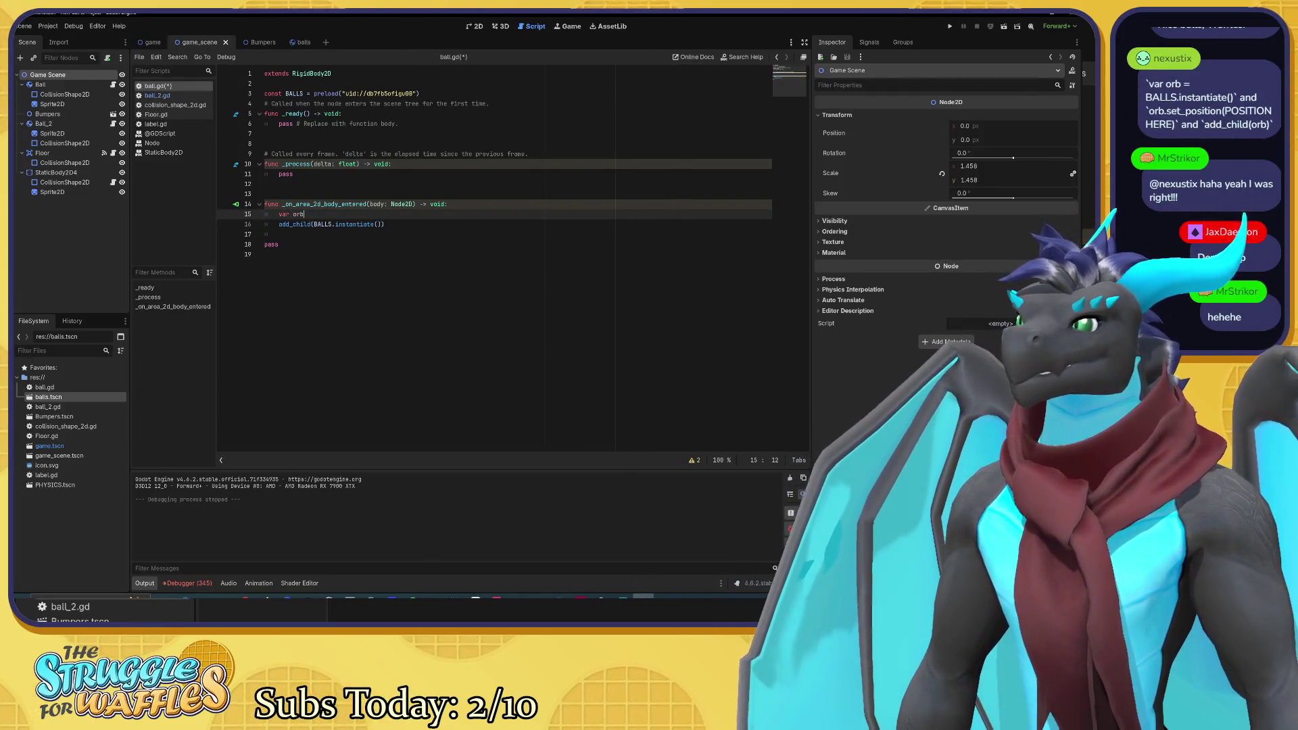
pyautogui.write('=')
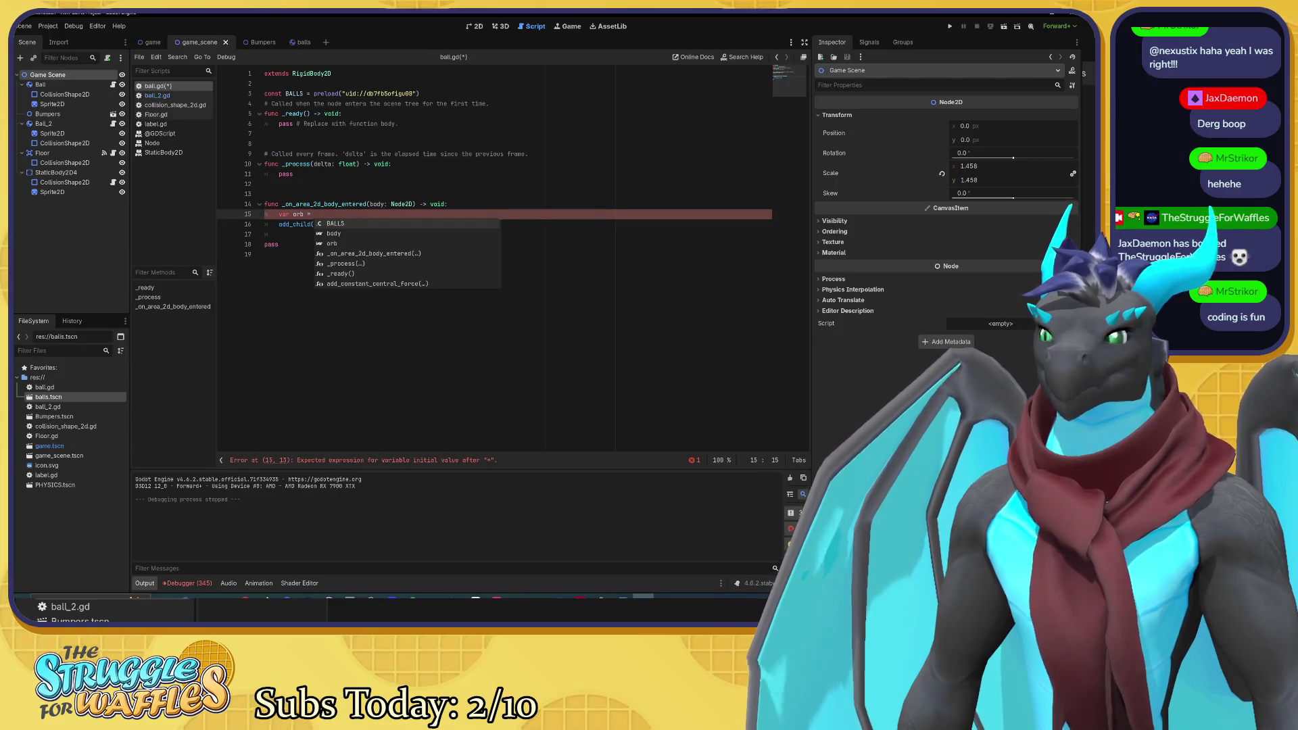
pyautogui.write(' BALLS.in')
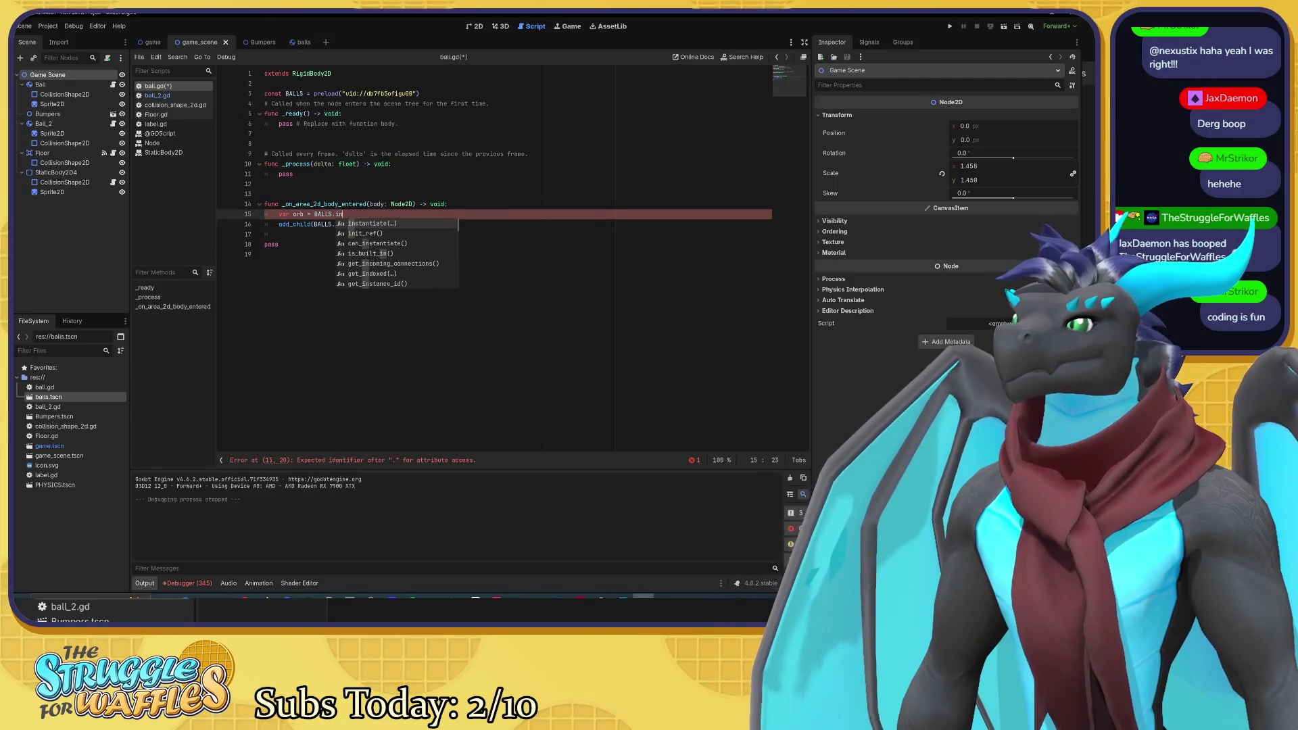
pyautogui.press('Return')
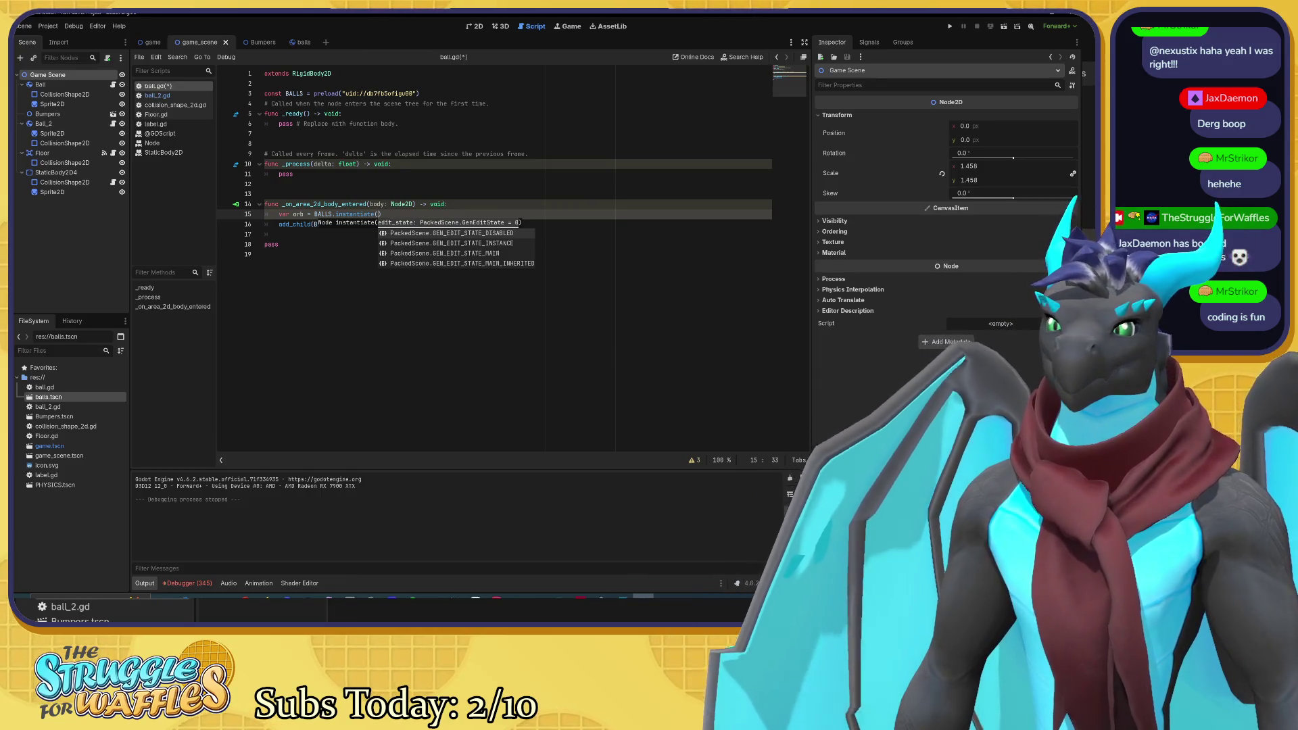
pyautogui.press('Escape')
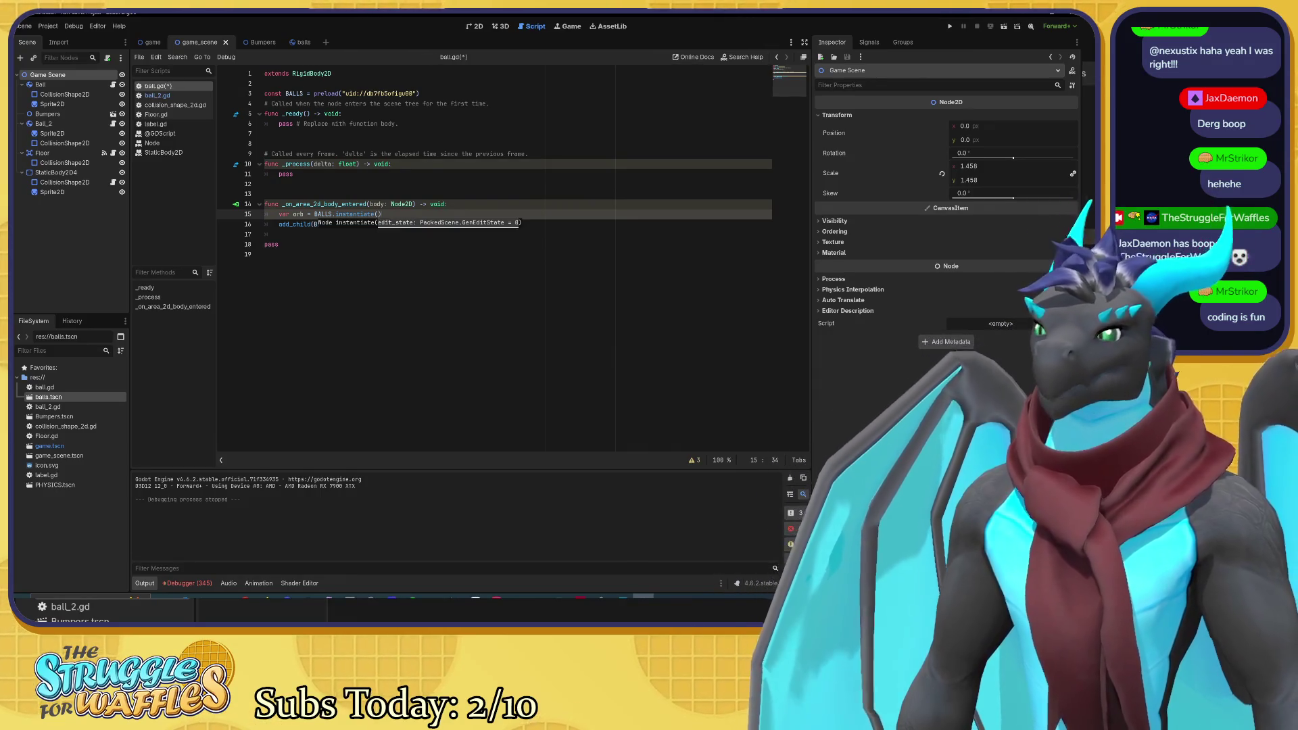
# - Add an orb.set_position call on the next line with the offset 0, -30
pyautogui.press('Return')
pyautogui.write('orb.set')
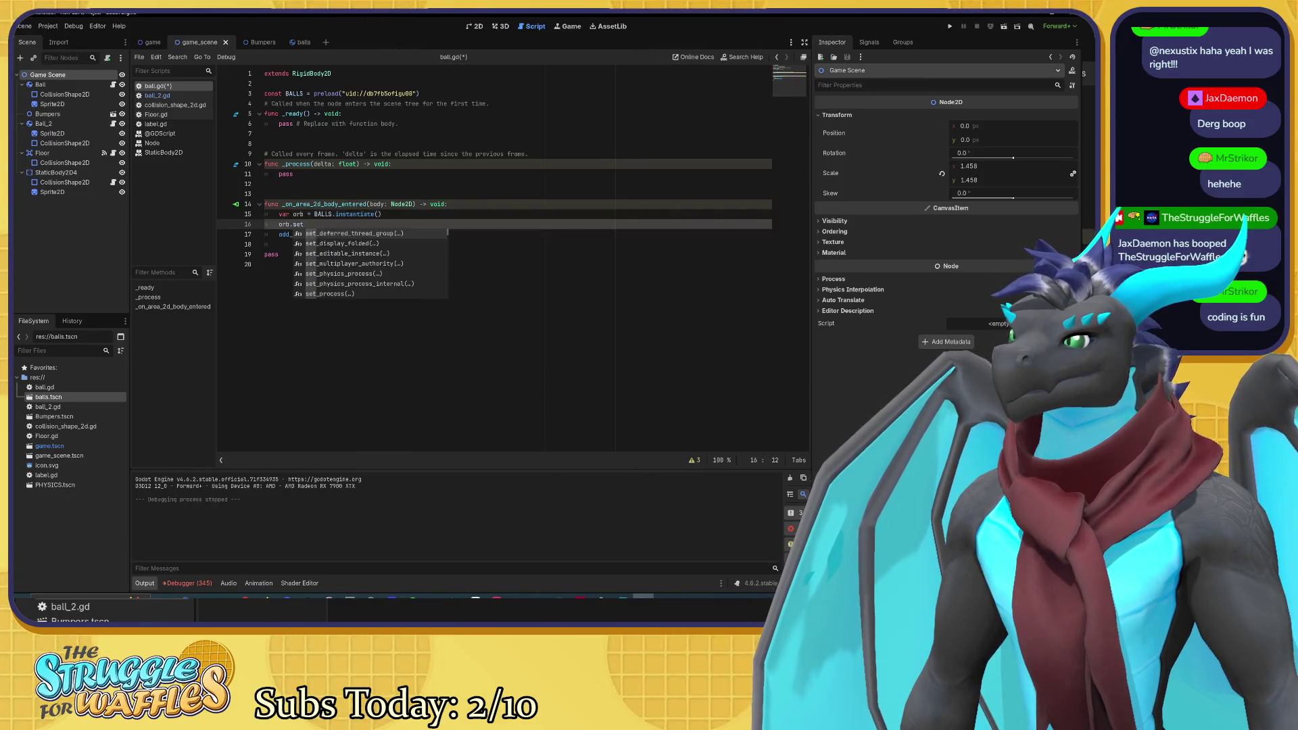
pyautogui.write('(')
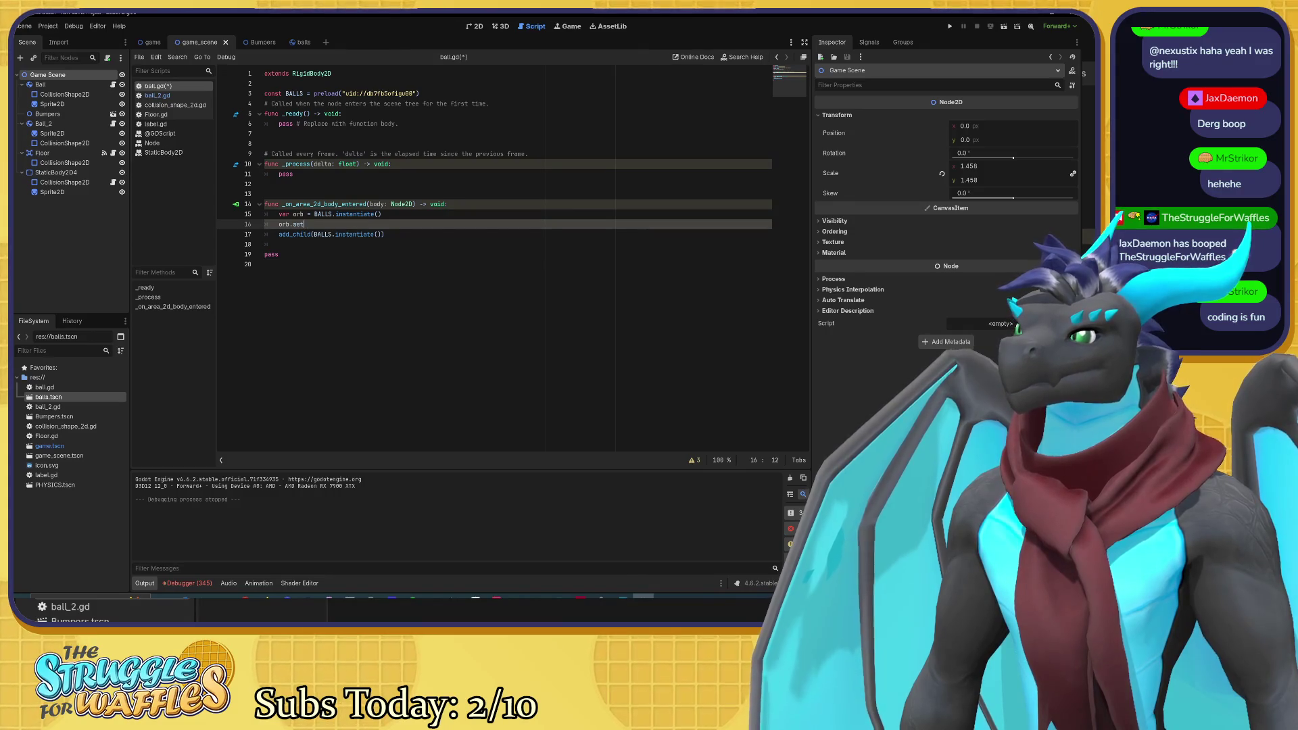
pyautogui.write('_pos')
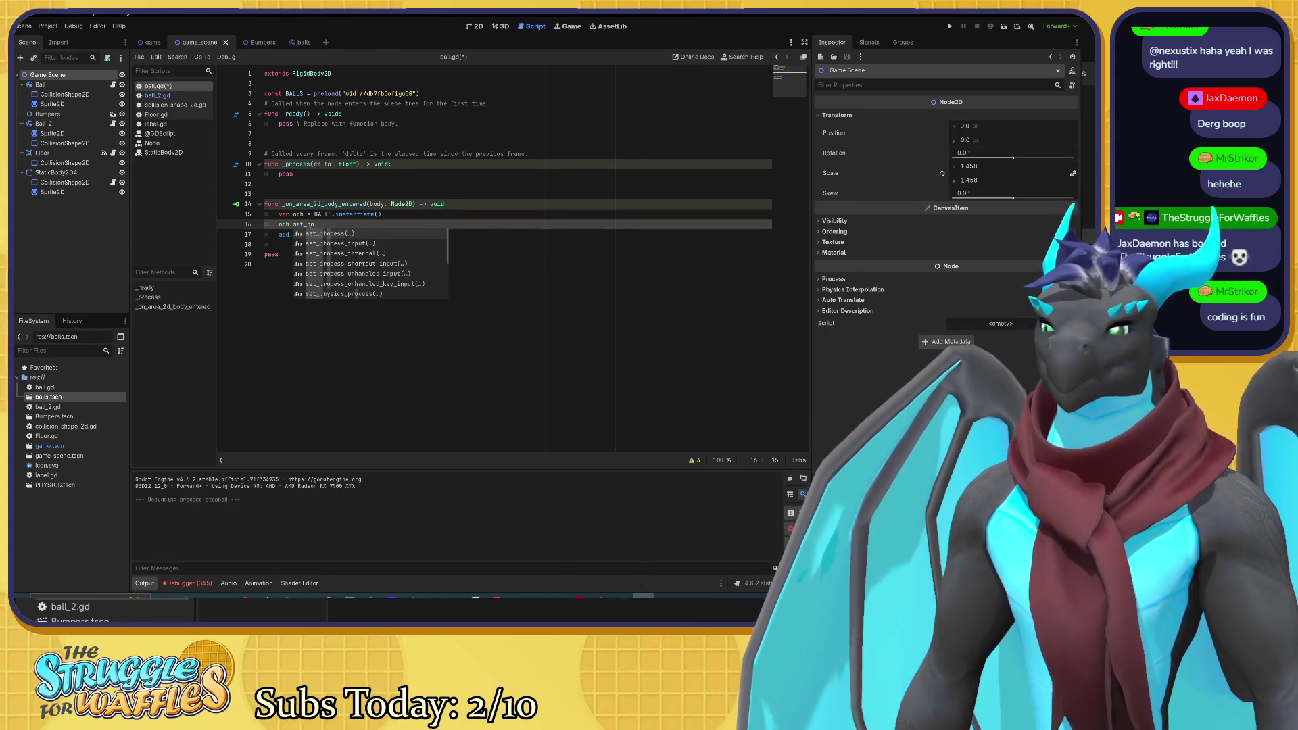
pyautogui.write('ition')
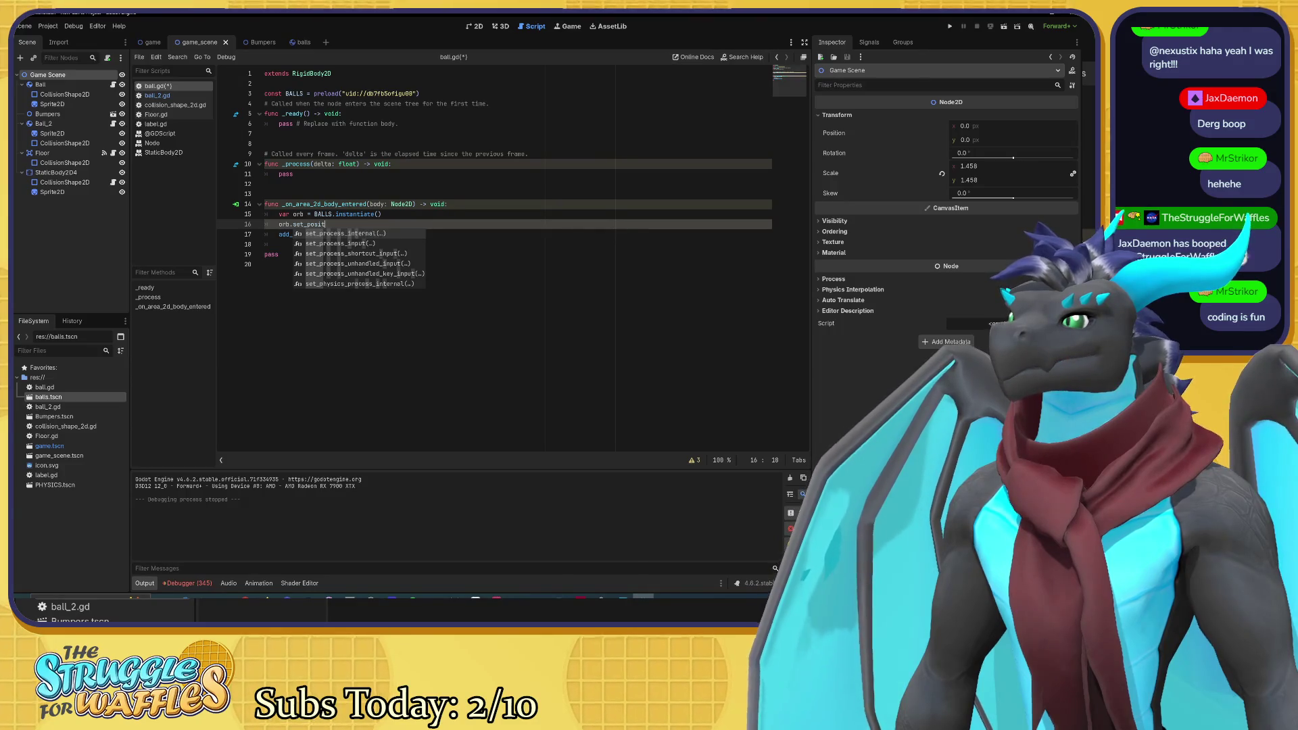
pyautogui.write('(')
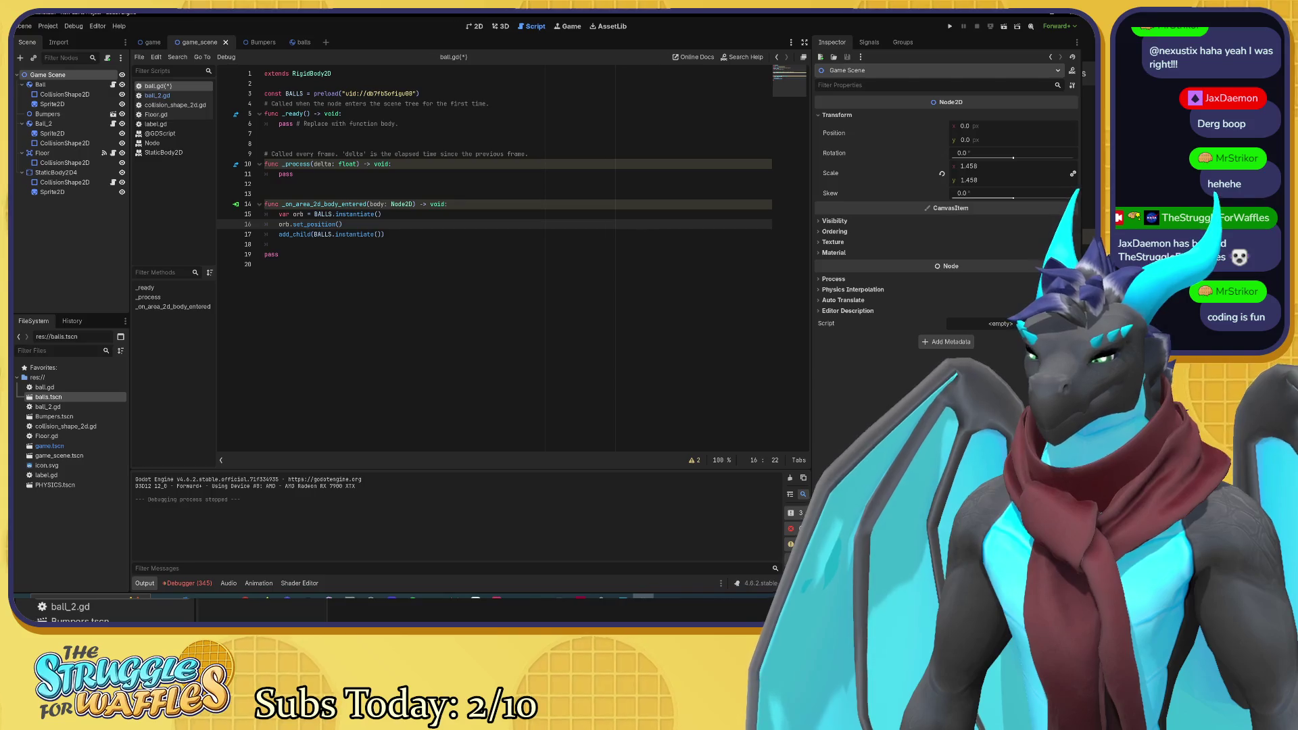
pyautogui.write('y=')
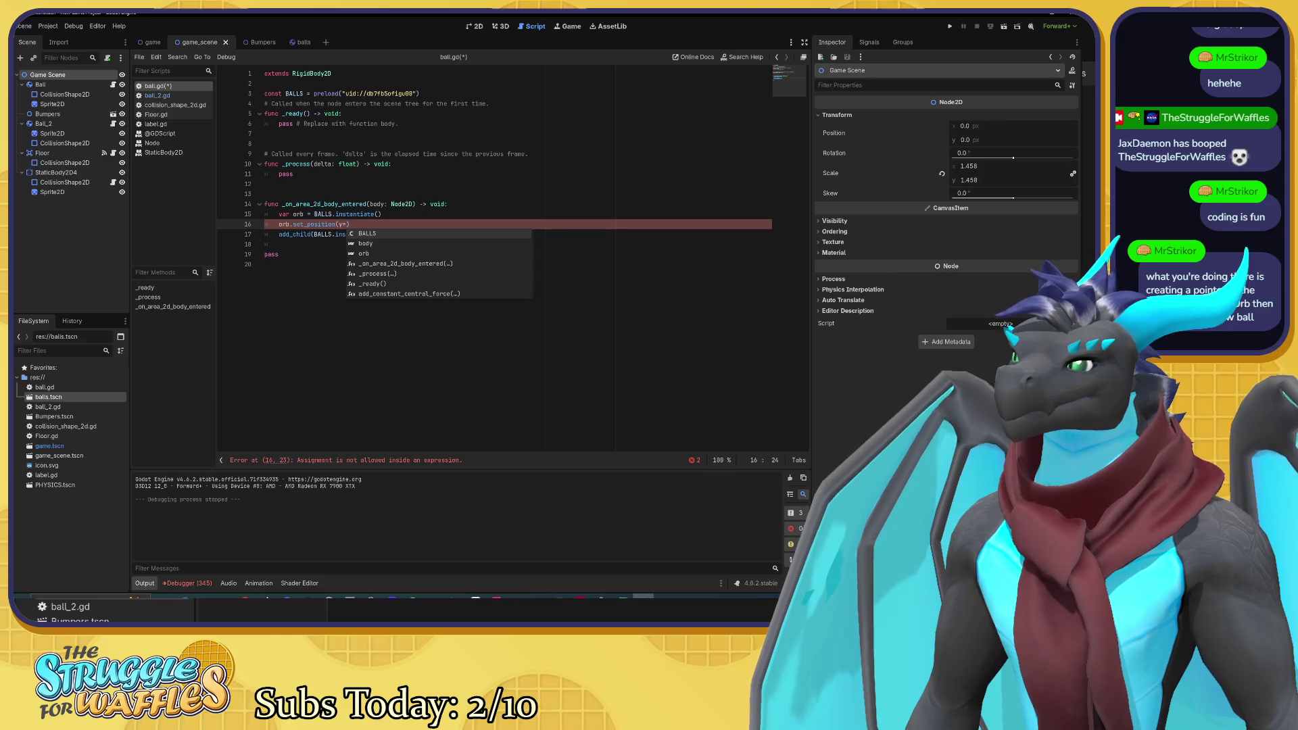
pyautogui.write('-30')
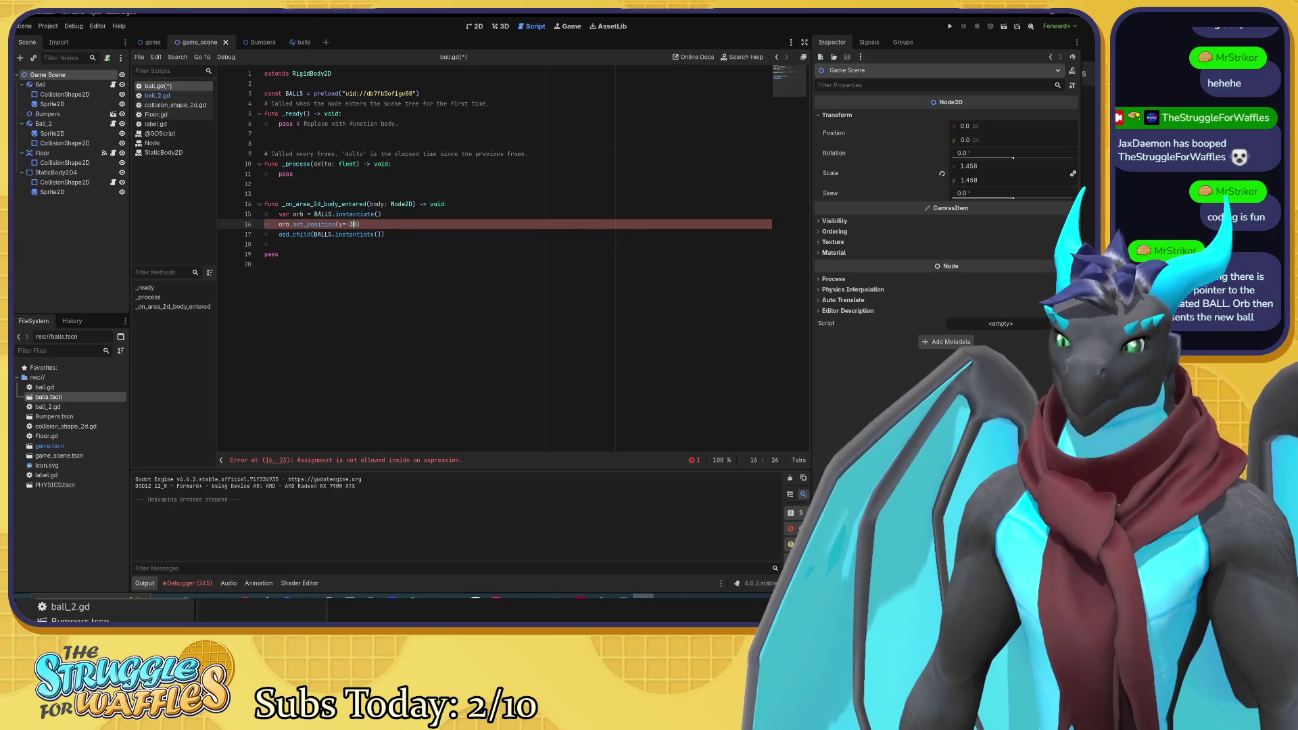
pyautogui.click(352, 223)
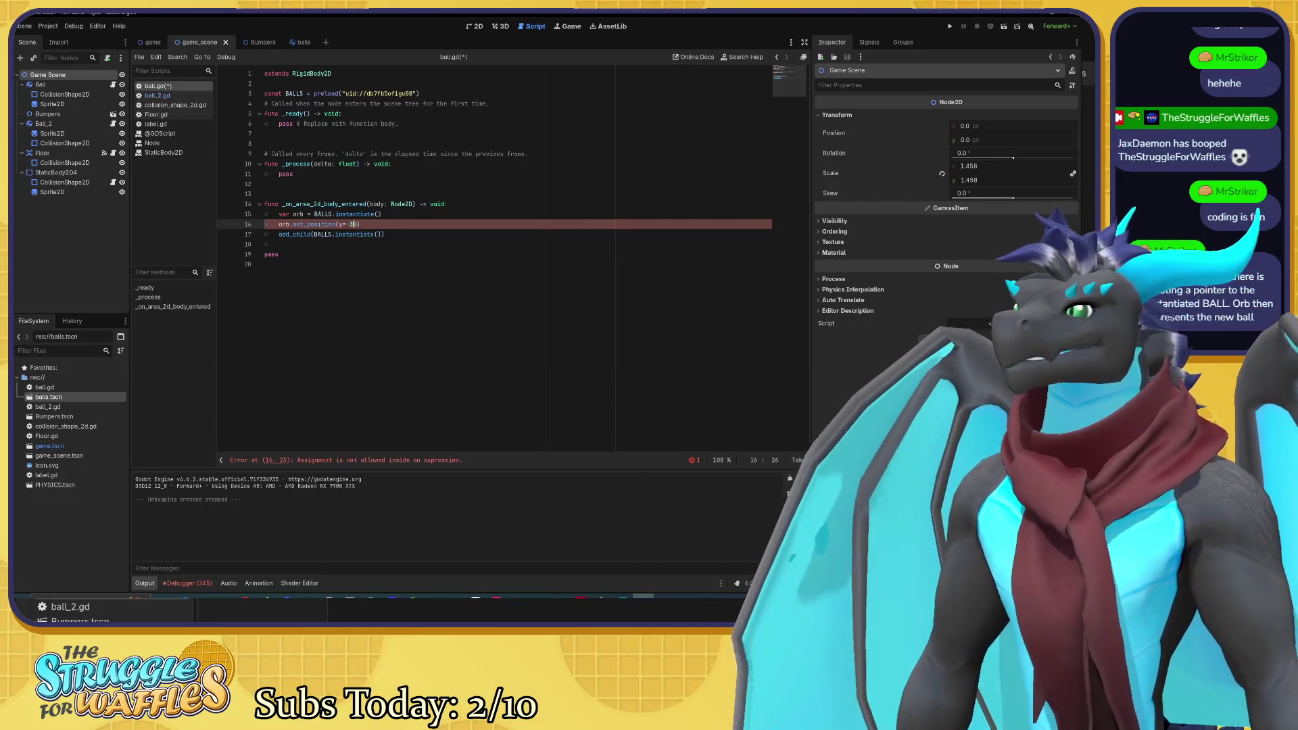
pyautogui.click(278, 234)
pyautogui.moveTo(279, 234)
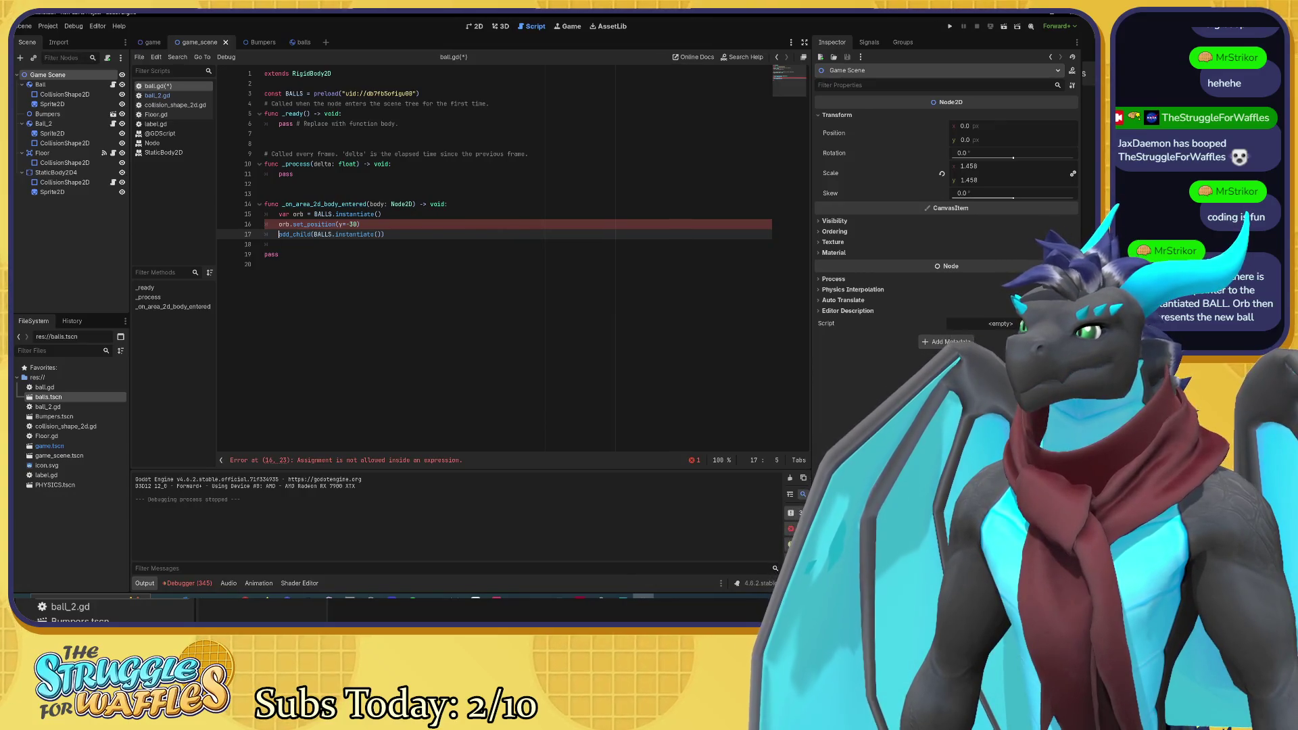
pyautogui.moveTo(325, 233)
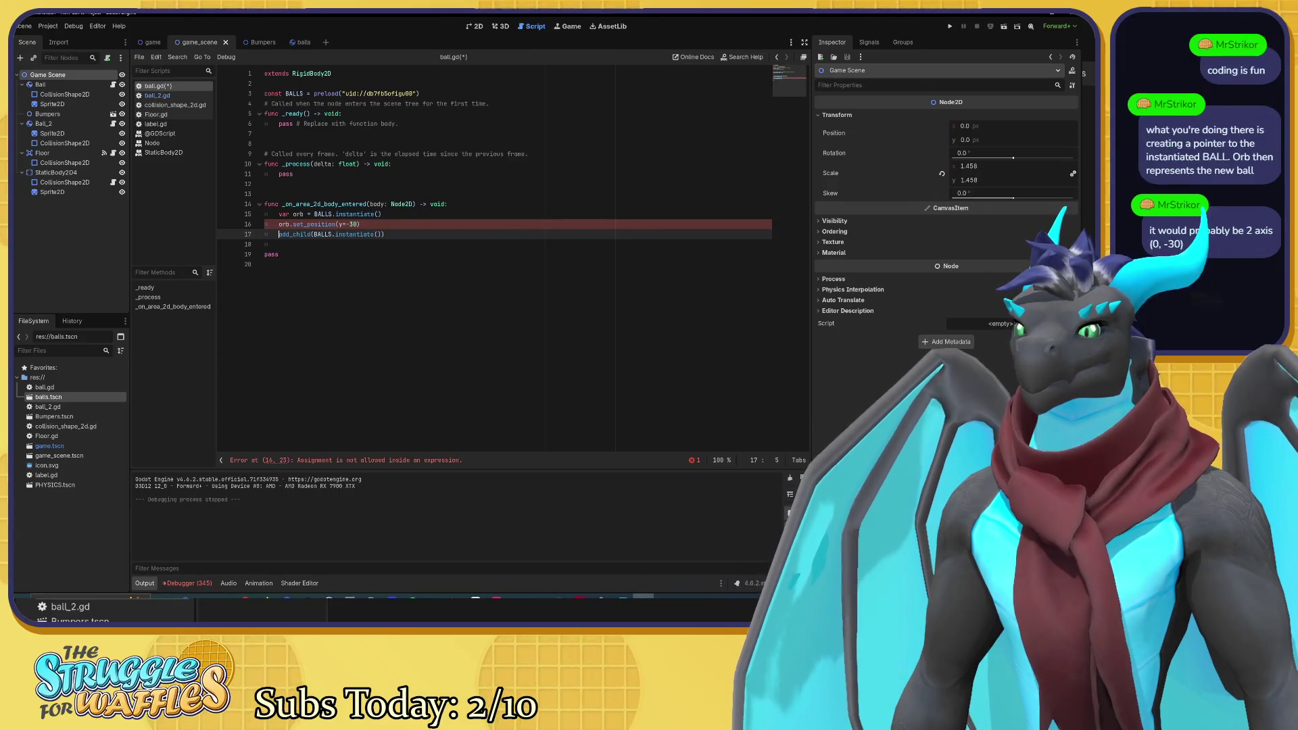
pyautogui.click(339, 224)
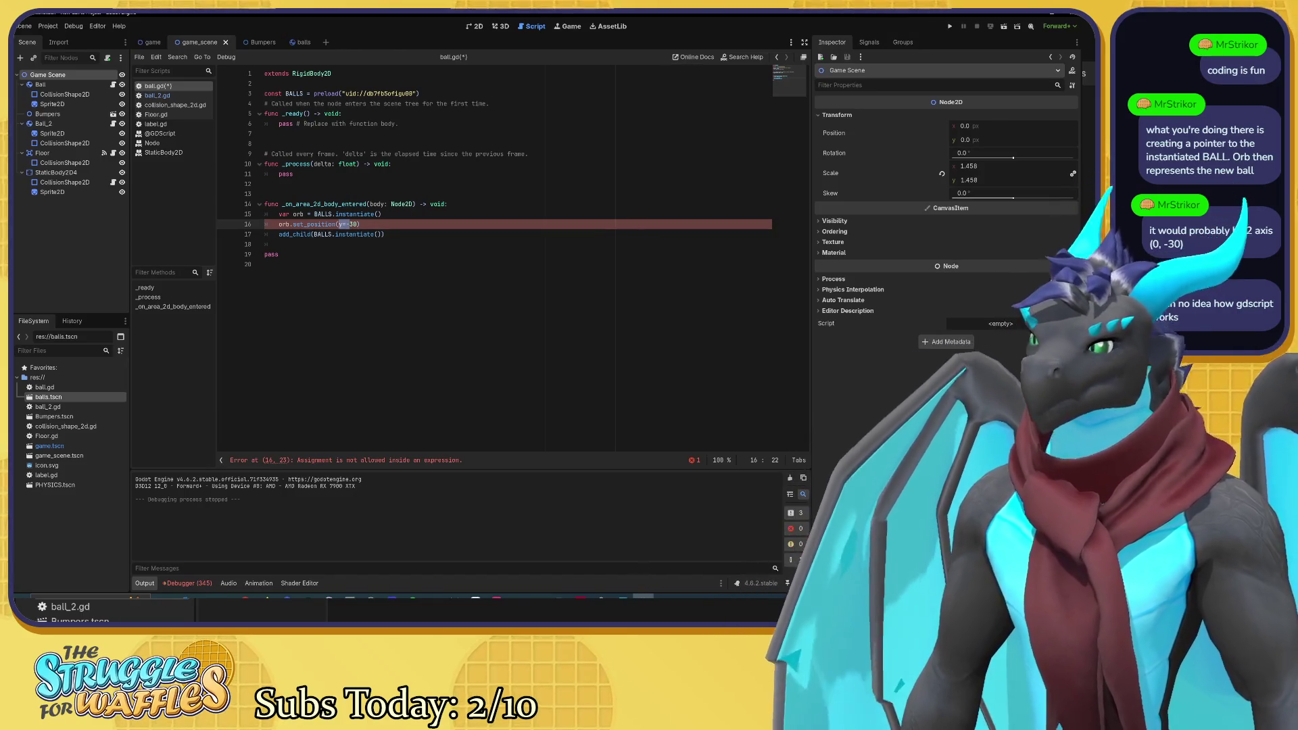
pyautogui.write('0')
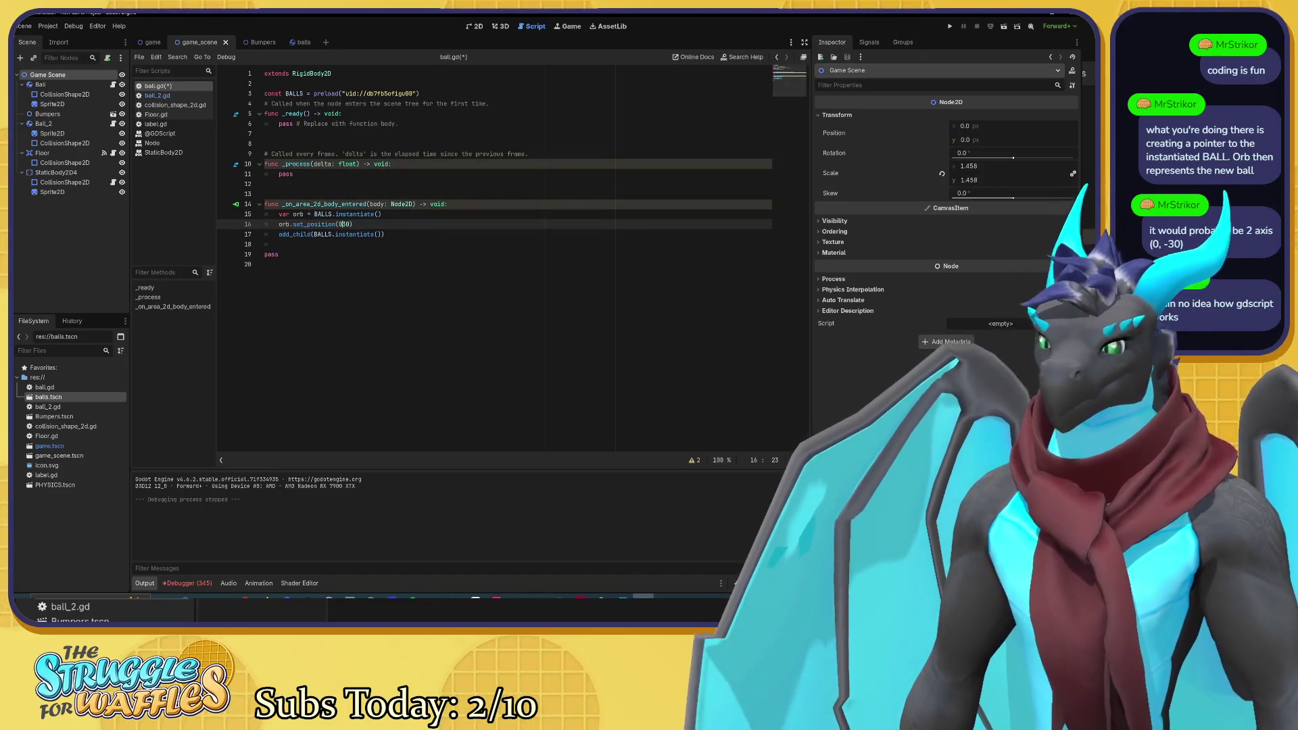
pyautogui.write(', ')
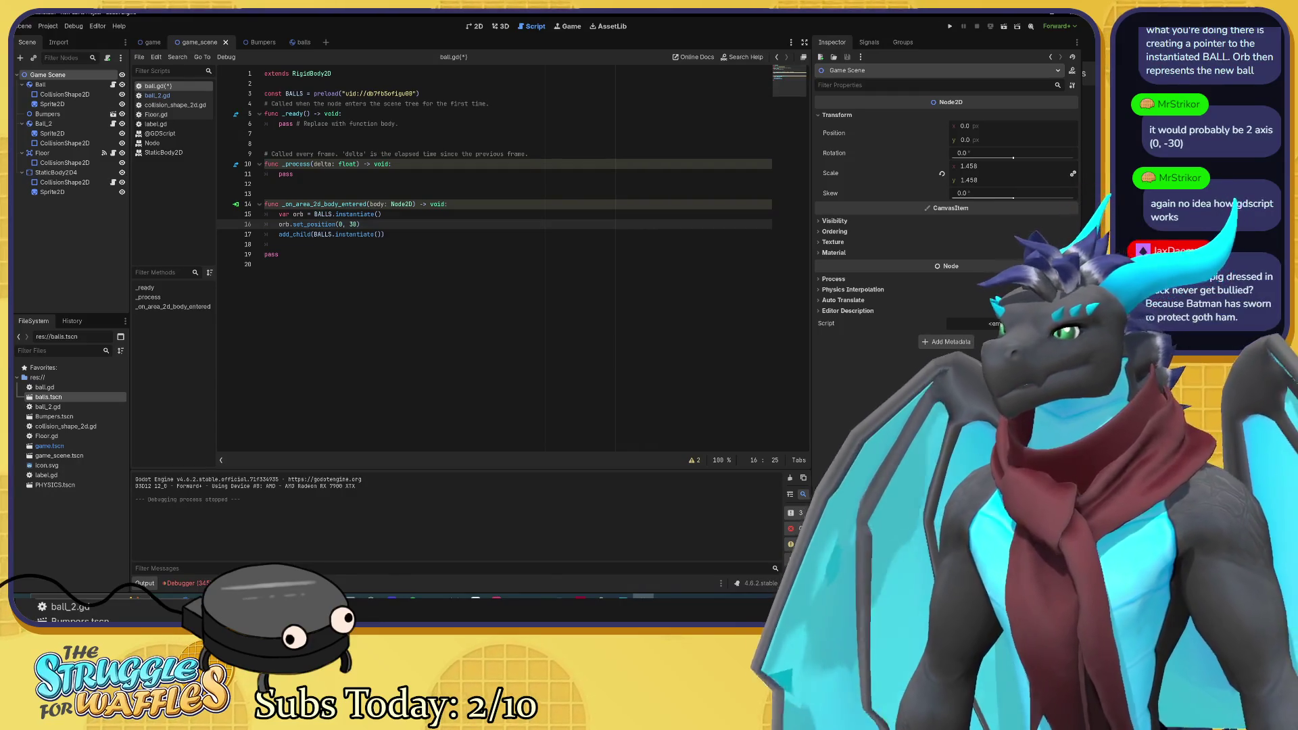
pyautogui.write('-')
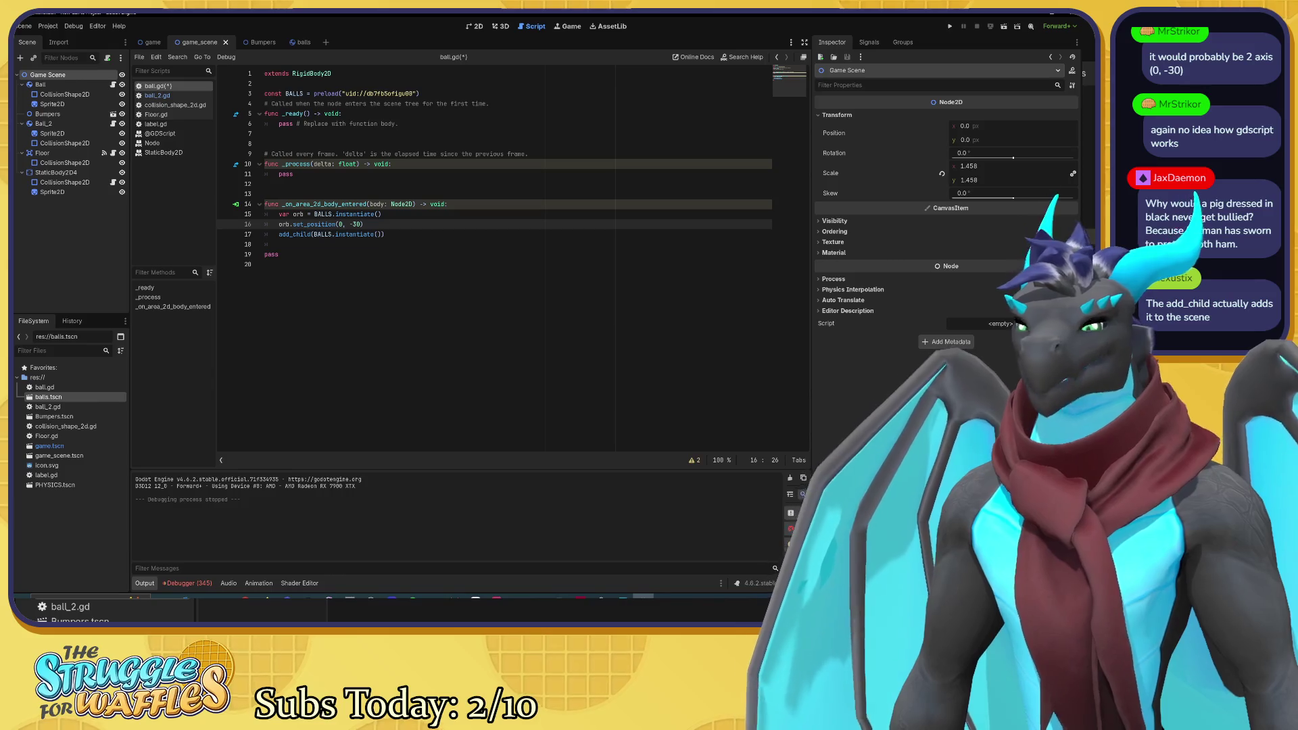
# - Look up the add_child documentation in the script editor
pyautogui.click(289, 234)
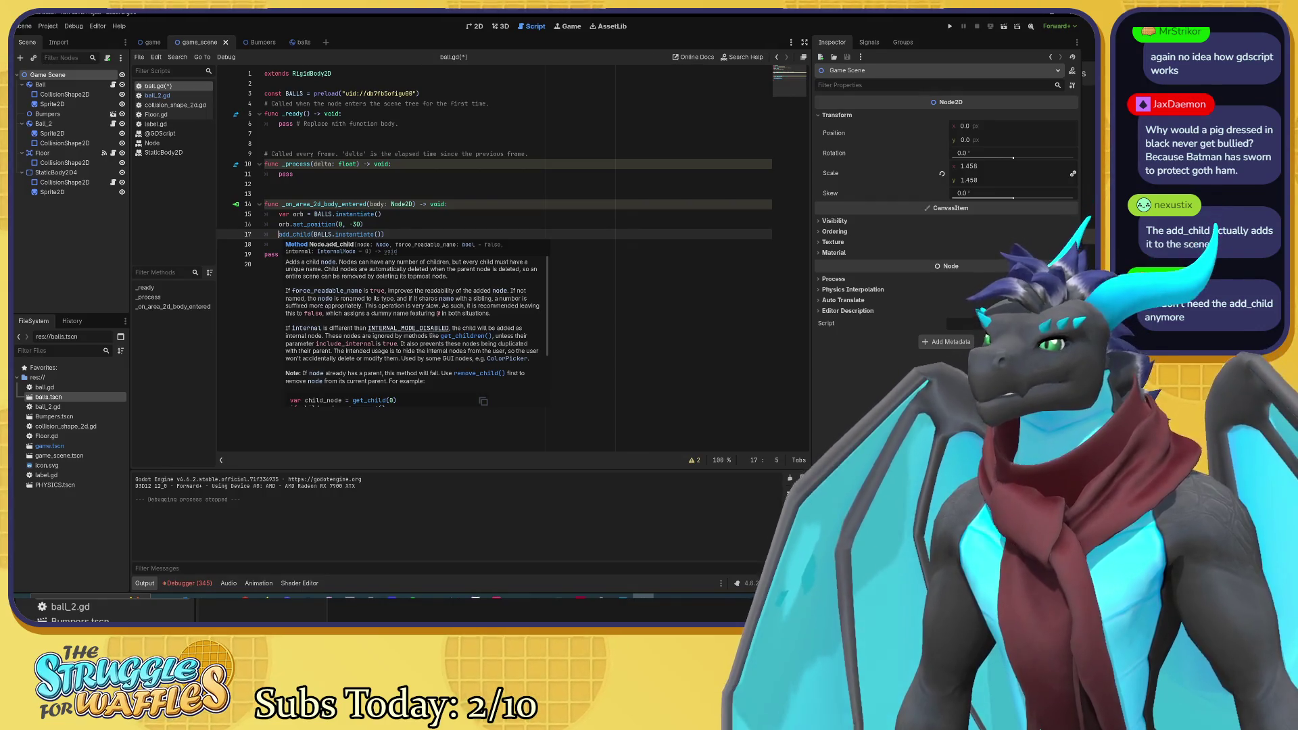
pyautogui.click(282, 214)
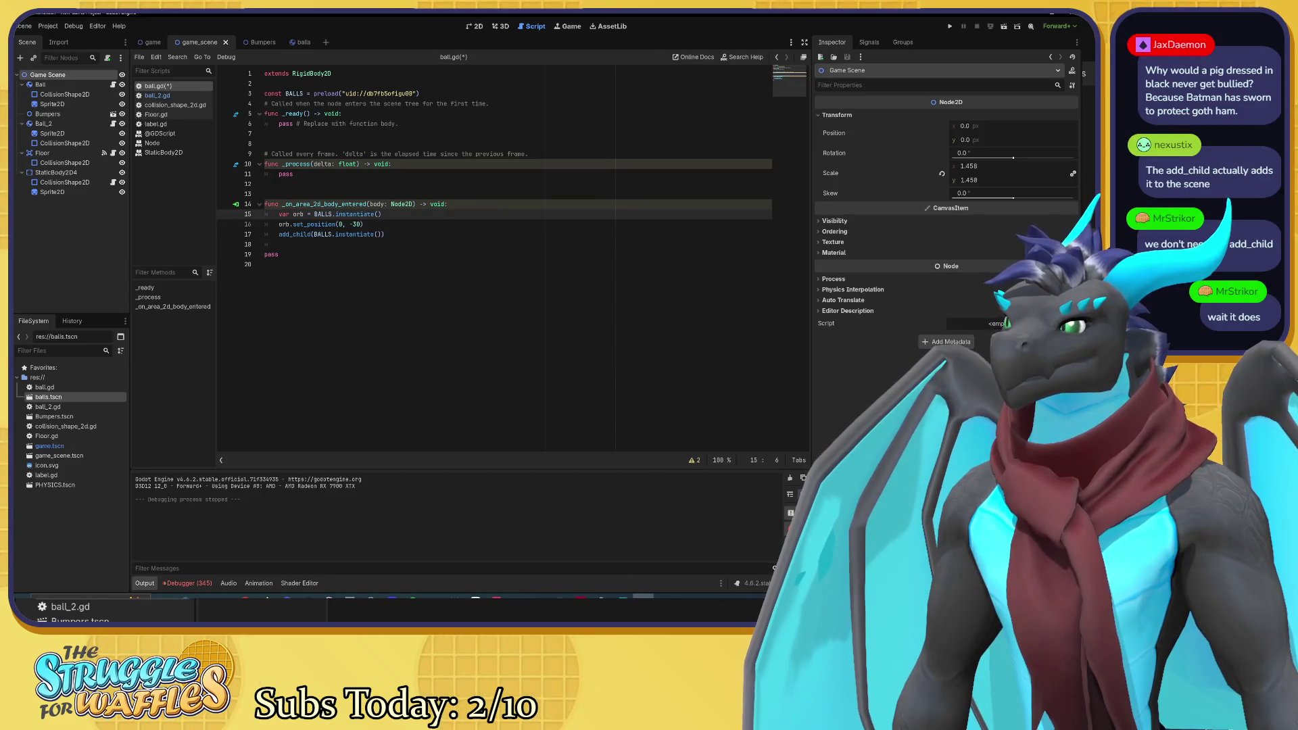
pyautogui.click(279, 234)
pyautogui.moveTo(287, 234)
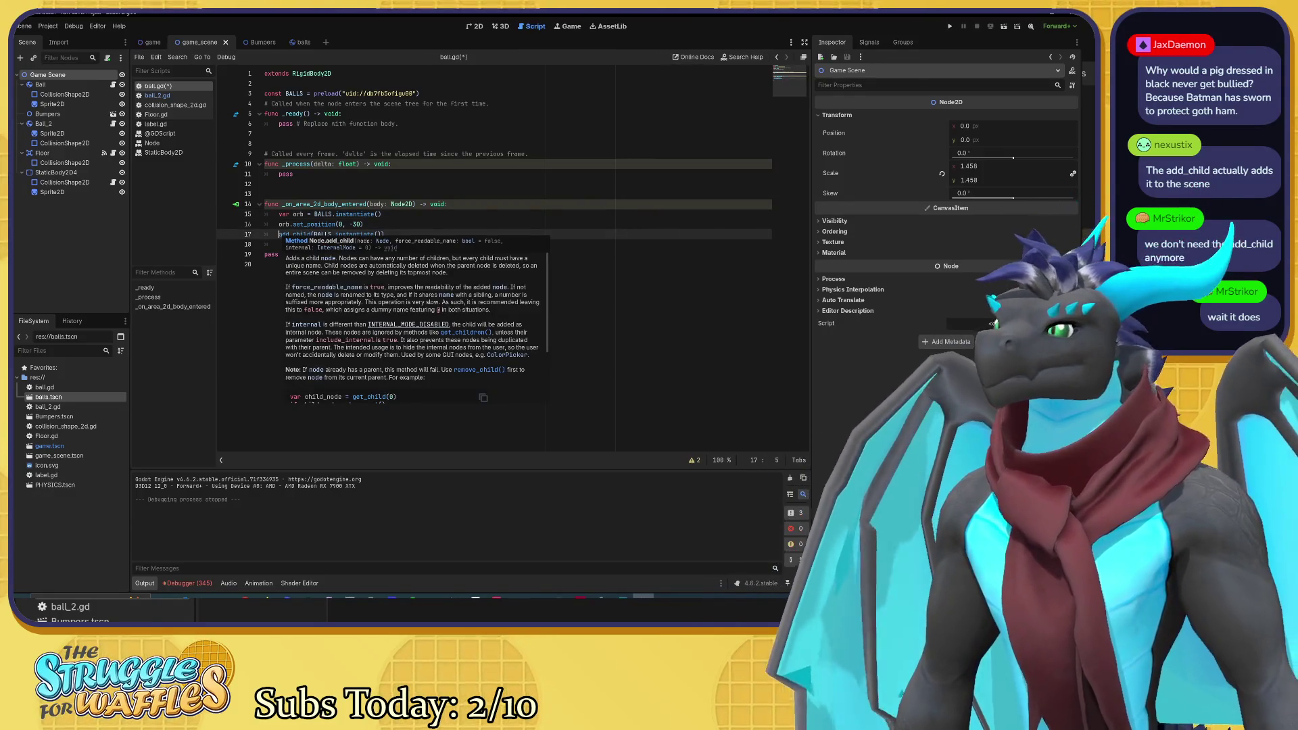
# - Move the var orb and set_position lines below the add_child call
pyautogui.hotkey('shift', 'End')
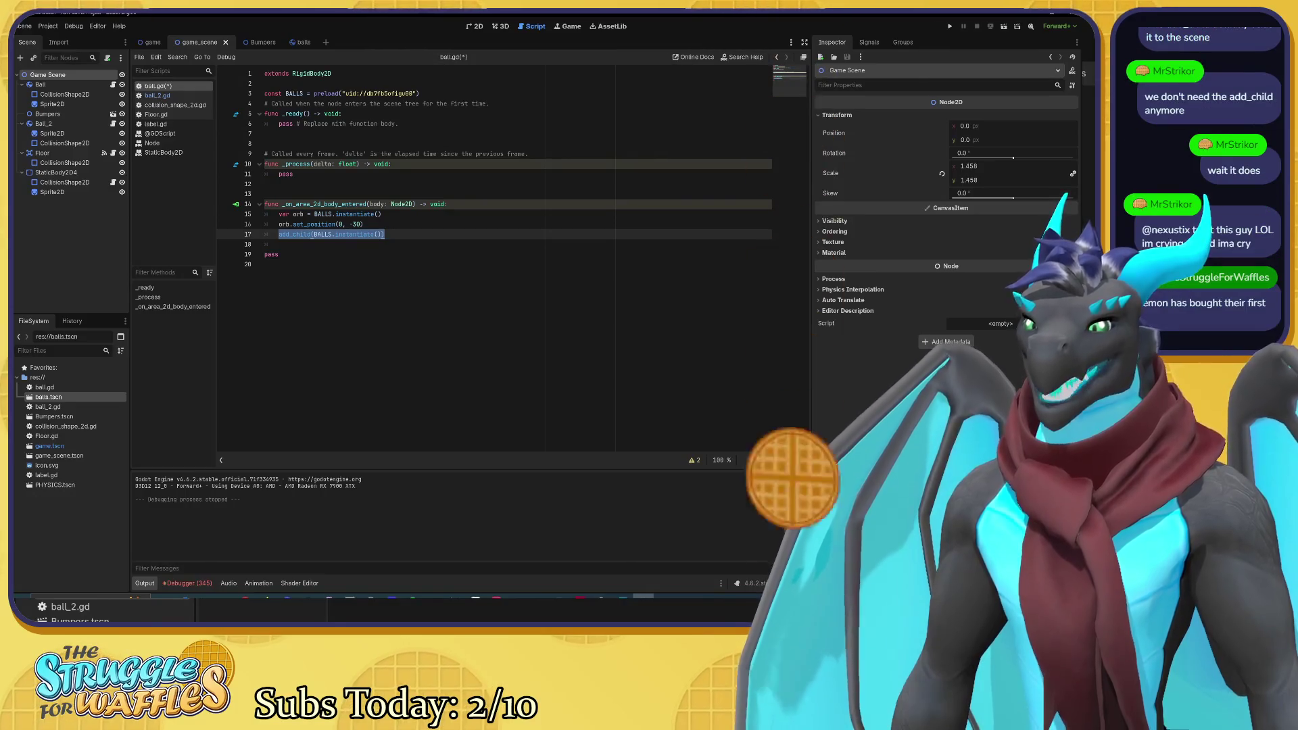
pyautogui.moveTo(362, 224); pyautogui.dragTo(279, 214)
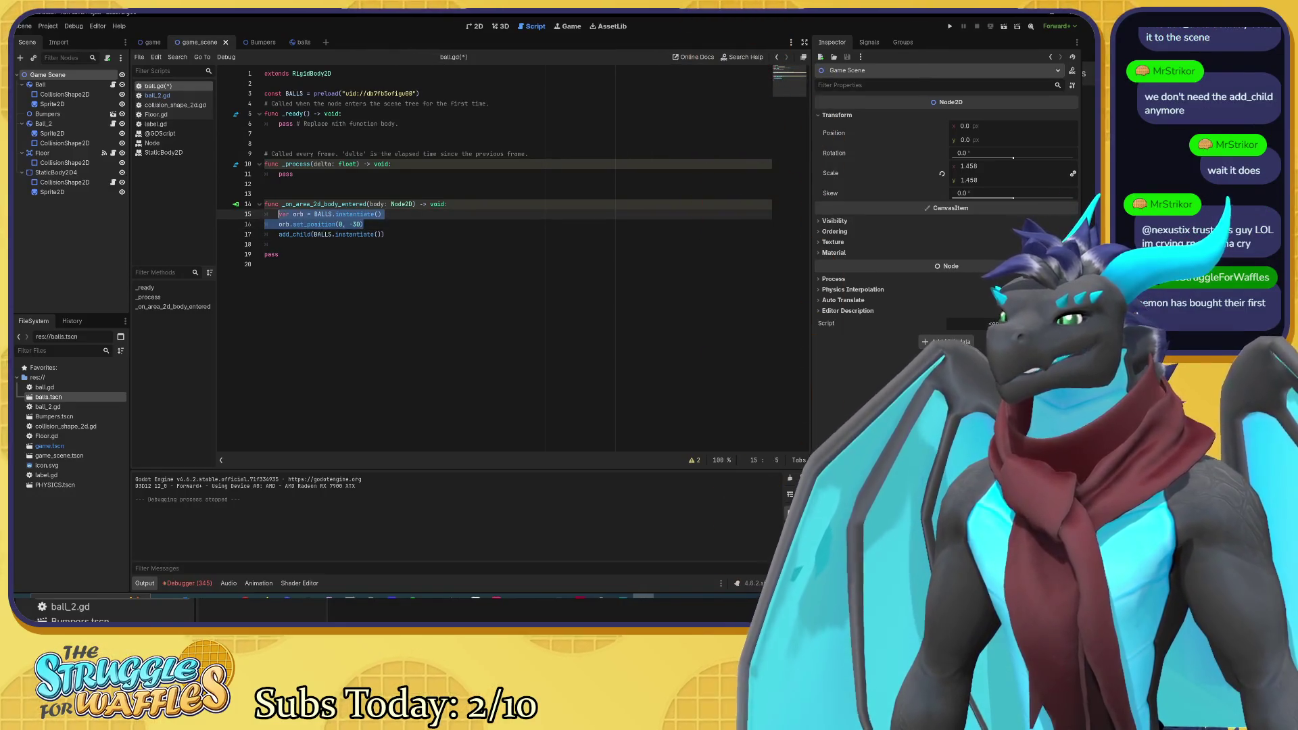
pyautogui.press('BackSpace')
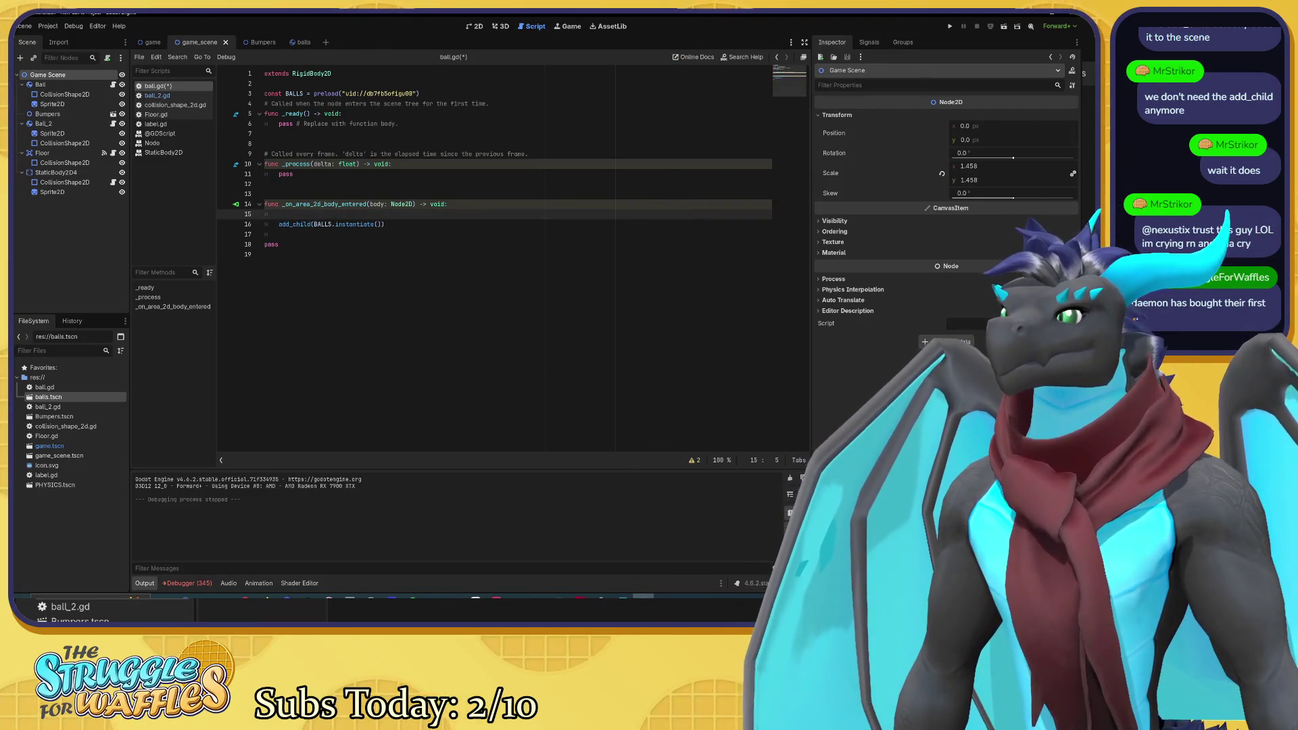
pyautogui.press('BackSpace')
pyautogui.press('BackSpace')
pyautogui.hotkey('ctrl', 'z')
pyautogui.hotkey('ctrl', 'z')
pyautogui.hotkey('ctrl', 'z')
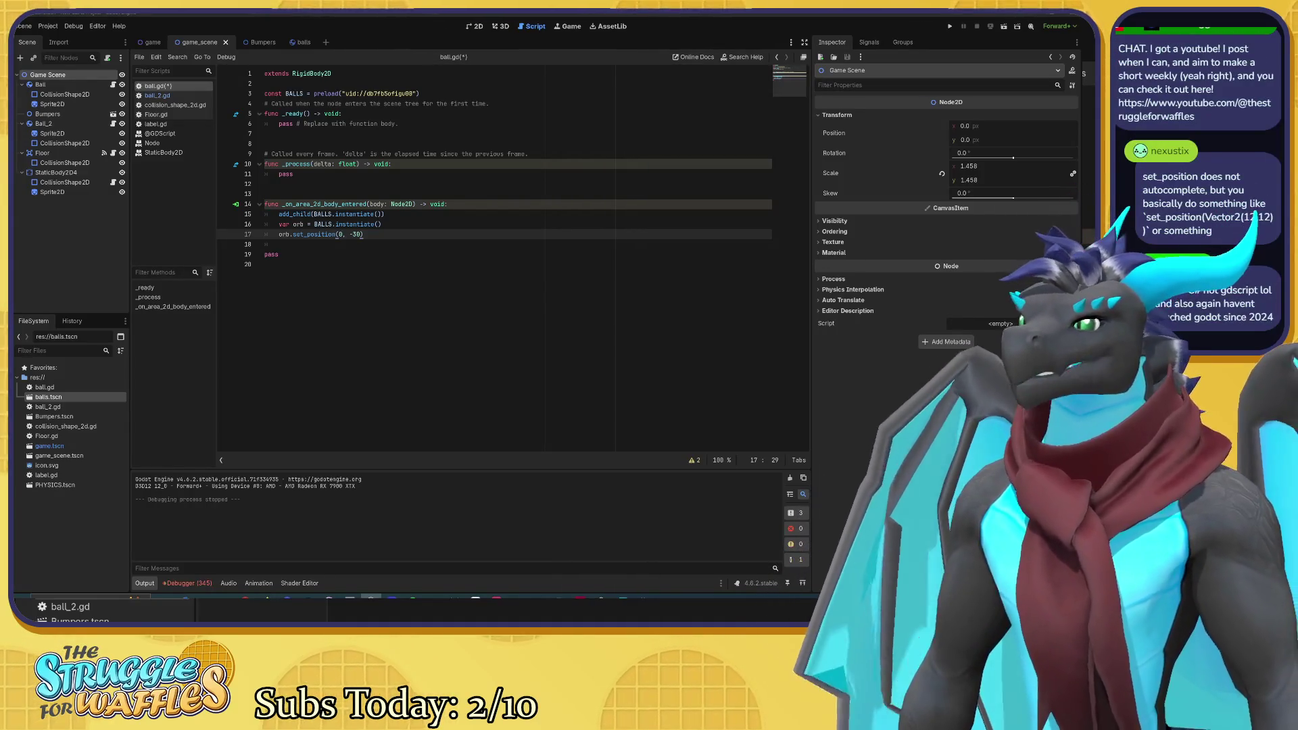
# - Wrap the set_position argument in Vector2 with y: -30 using autocomplete
pyautogui.click(342, 233)
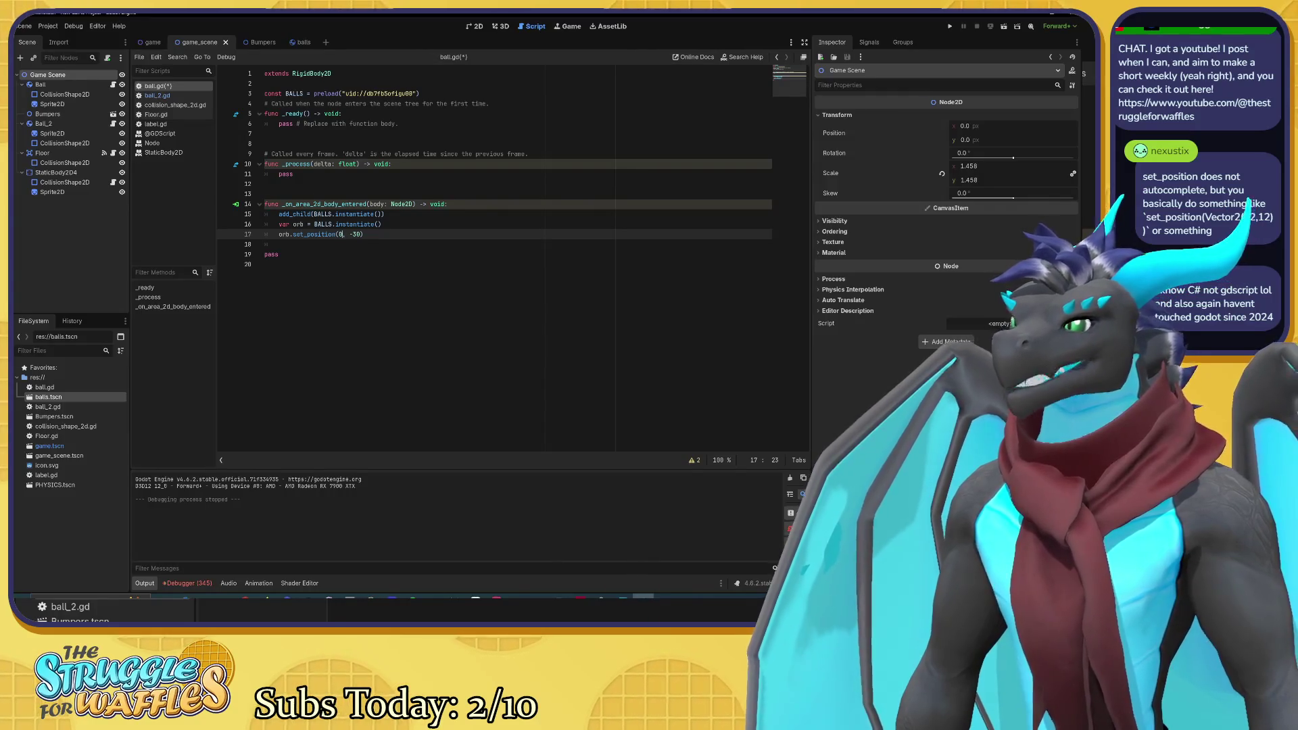
pyautogui.write('vector')
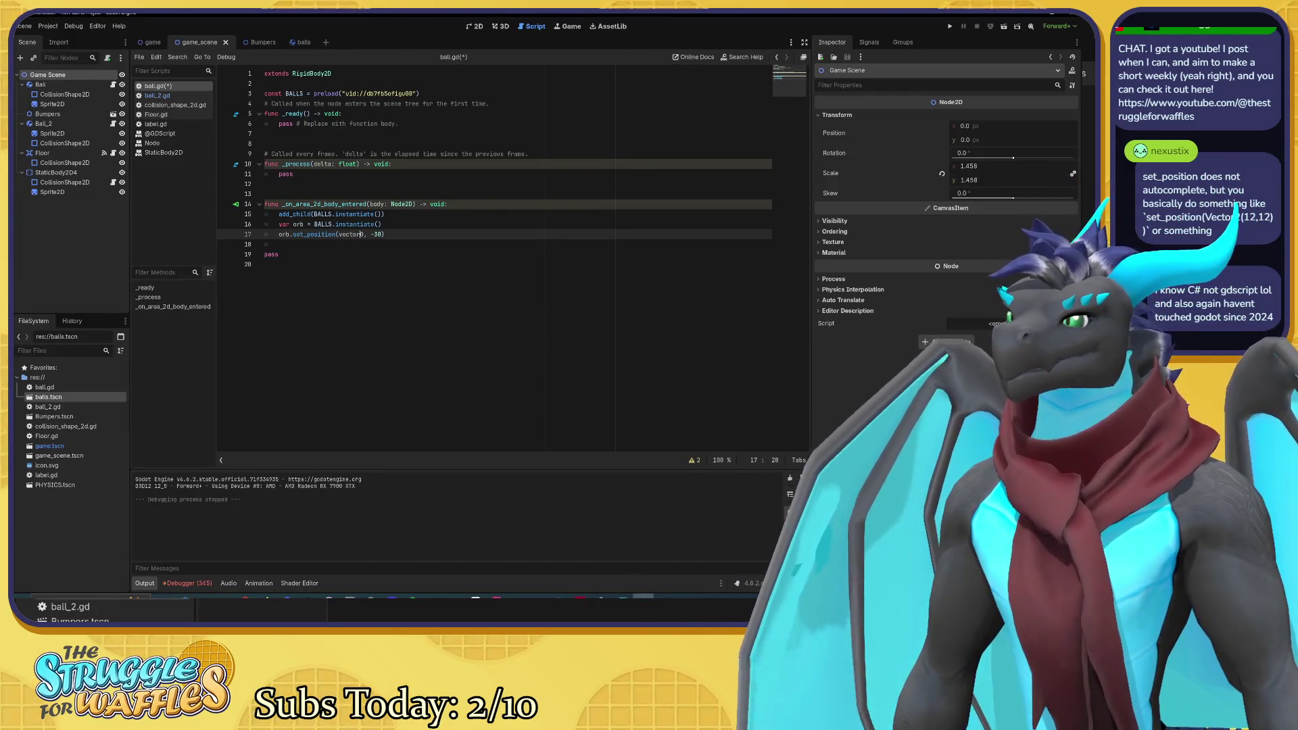
pyautogui.press('BackSpace')
pyautogui.press('BackSpace')
pyautogui.press('BackSpace')
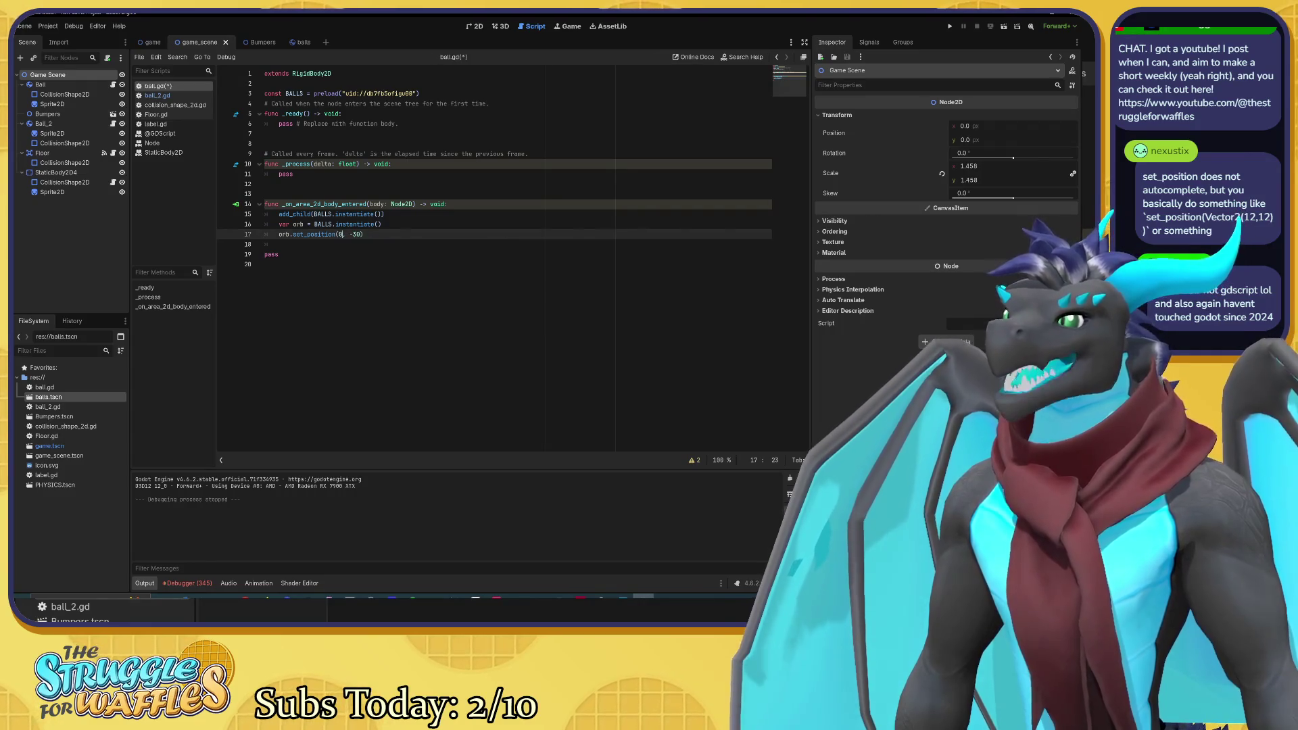
pyautogui.press('BackSpace')
pyautogui.press('BackSpace')
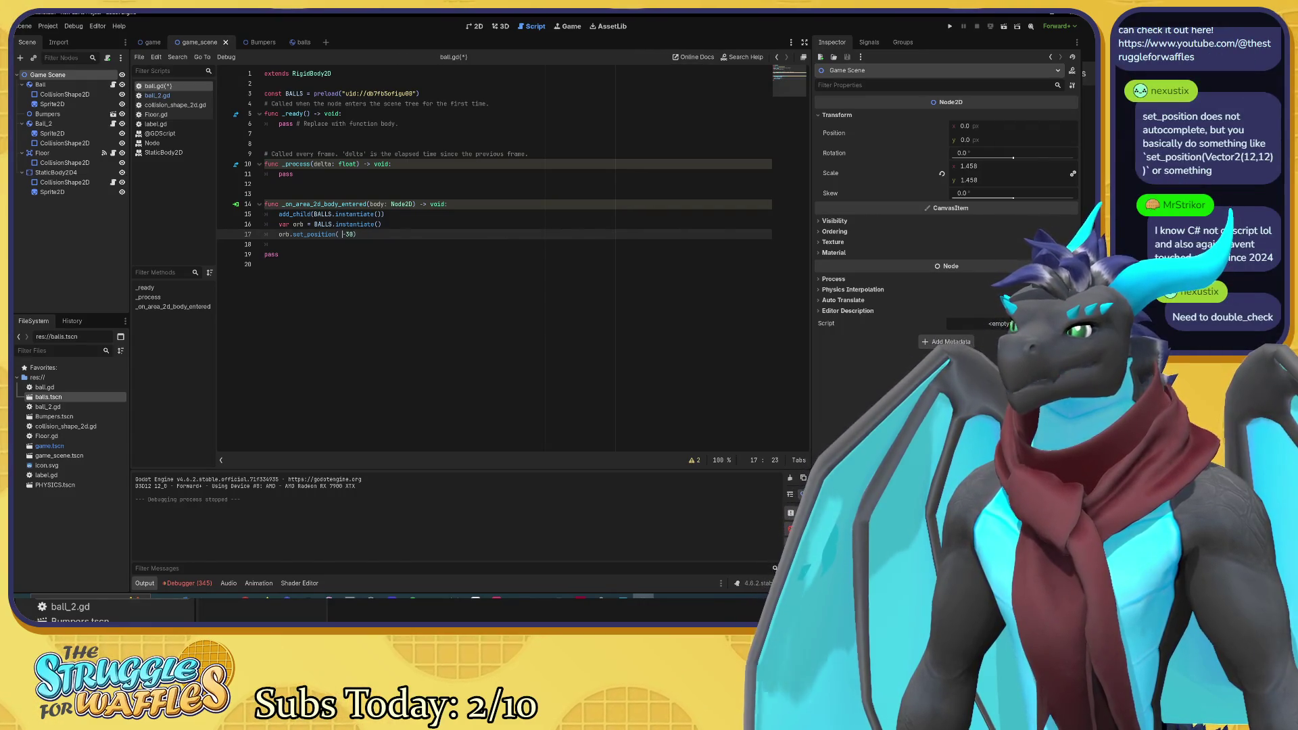
pyautogui.write('vector')
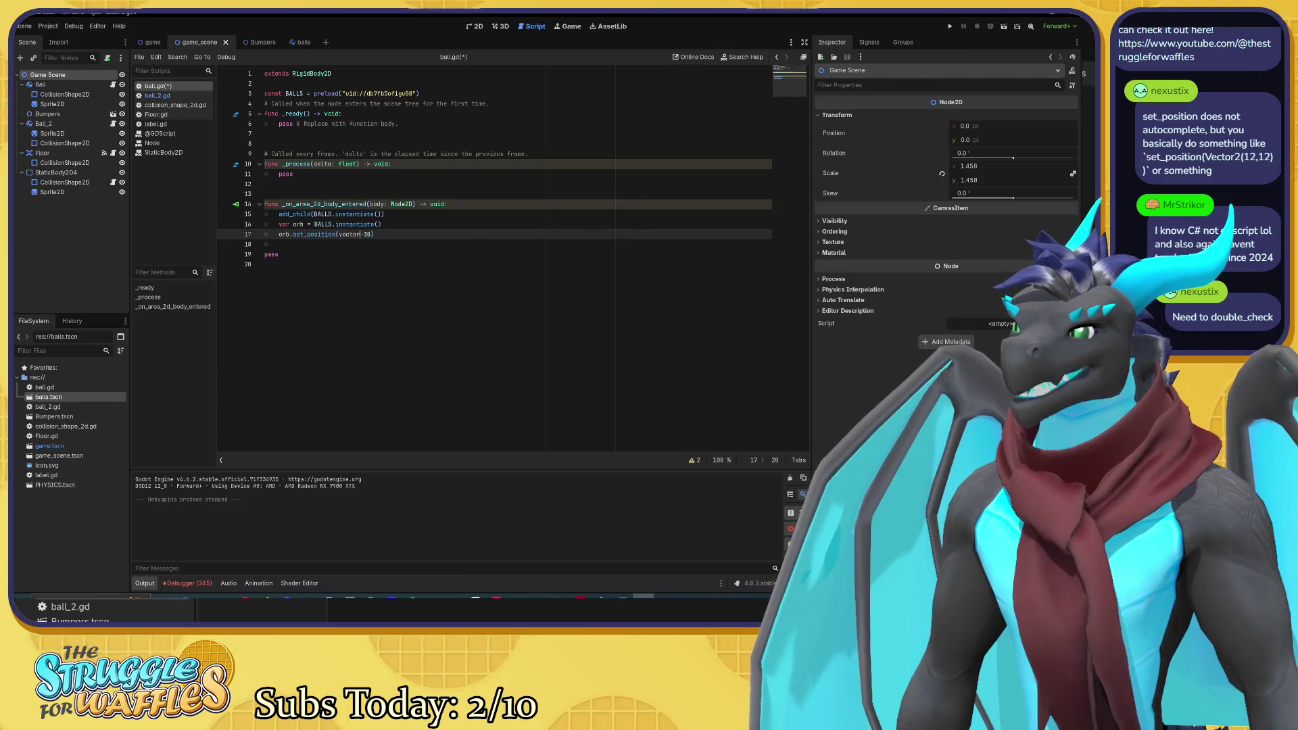
pyautogui.write('2')
pyautogui.press('Return')
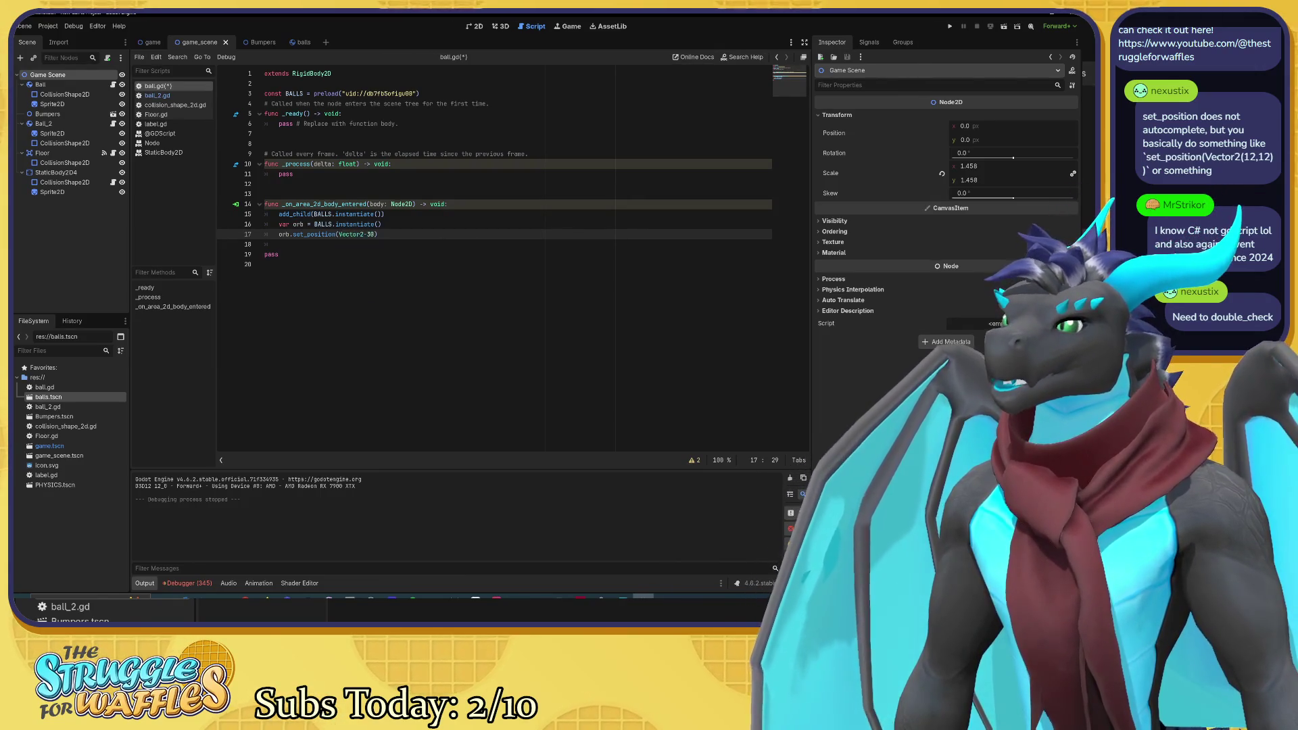
pyautogui.write('(')
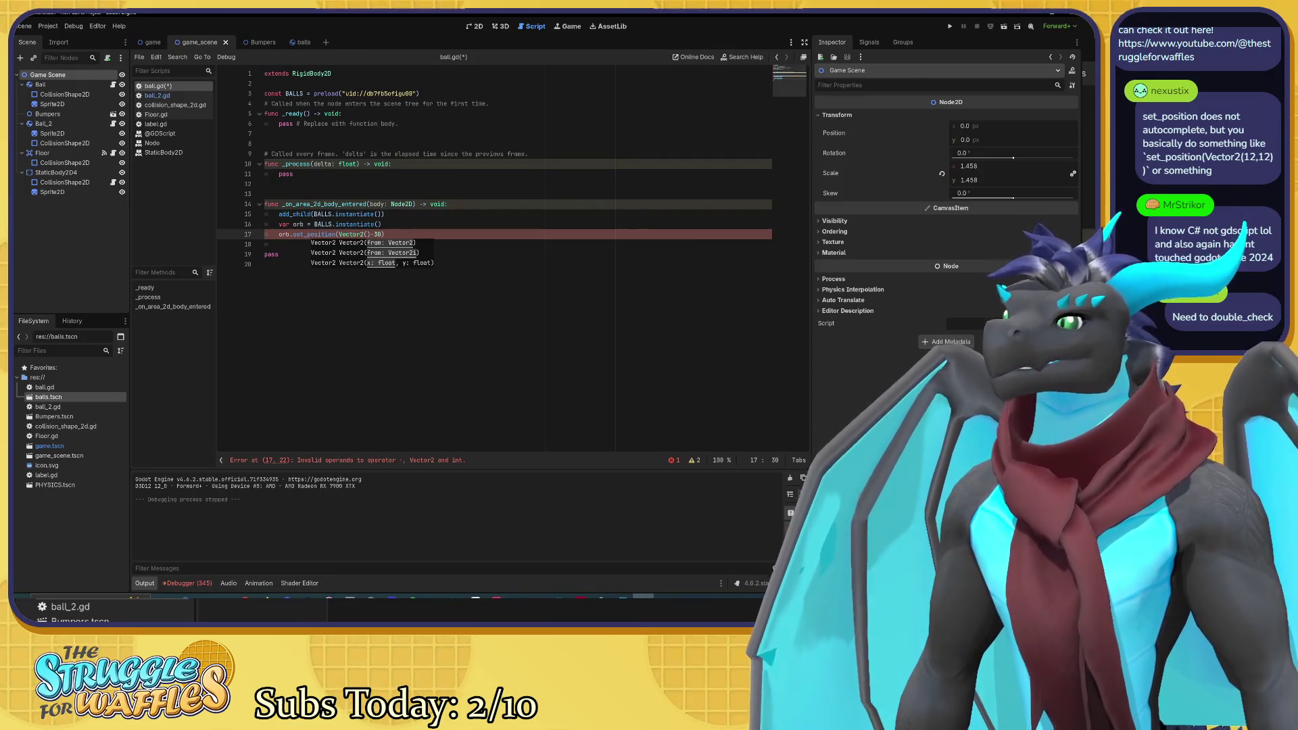
pyautogui.write('y,')
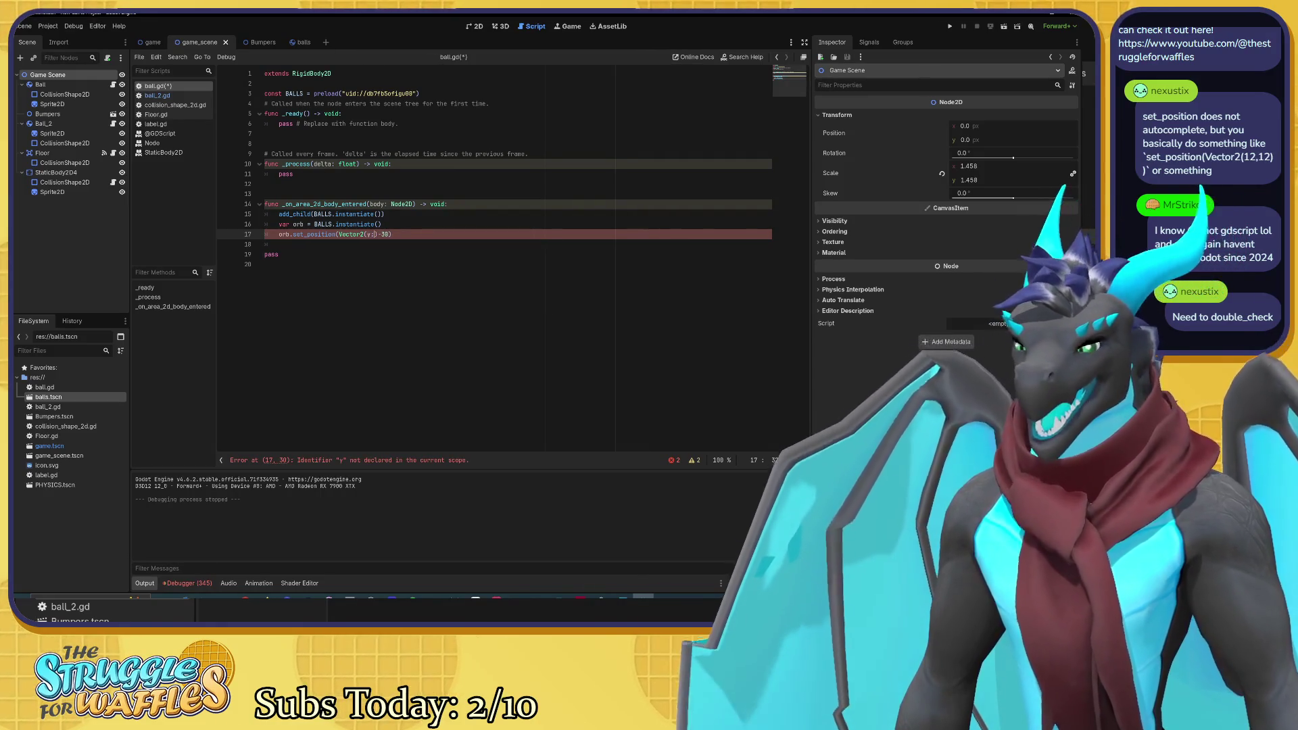
pyautogui.write(': -30')
pyautogui.press('Delete')
pyautogui.press('Delete')
pyautogui.press('Delete')
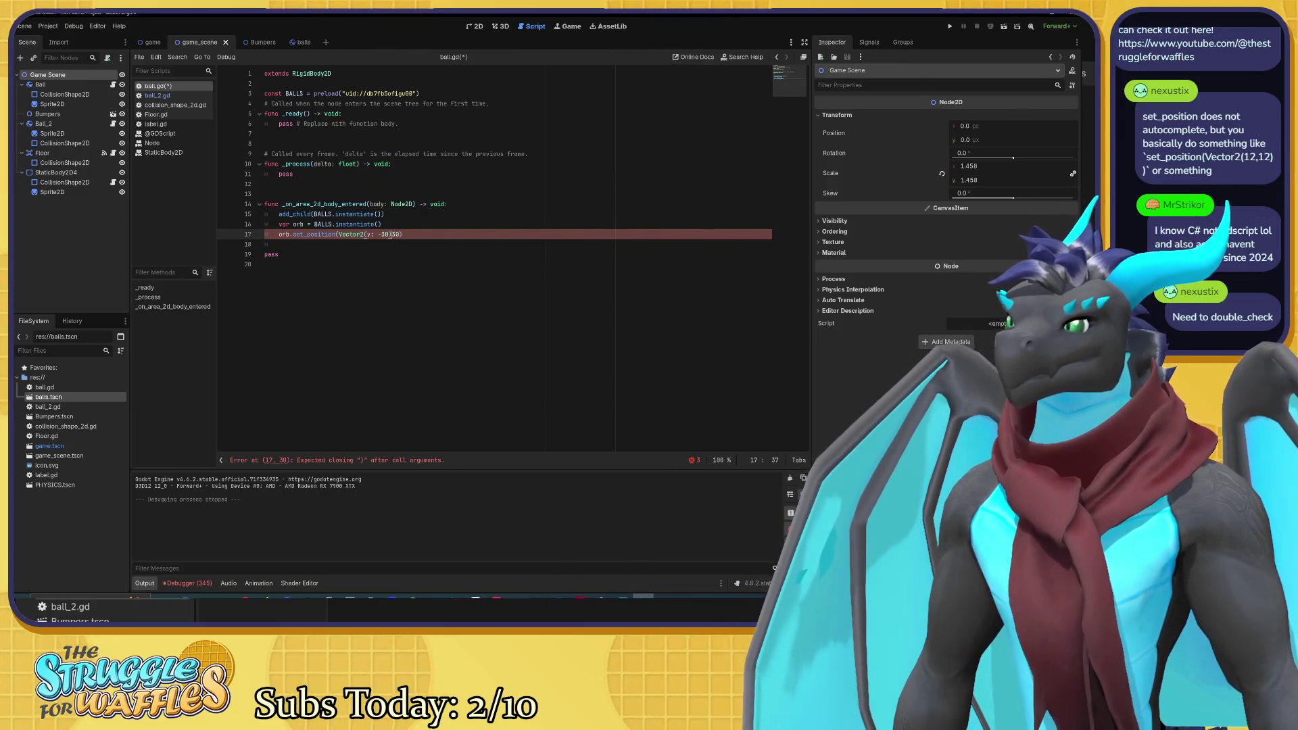
pyautogui.press('Right')
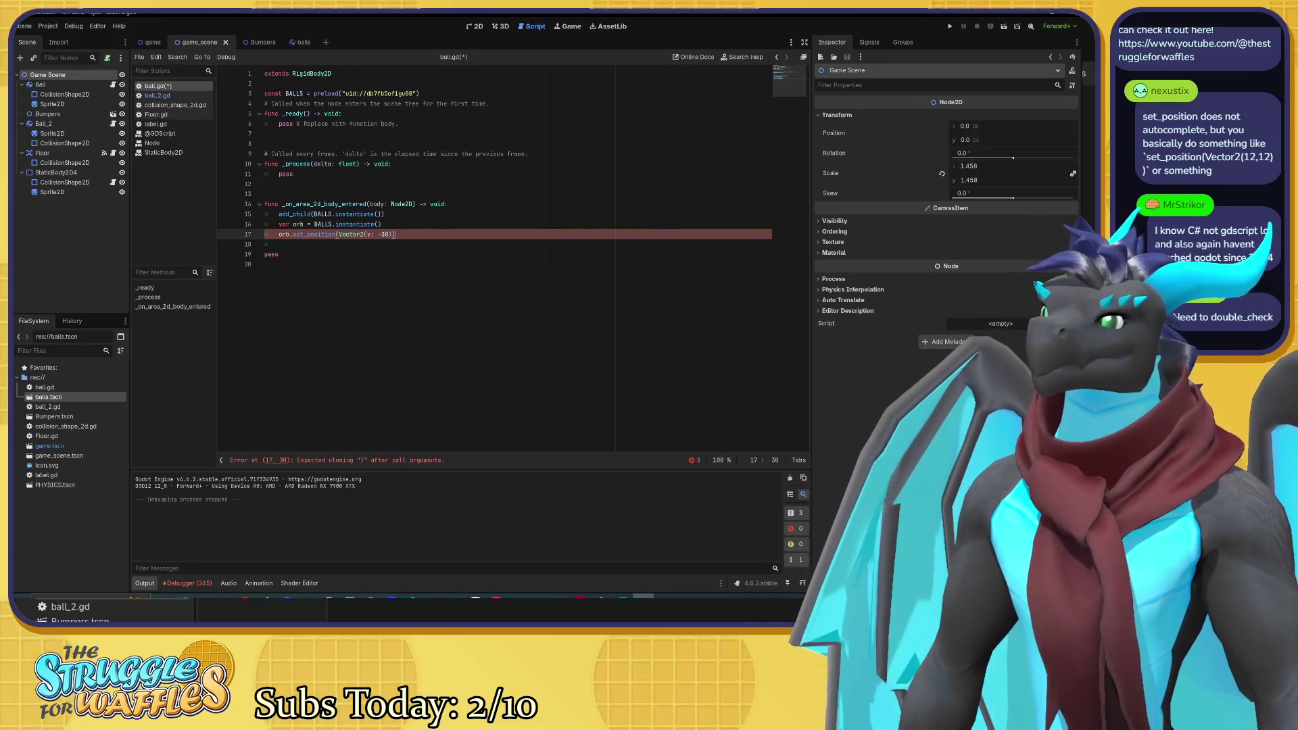
# - Retype the Vector2 name and add the x: 0 argument
pyautogui.click(365, 234)
pyautogui.press('BackSpace')
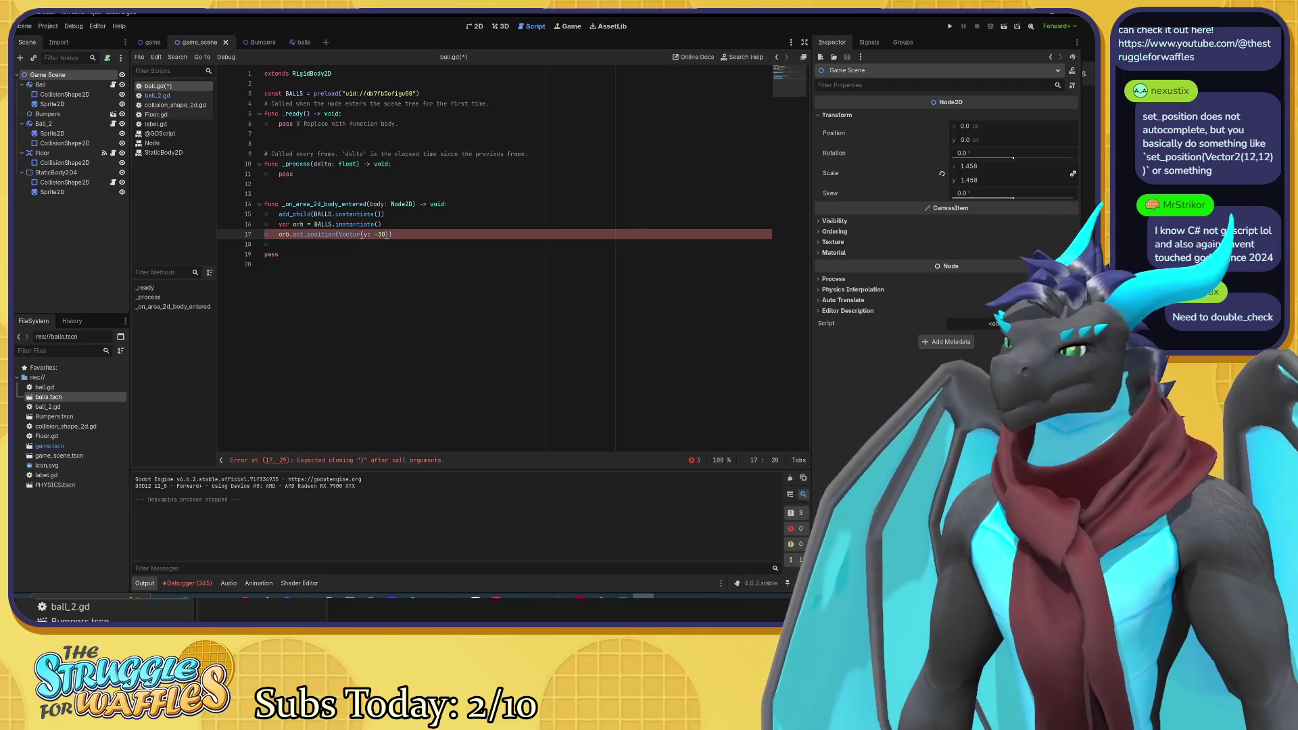
pyautogui.write('2')
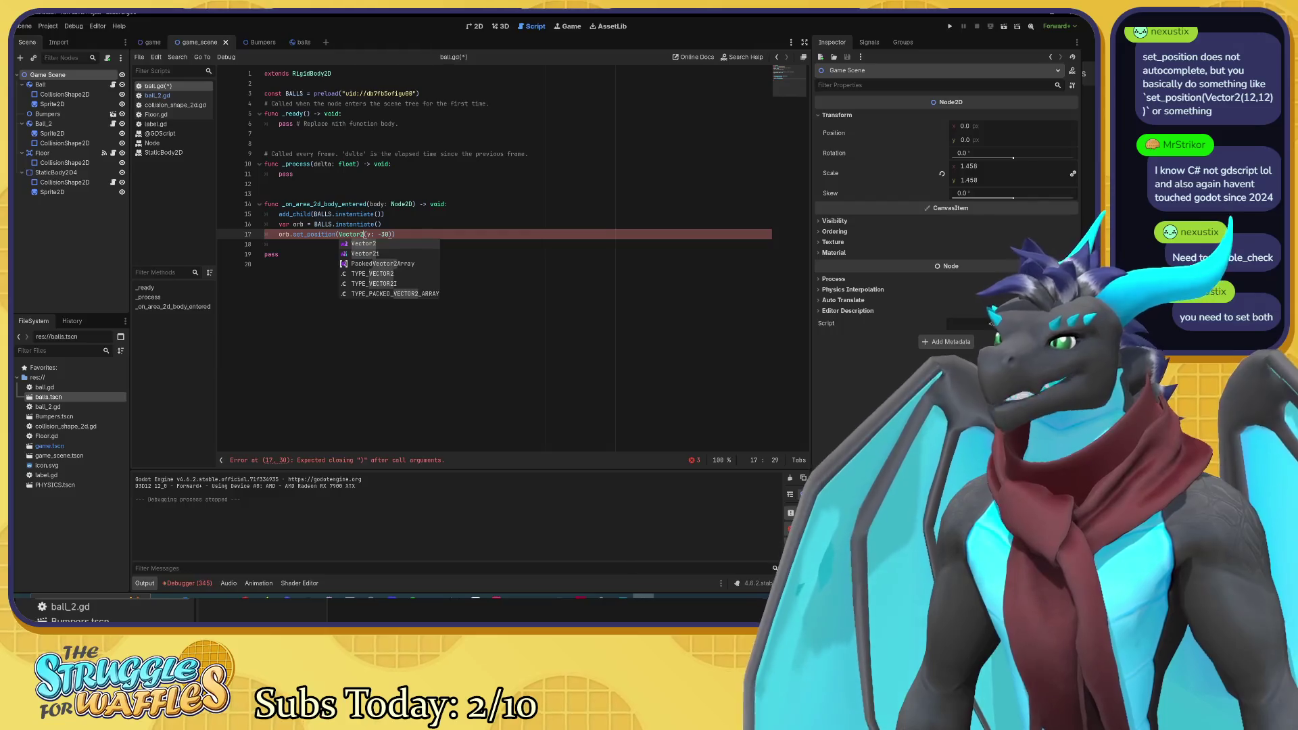
pyautogui.press('Right')
pyautogui.write('x:')
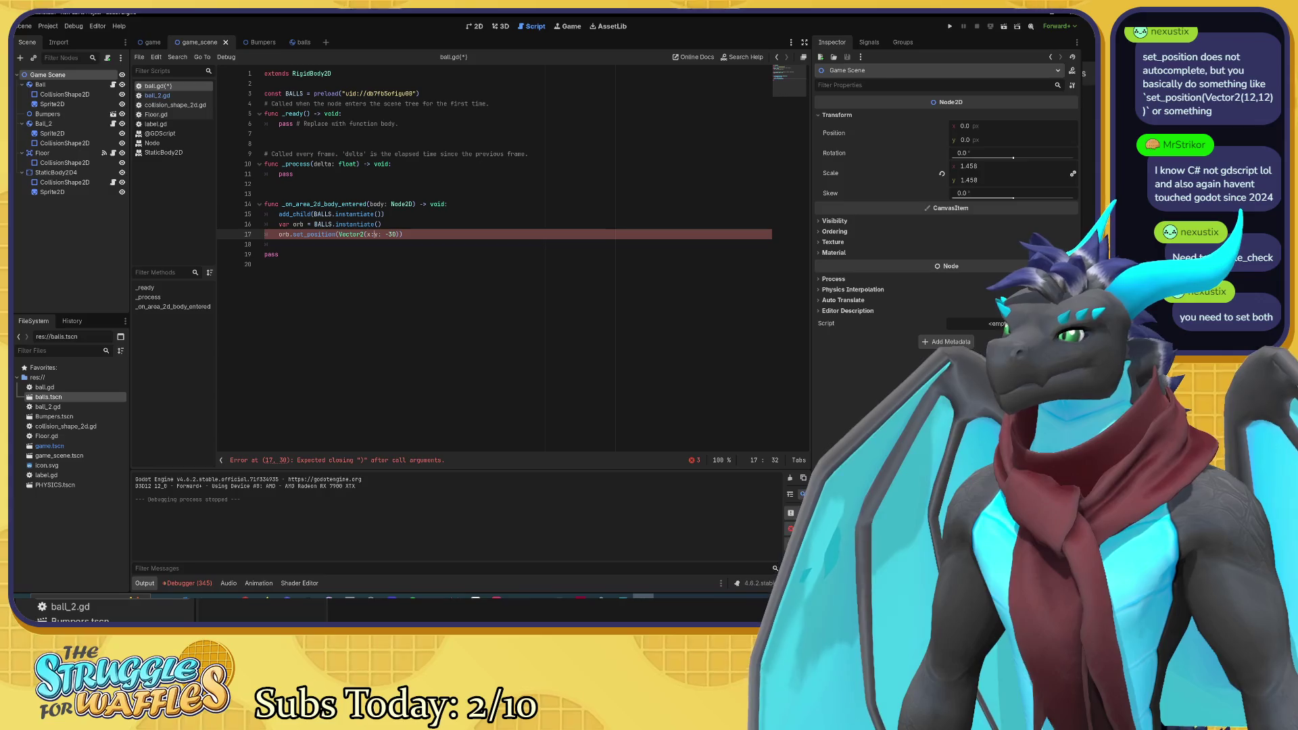
pyautogui.write(' 0,')
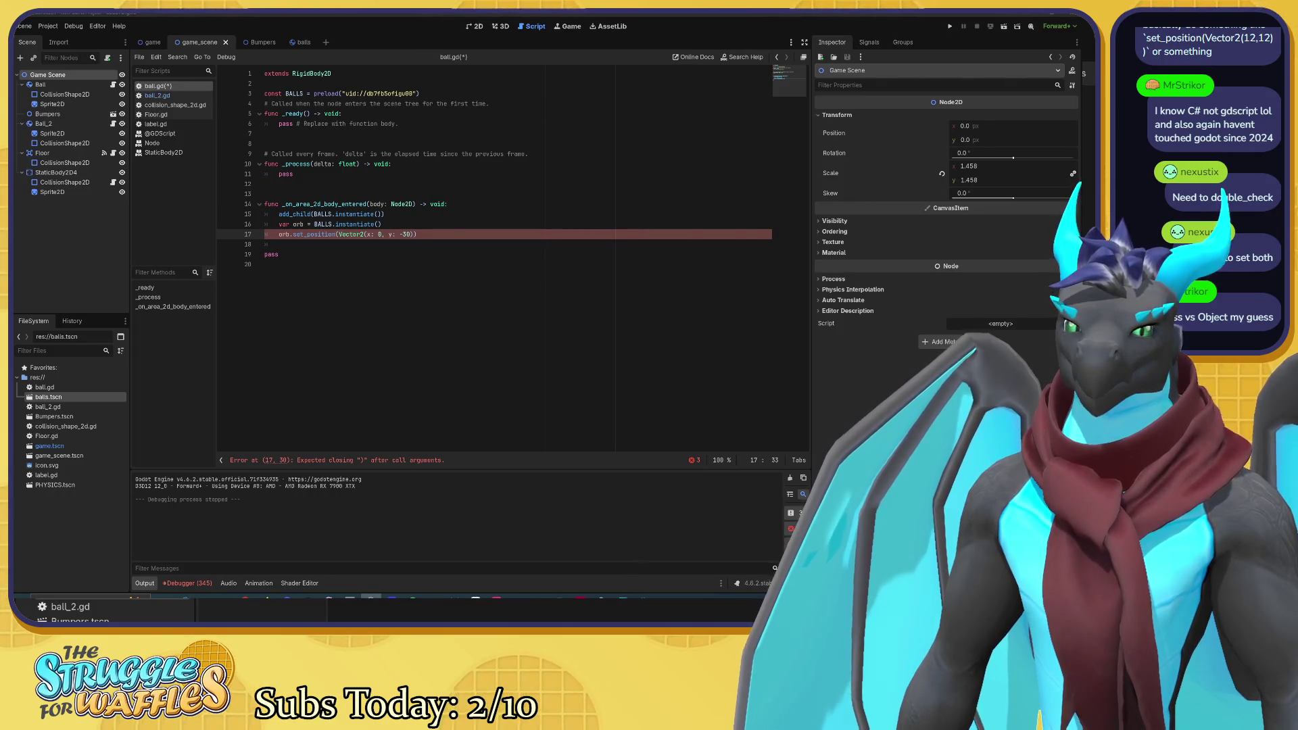
# - Save ball.gd and select the Ball node to view its RigidBody2D properties
pyautogui.hotkey('ctrl', 's')
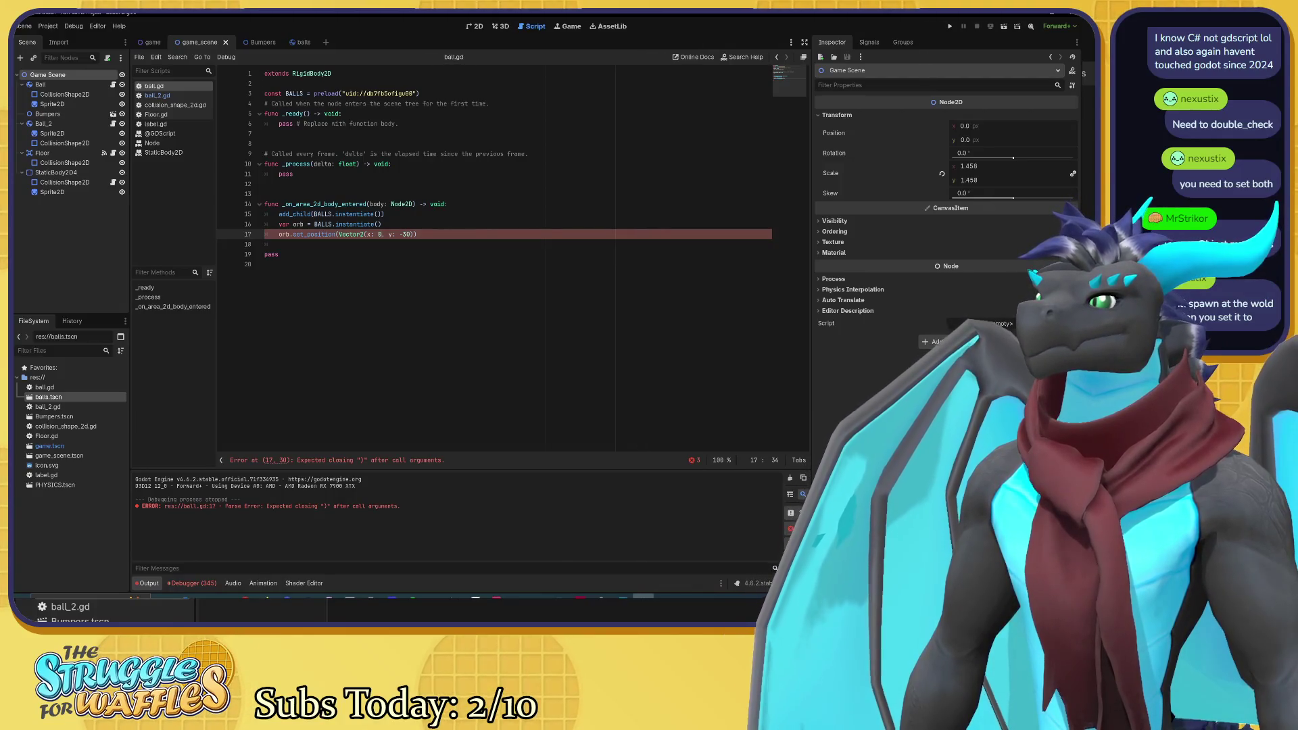
pyautogui.click(47, 84)
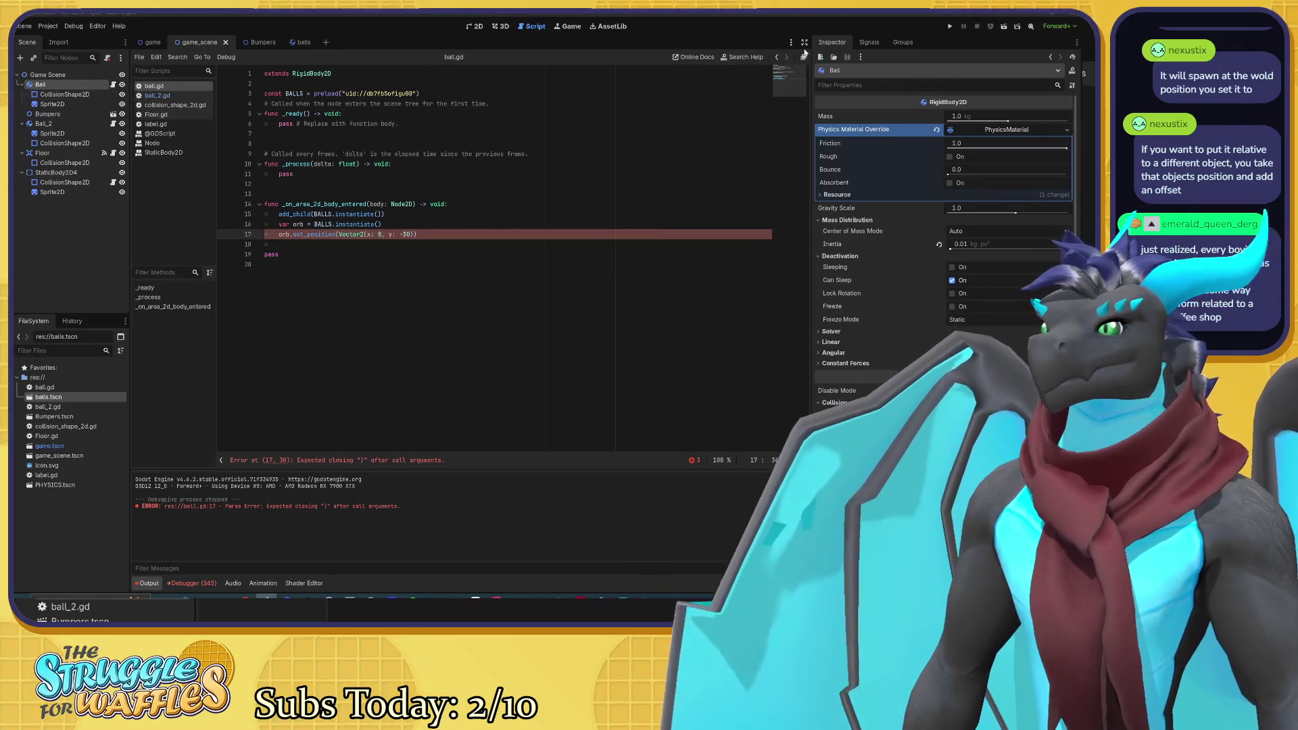
# - Show the Ball node's signals such as body_entered, then move the cursor to line 2 of ball.gd
pyautogui.click(869, 43)
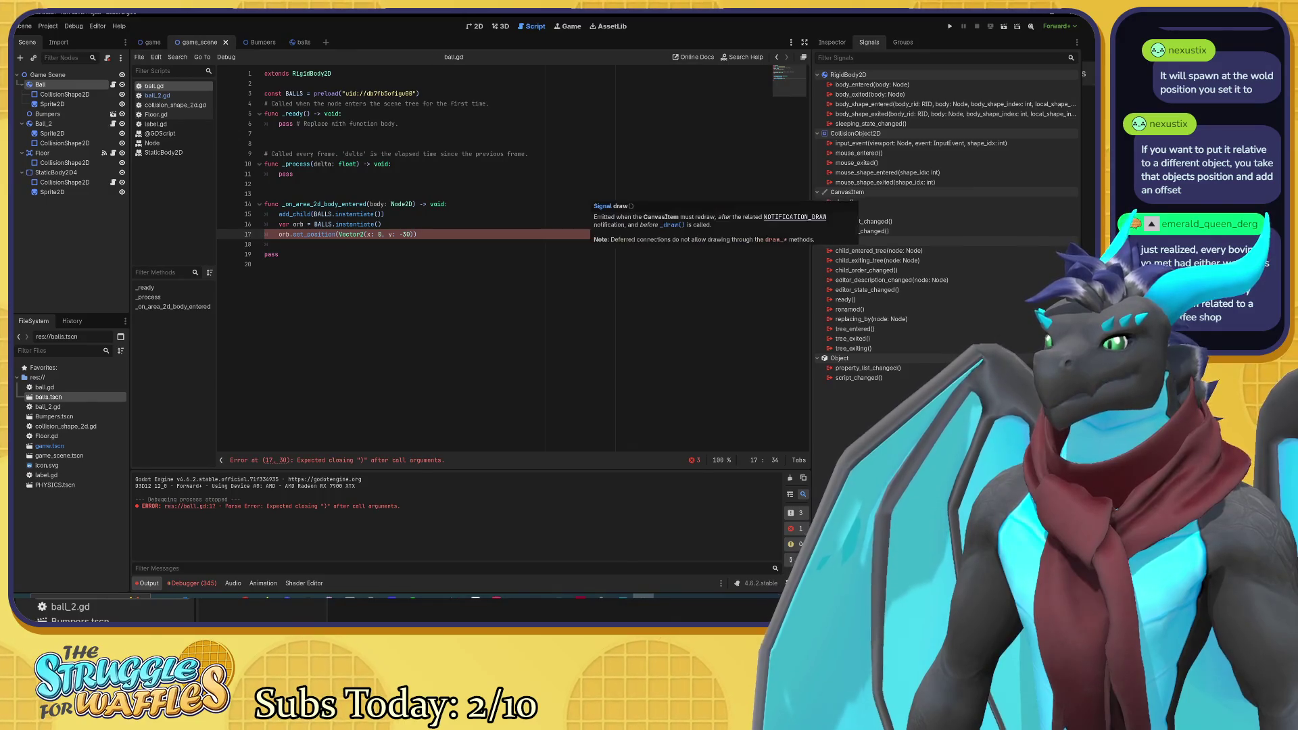
pyautogui.click(267, 194)
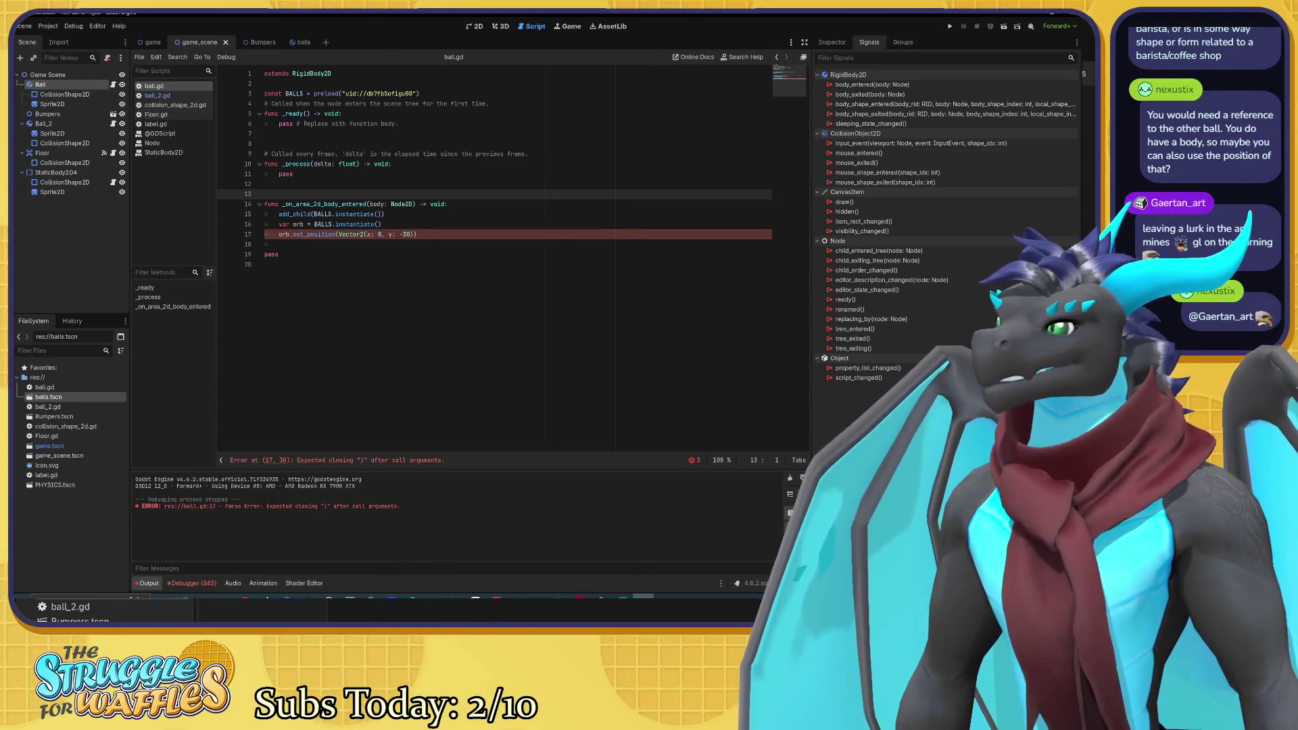
pyautogui.click(264, 84)
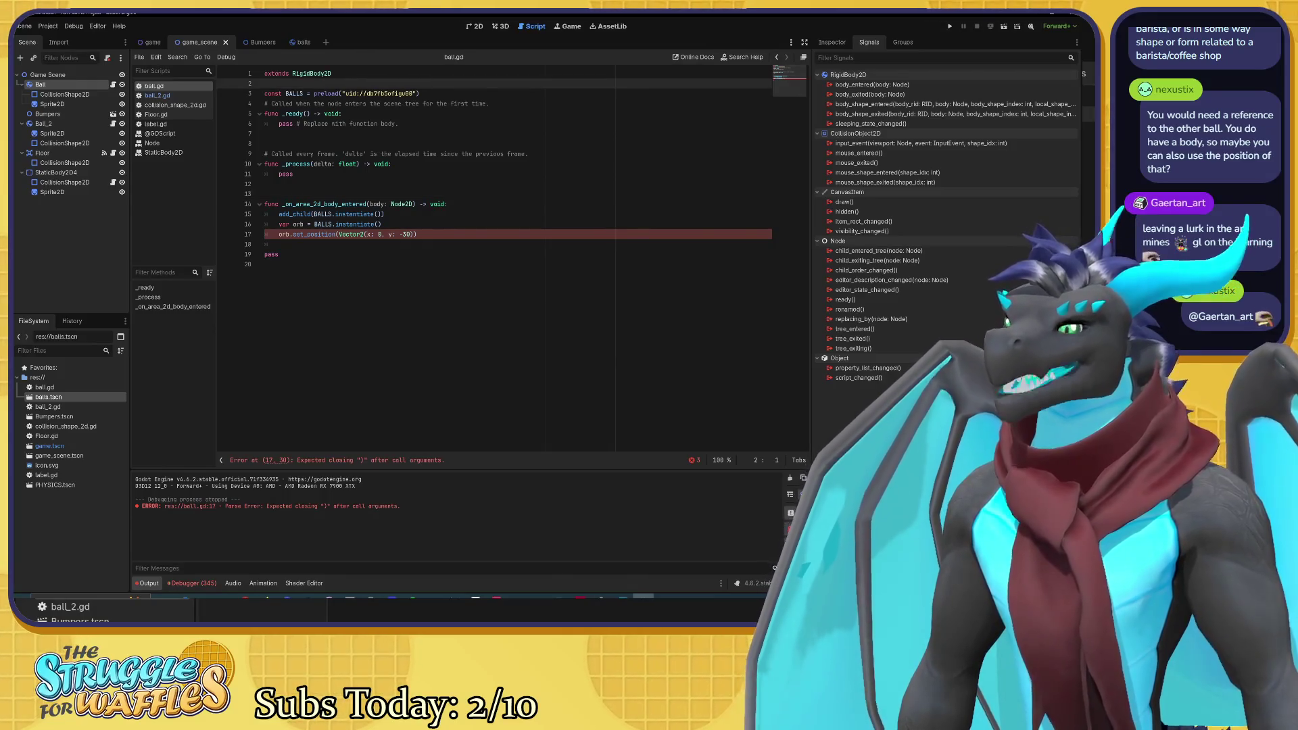
# - Declare 'var ball_p: float' on line 2 of ball.gd
pyautogui.write('var')
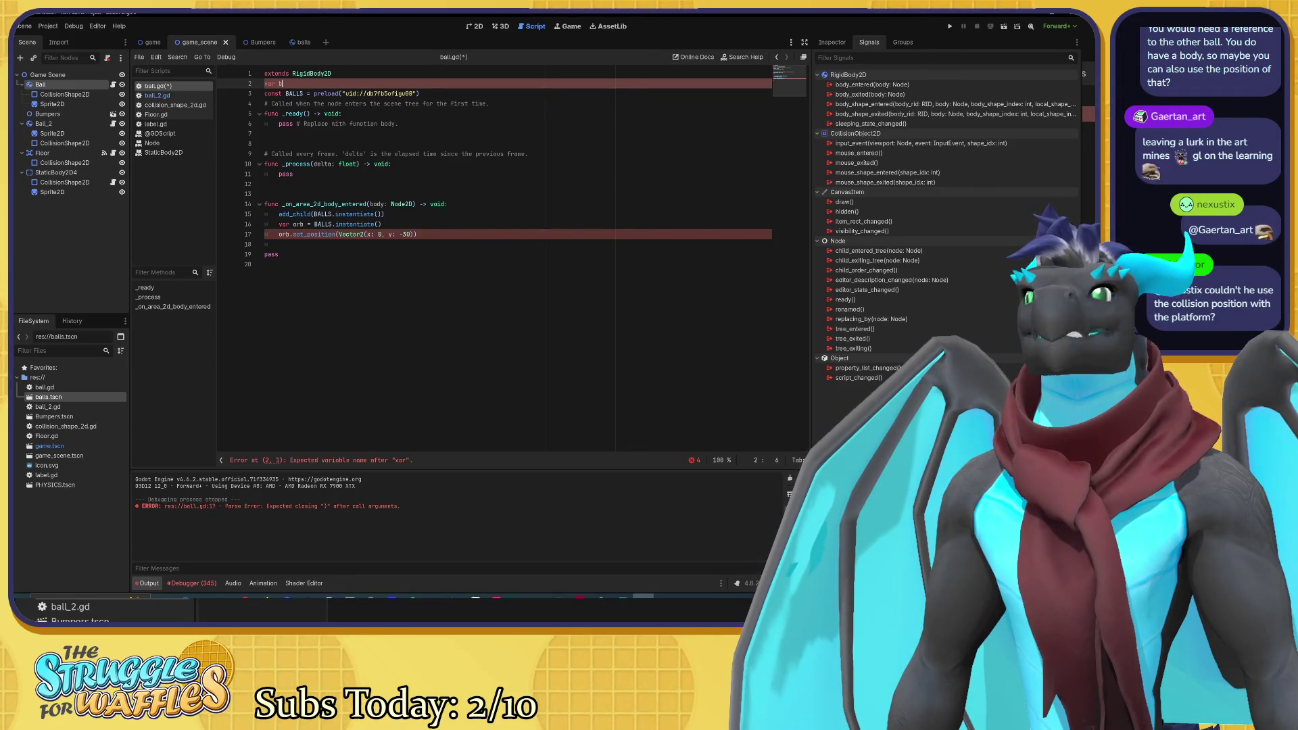
pyautogui.write('ba')
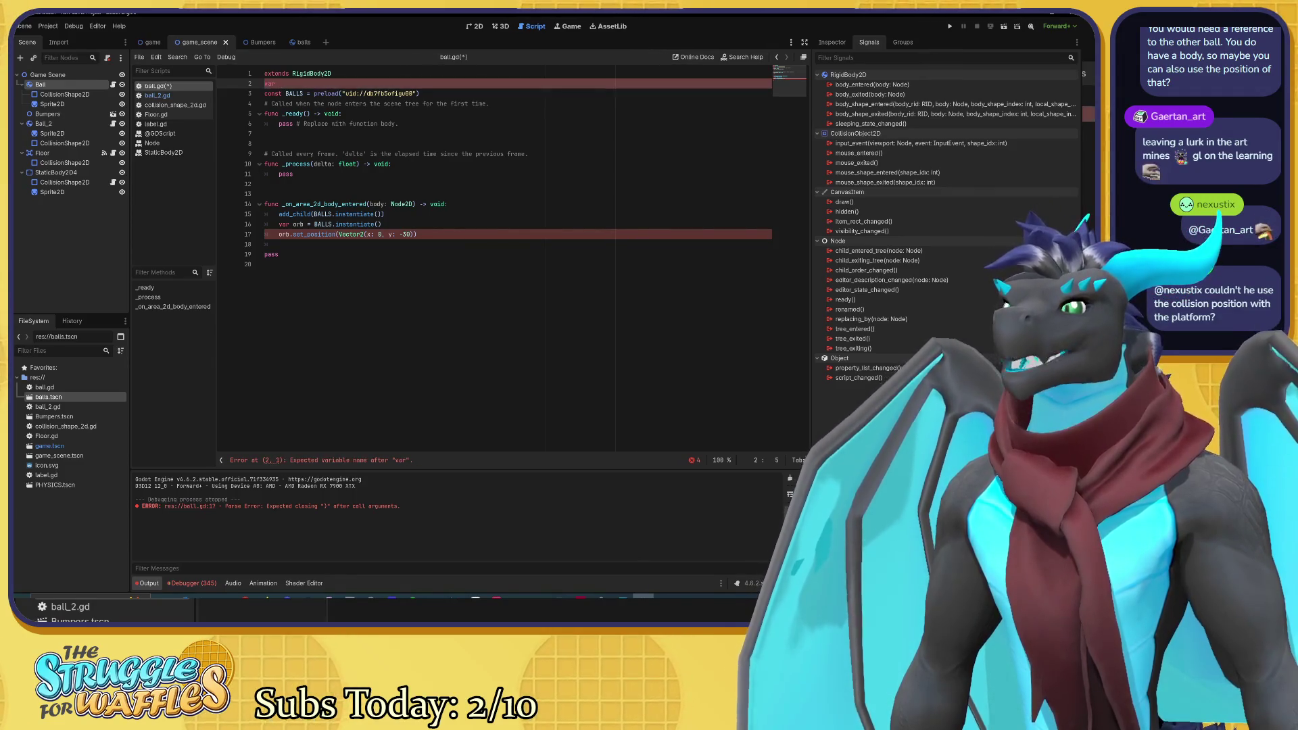
pyautogui.write('ballp')
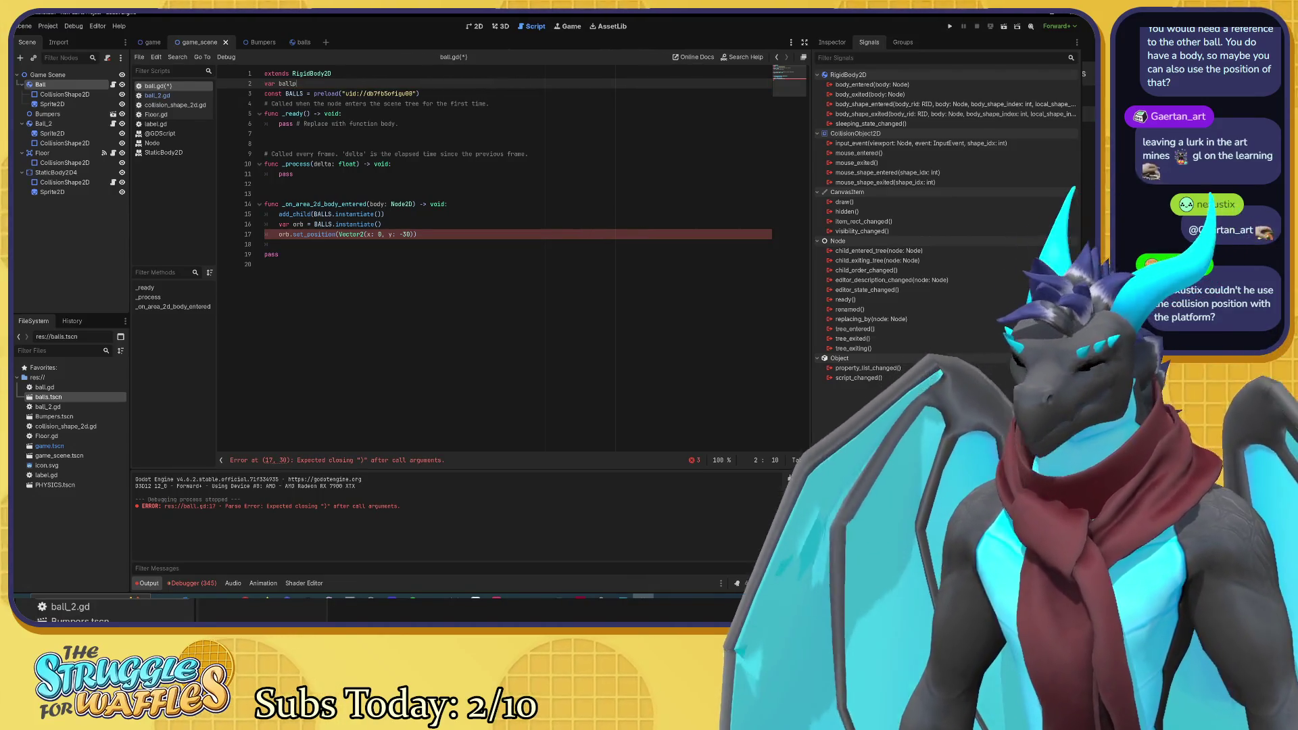
pyautogui.press('BackSpace')
pyautogui.write('_p:')
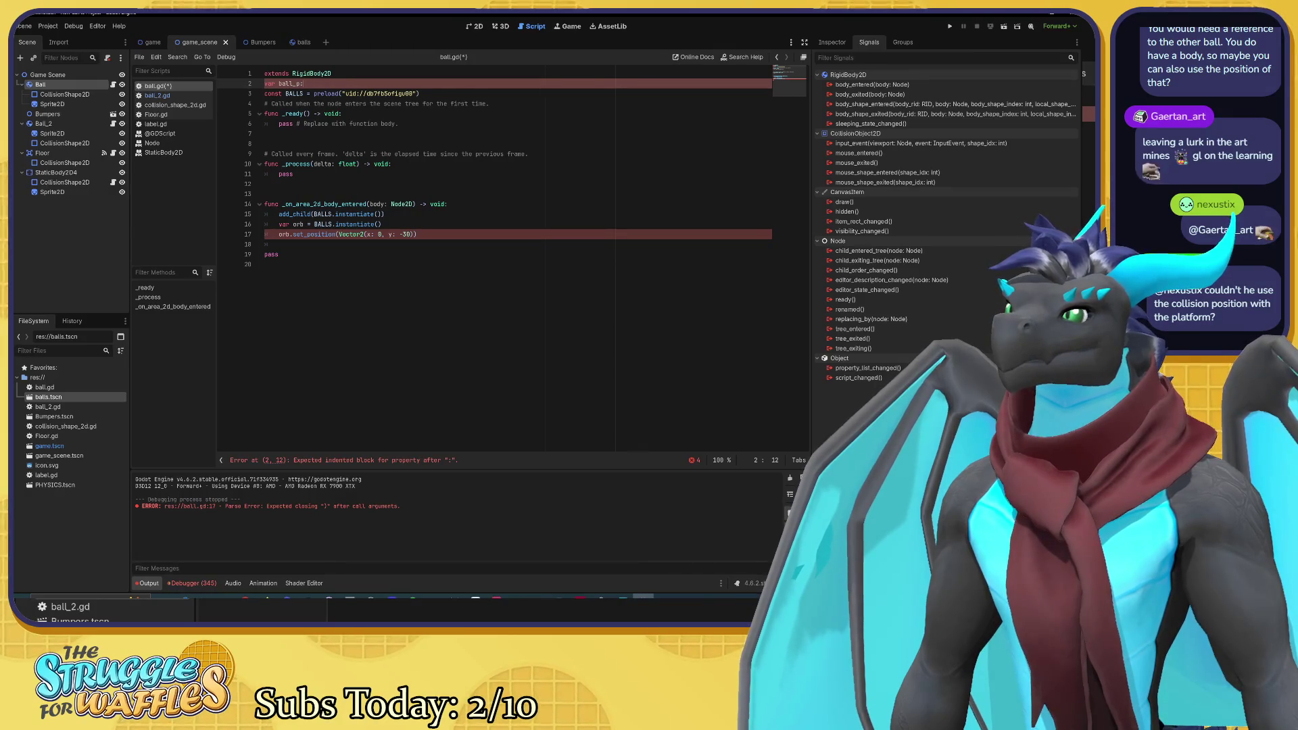
pyautogui.write('float')
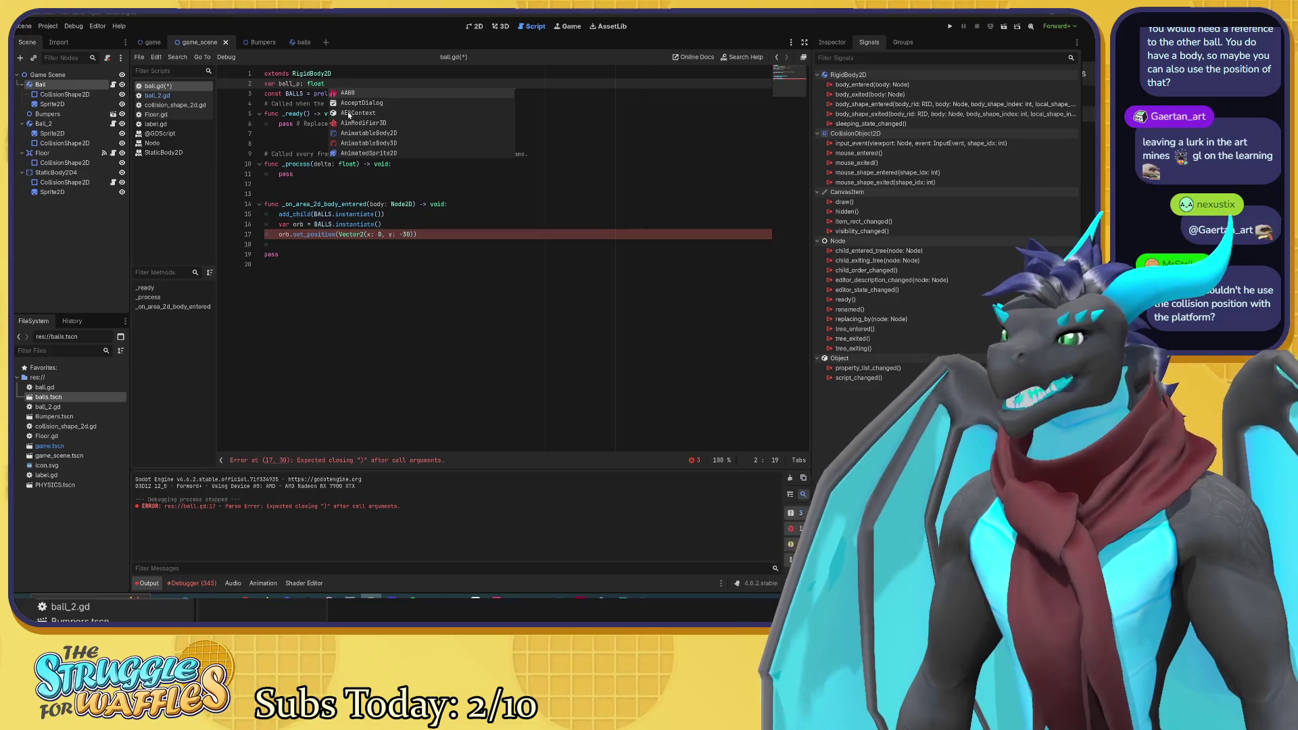
pyautogui.press('Escape')
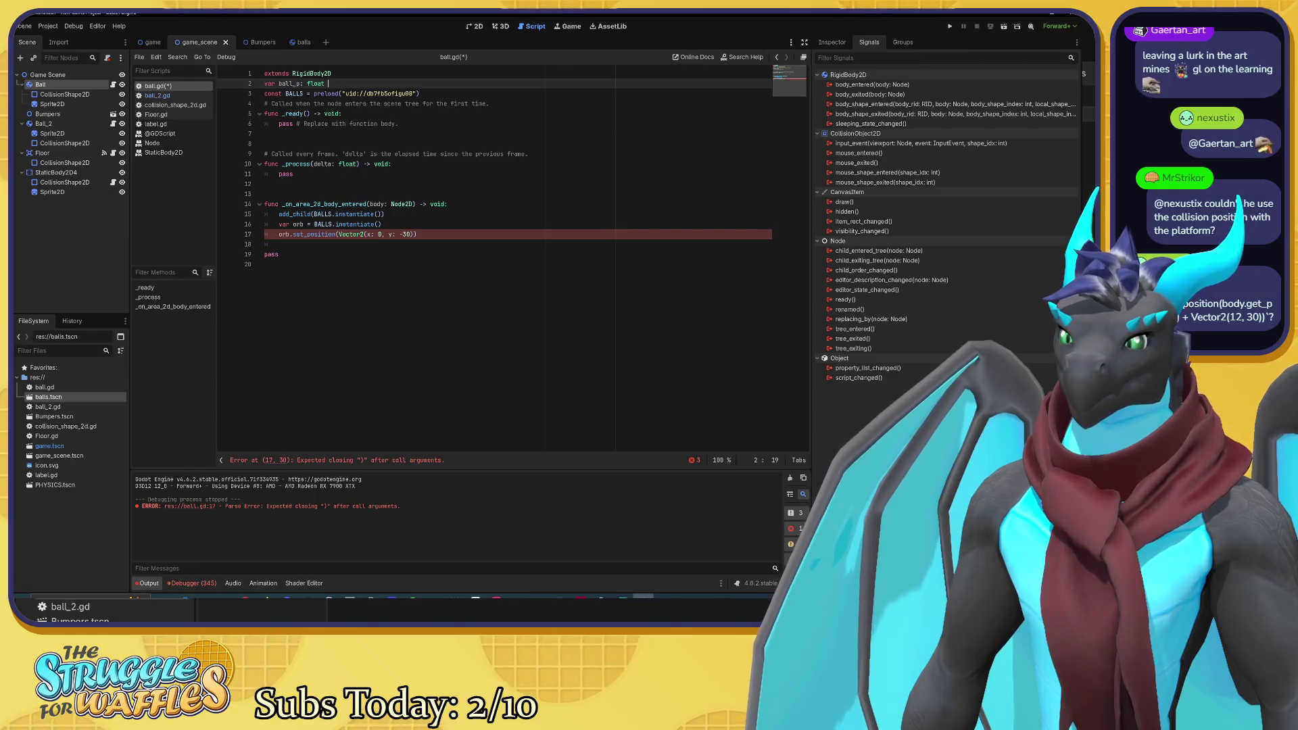
pyautogui.click(336, 234)
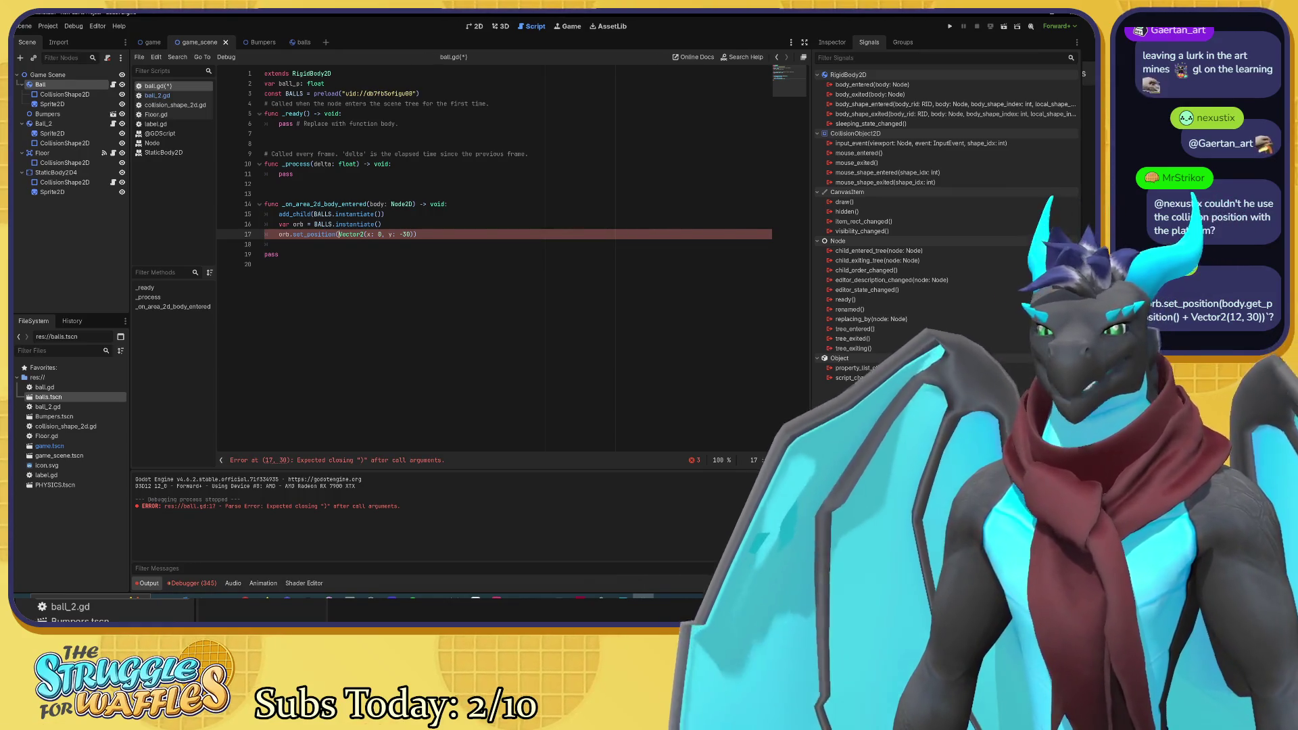
# - Make line 17 position the orb at body.get_position() + Vector2(2, 30)
pyautogui.write('body.')
pyautogui.write('get')
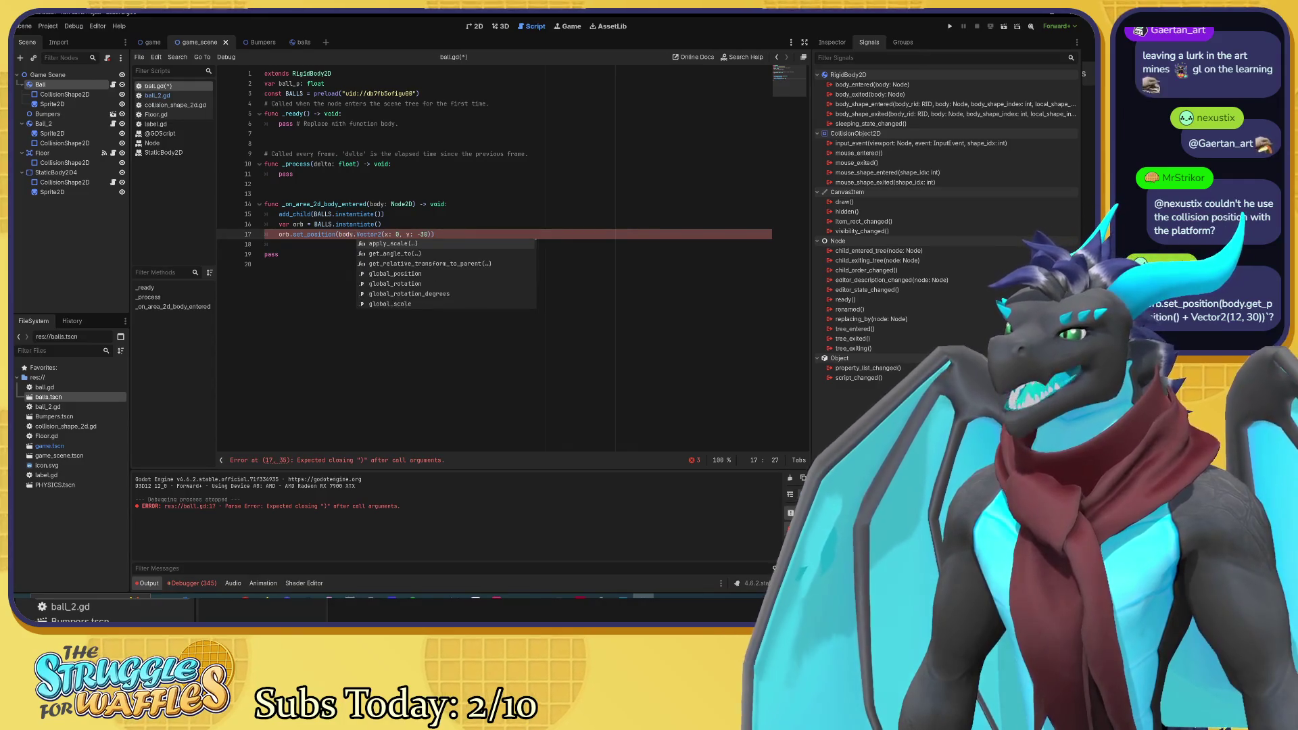
pyautogui.write('_position')
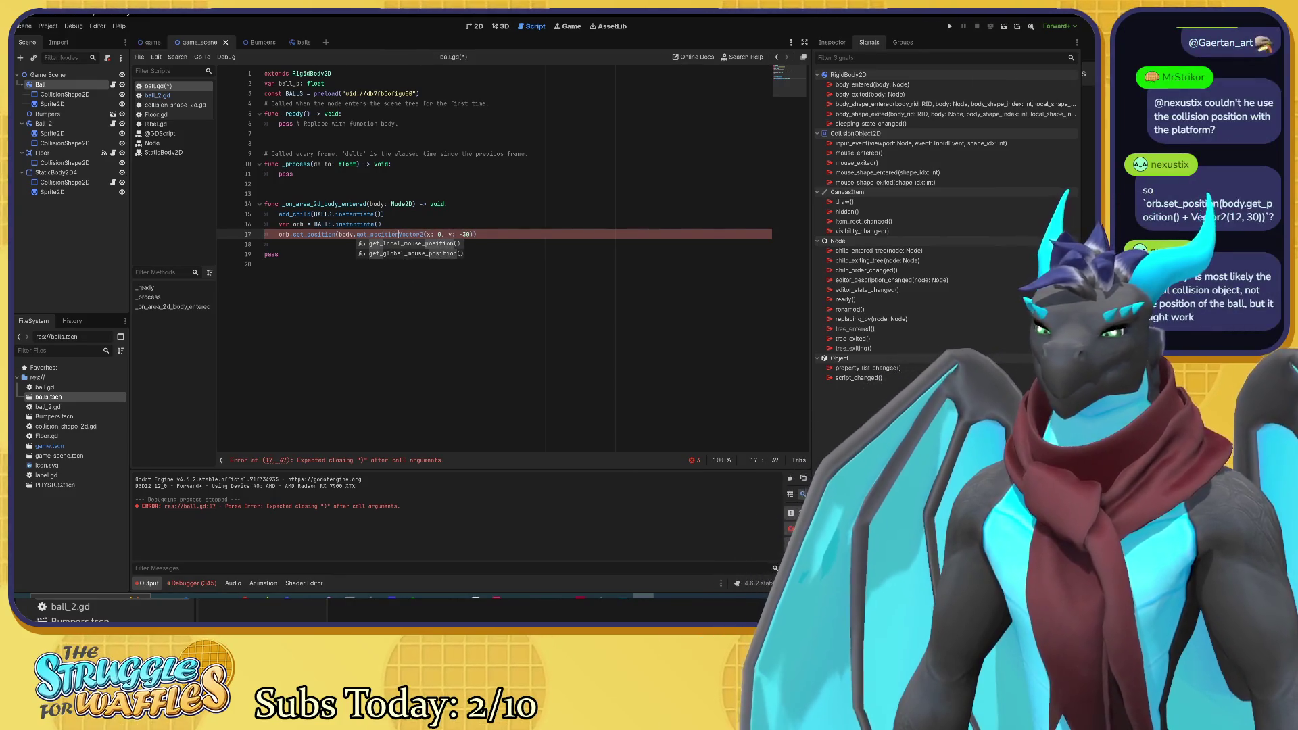
pyautogui.write('()')
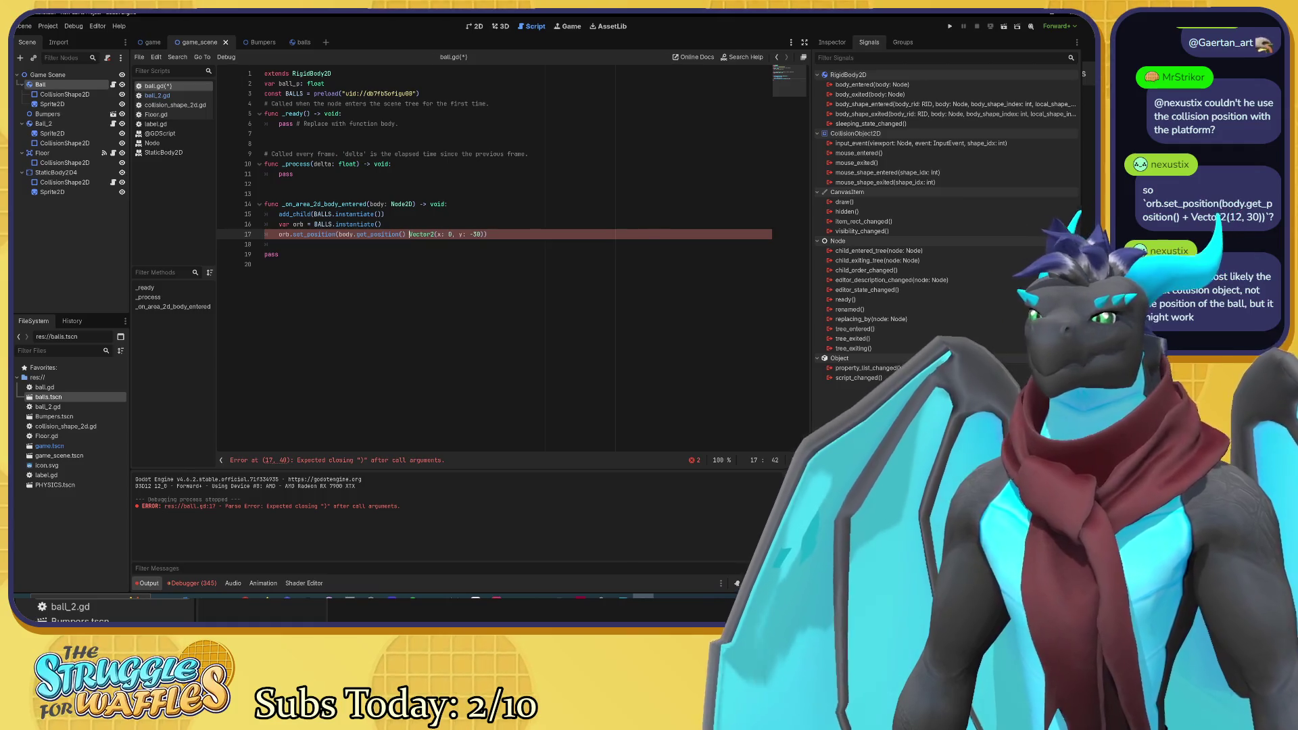
pyautogui.write(' +')
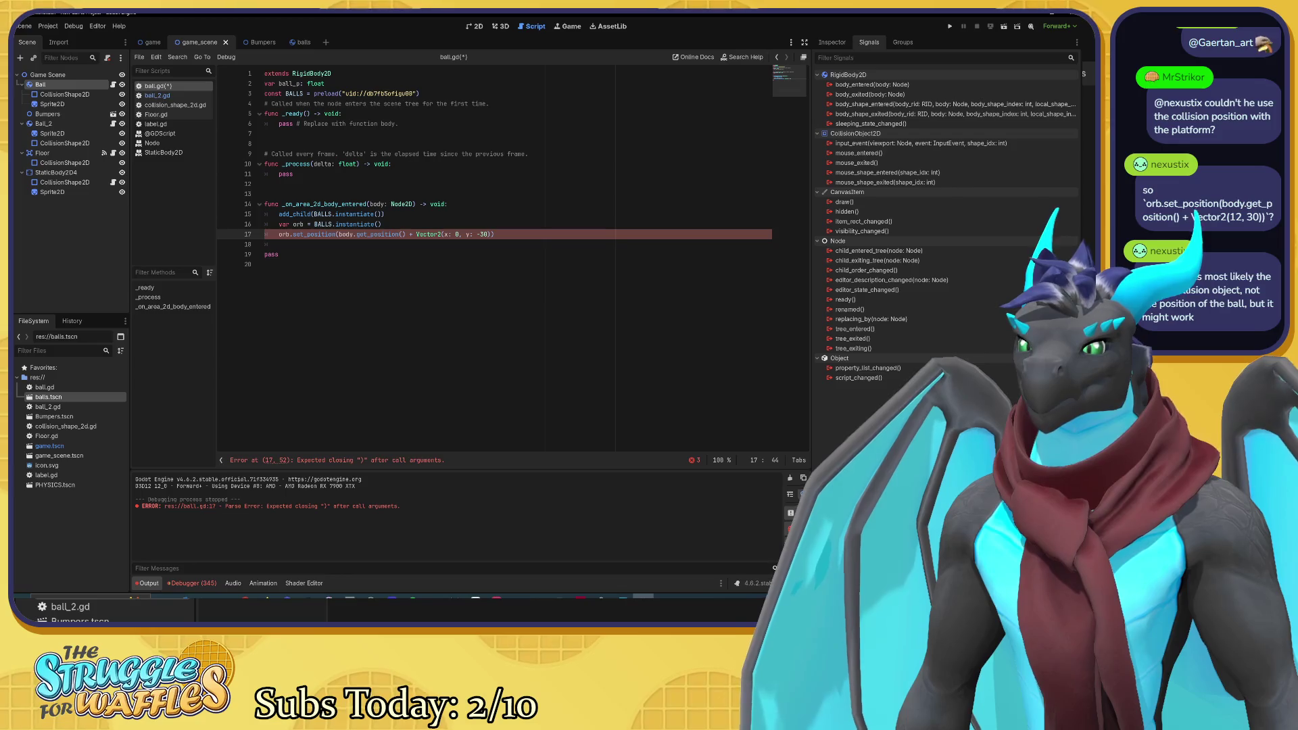
pyautogui.click(444, 234)
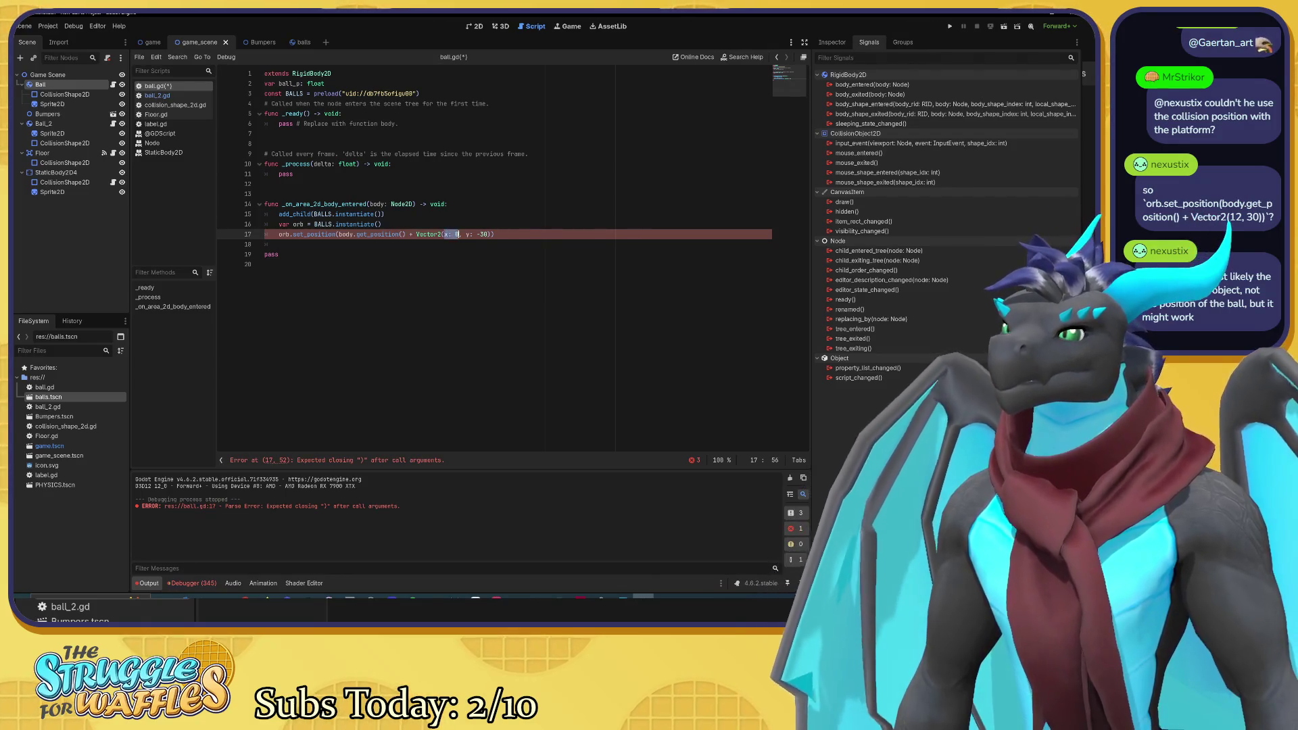
pyautogui.click(469, 234)
pyautogui.click(477, 234)
pyautogui.click(473, 234)
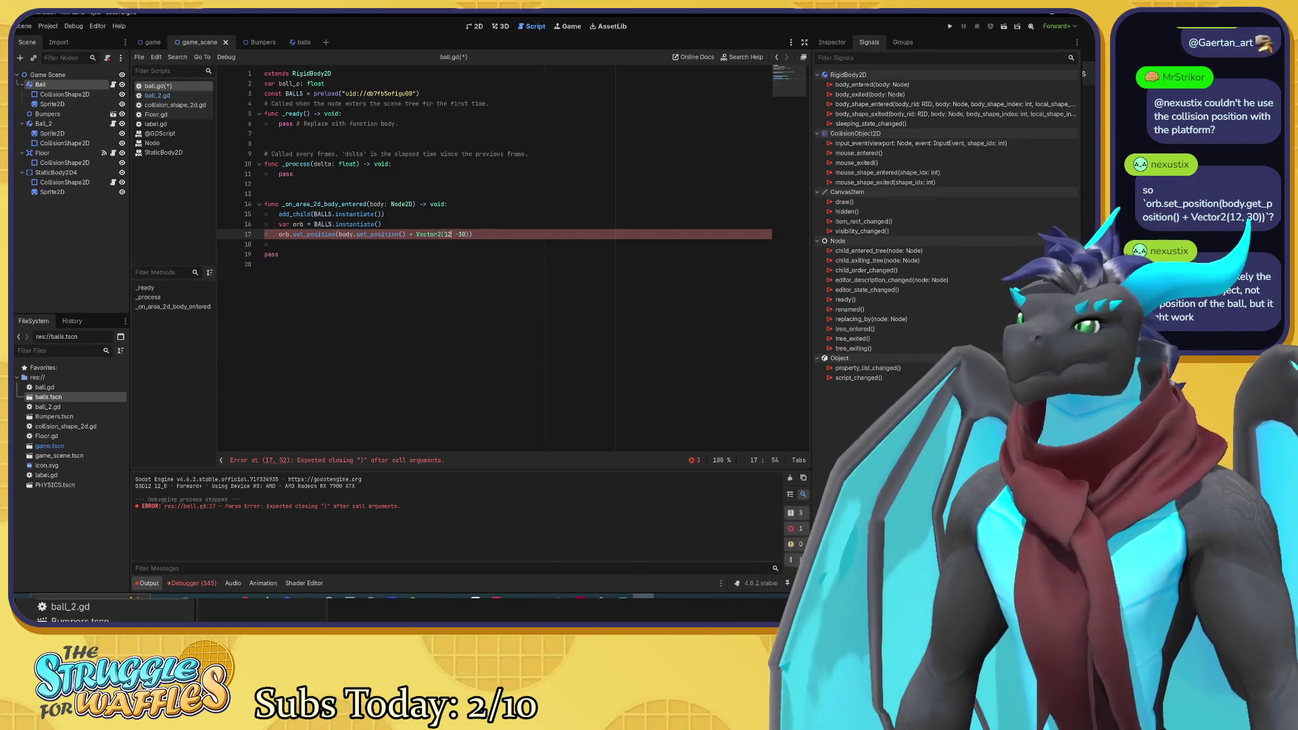
pyautogui.write('12')
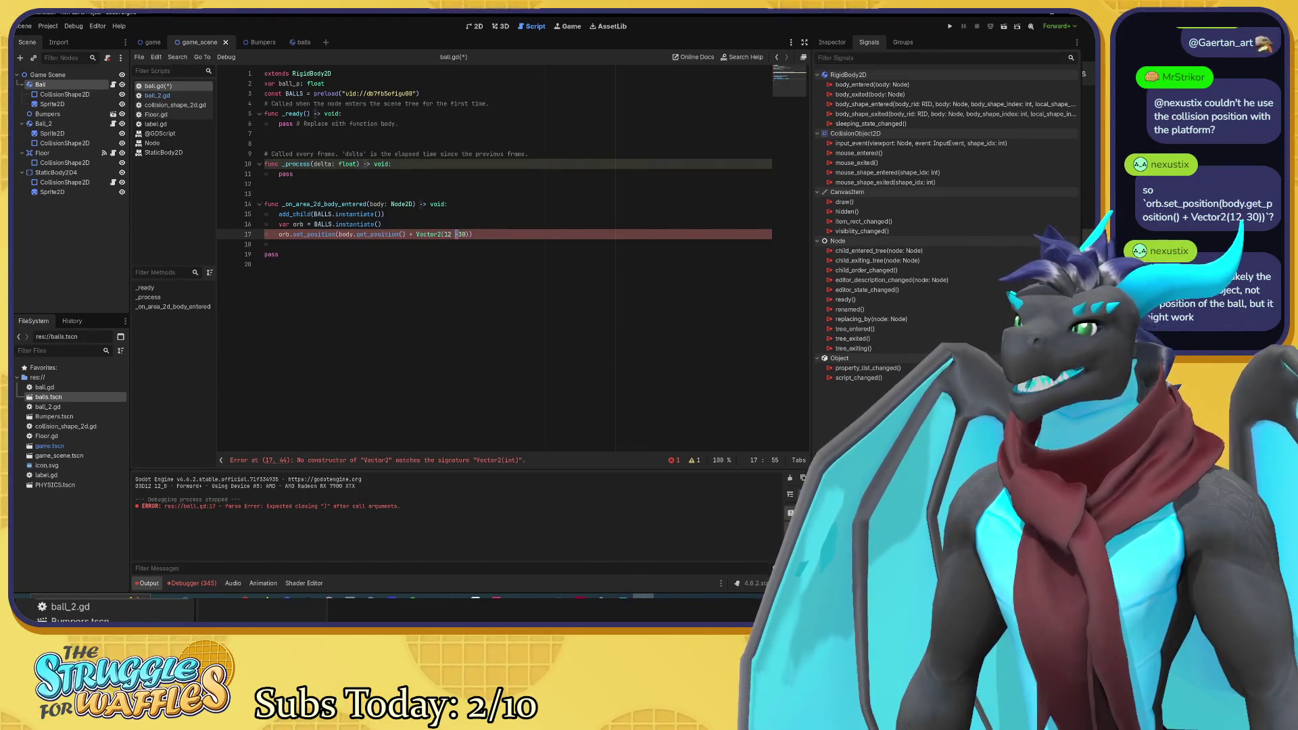
pyautogui.press('BackSpace')
pyautogui.write(',')
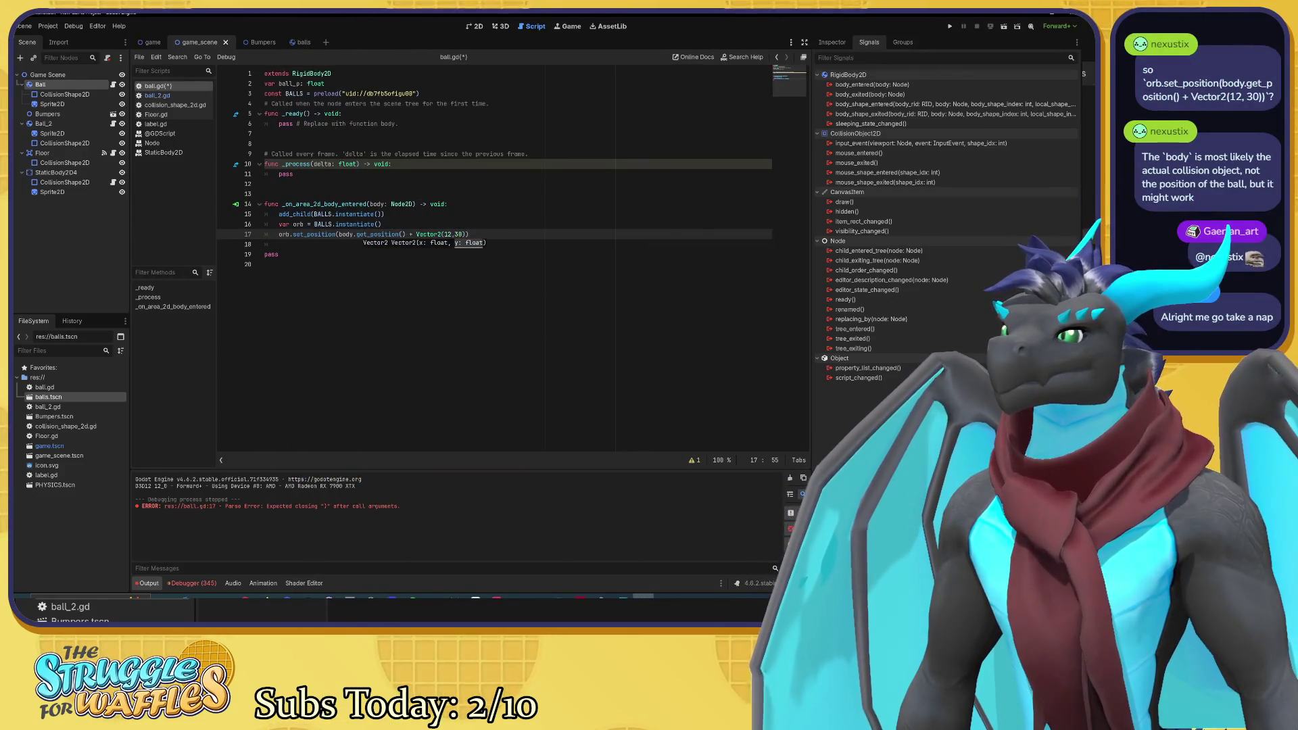
pyautogui.click(279, 244)
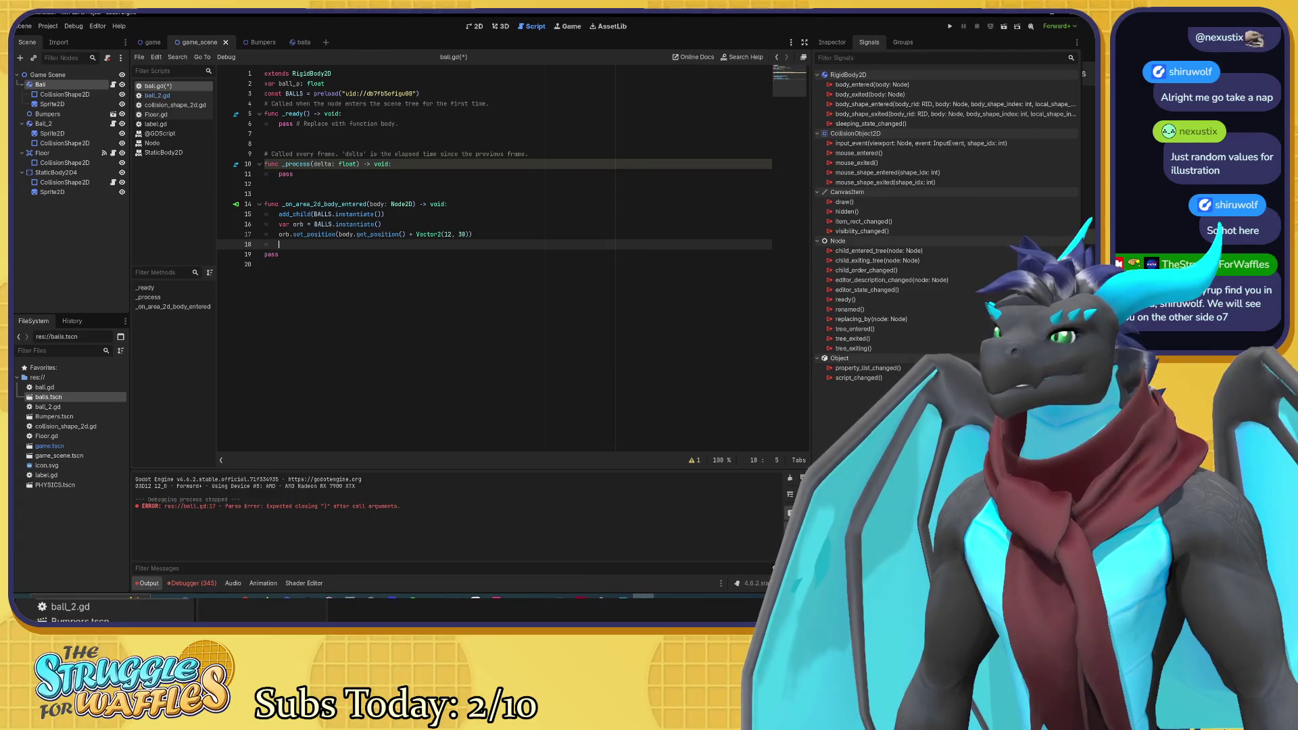
pyautogui.doubleClick(447, 233)
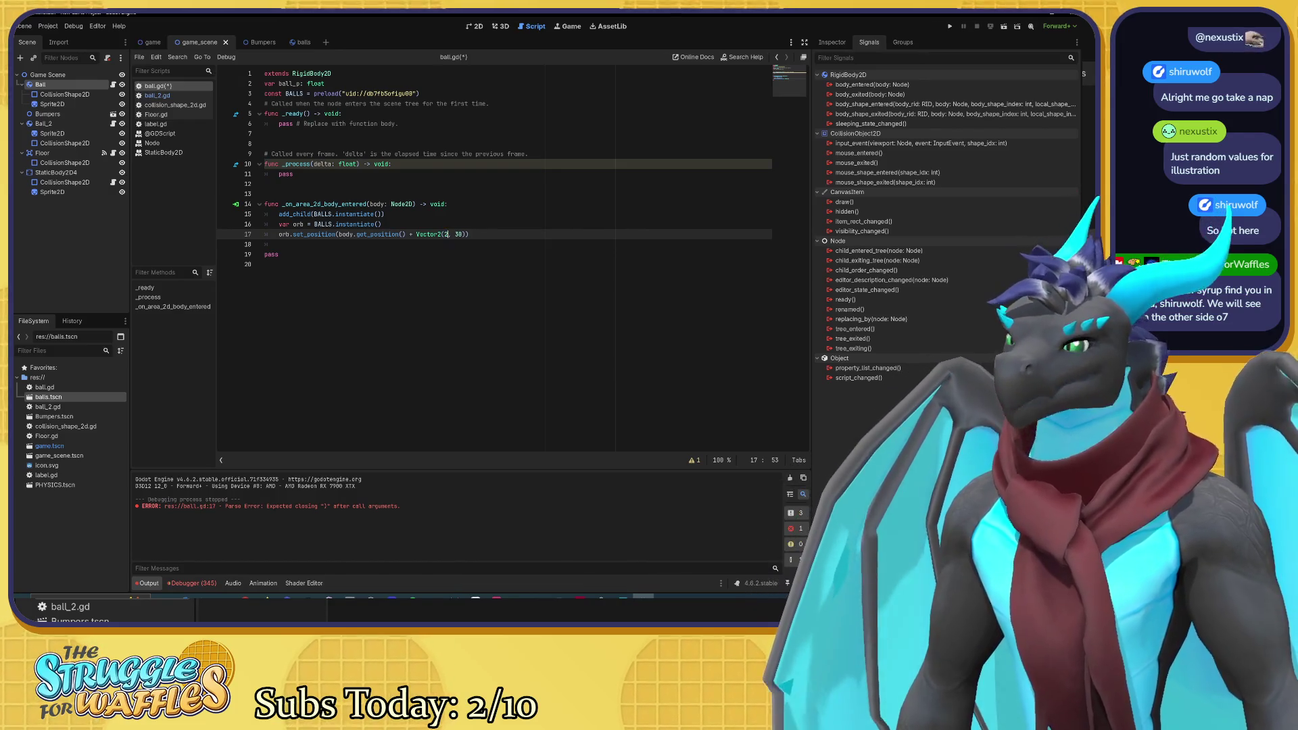
pyautogui.write('2')
pyautogui.click(271, 264)
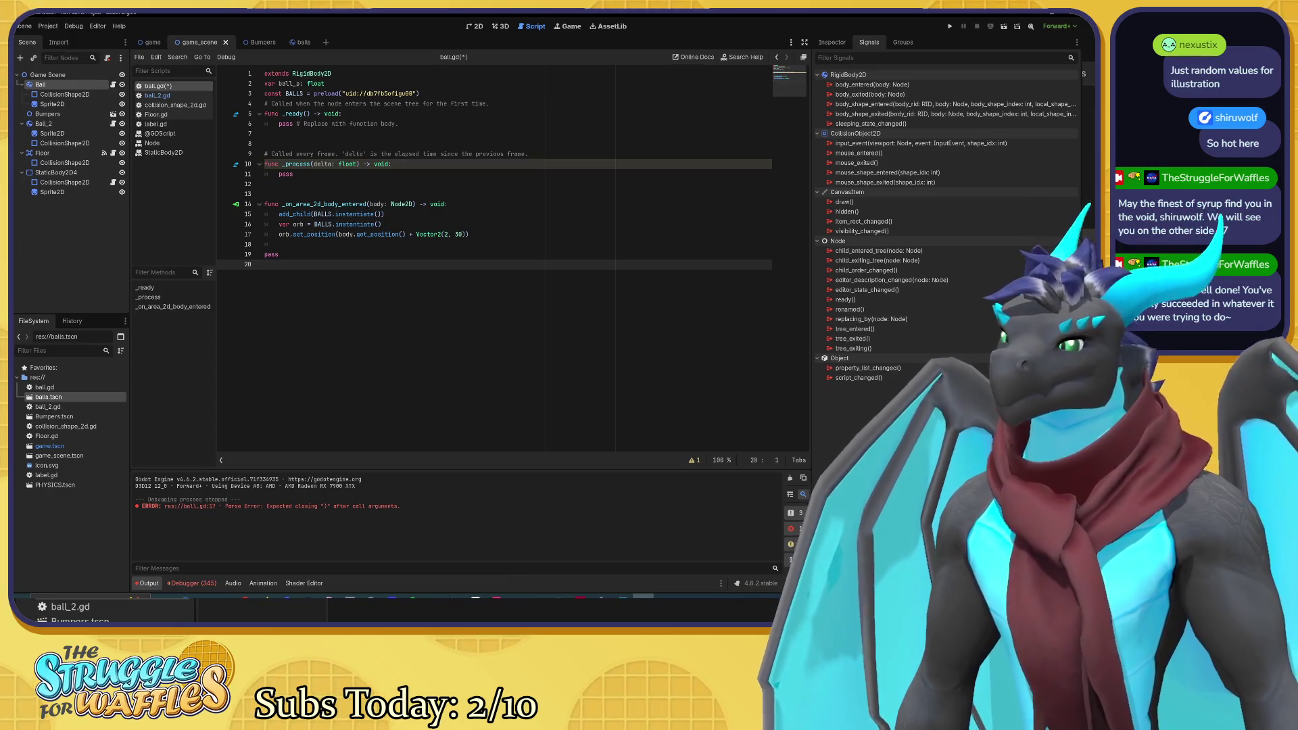
# - Delete the unused 'var ball_p: float' declaration on line 2
pyautogui.click(278, 244)
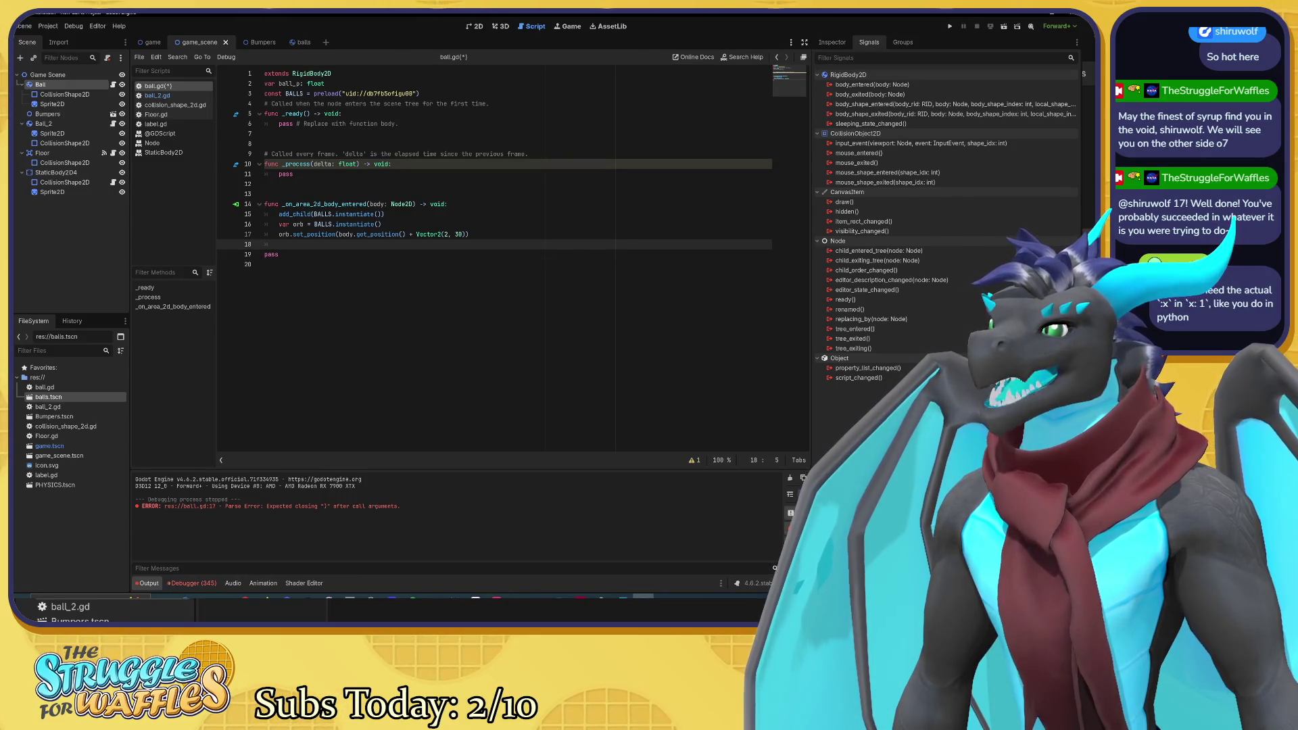
pyautogui.click(264, 83)
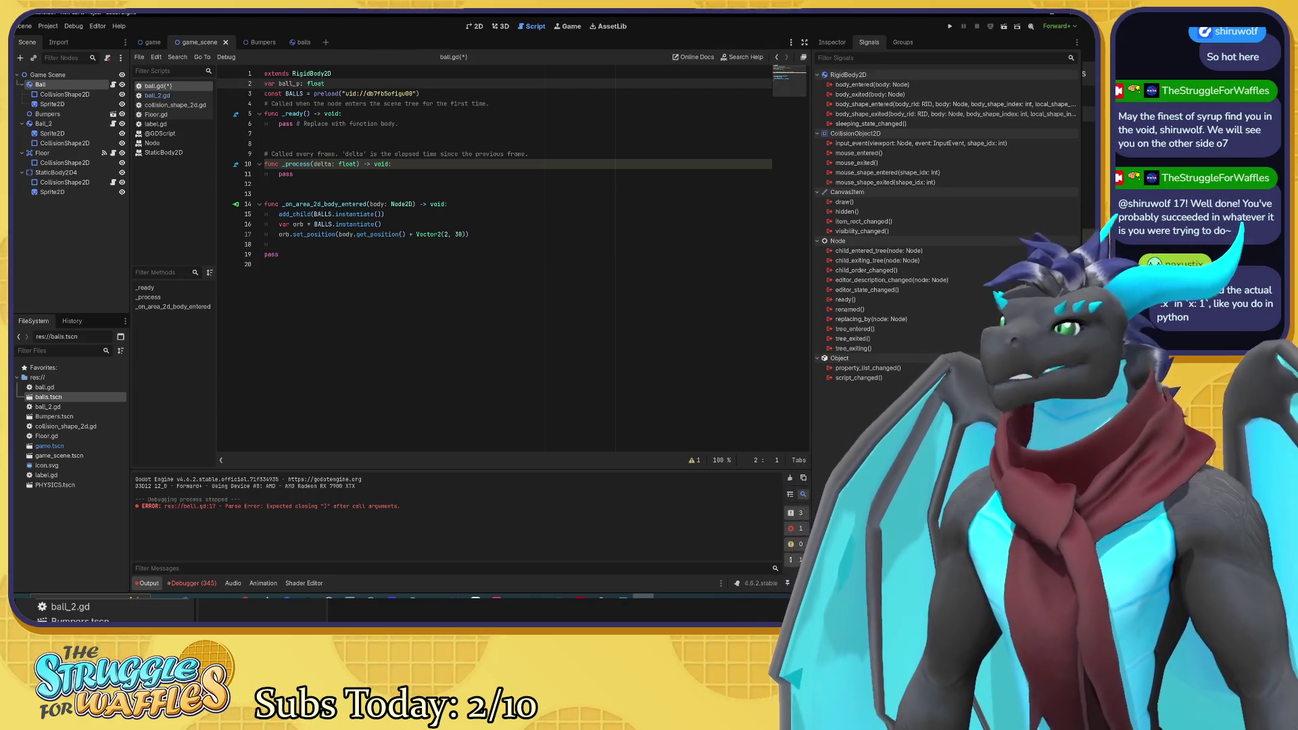
pyautogui.moveTo(265, 84); pyautogui.dragTo(329, 84)
pyautogui.write('va')
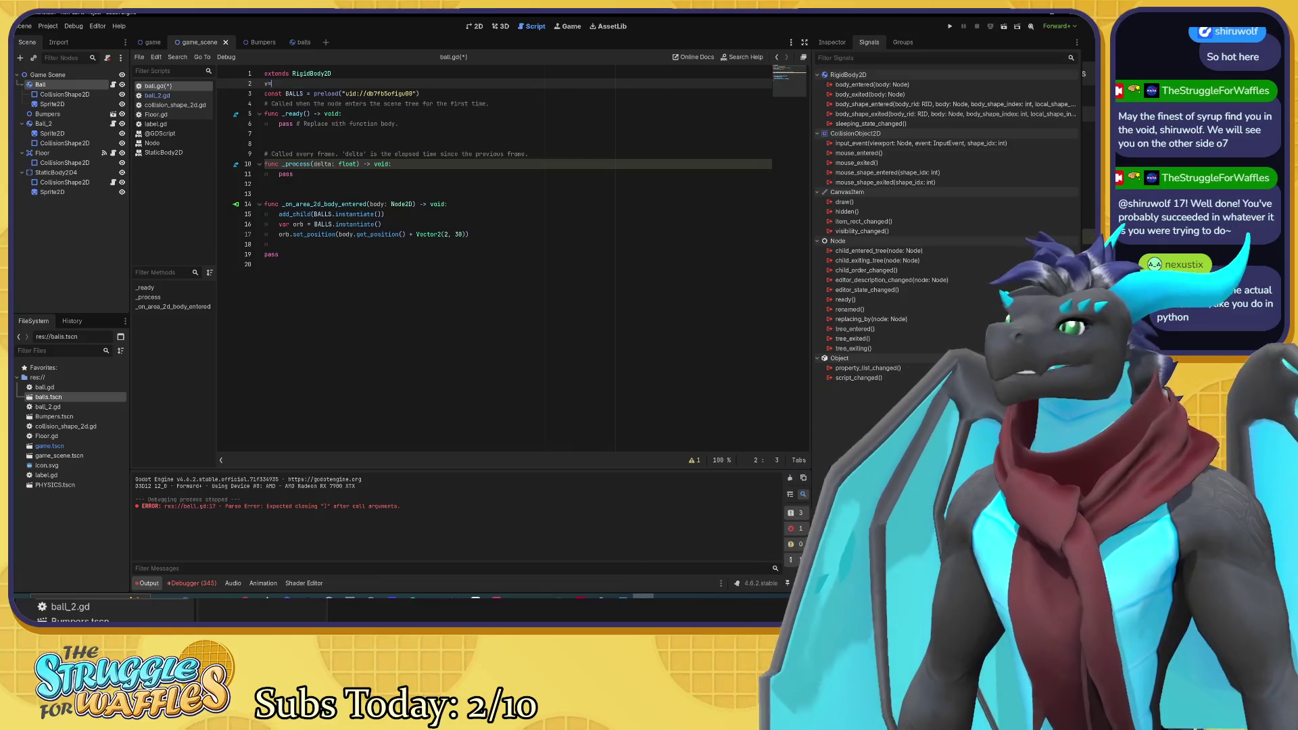
pyautogui.press('BackSpace')
pyautogui.press('BackSpace')
pyautogui.press('BackSpace')
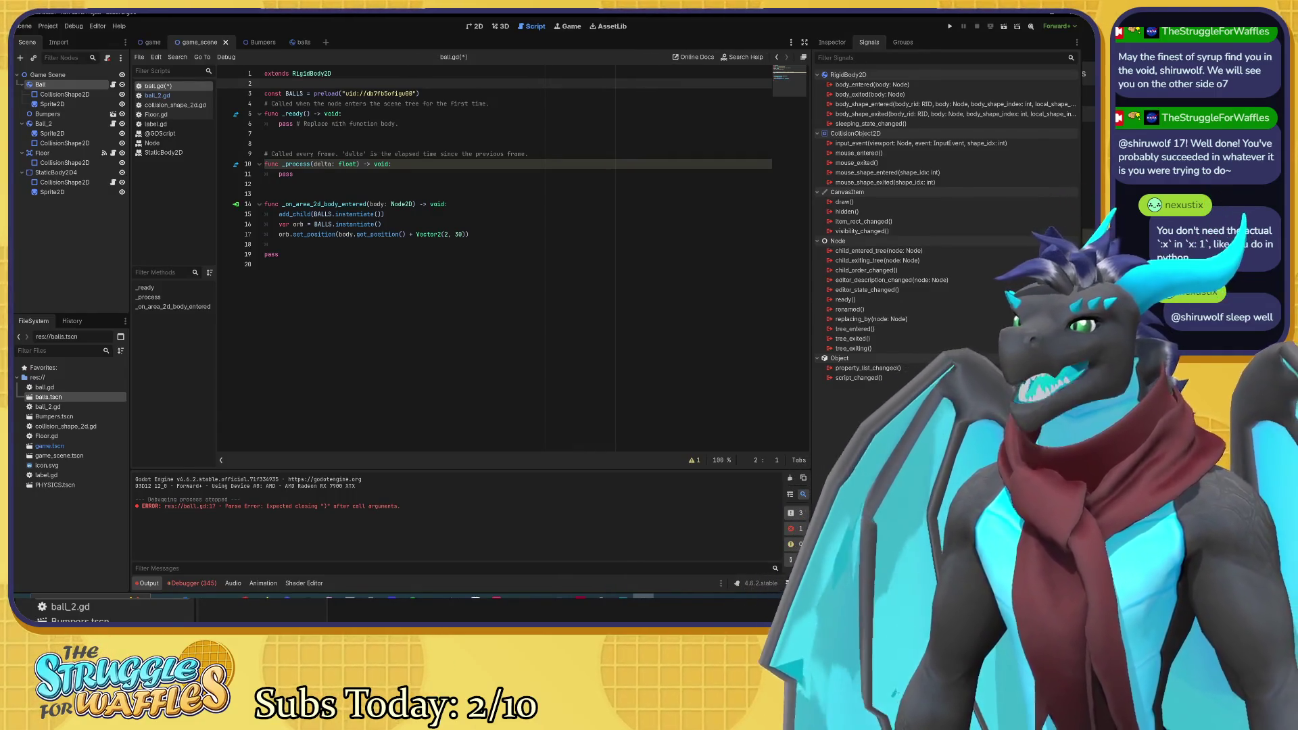
# - Review the body parameter, add_child and offset lines, then save ball.gd
pyautogui.click(454, 234)
pyautogui.moveTo(388, 235)
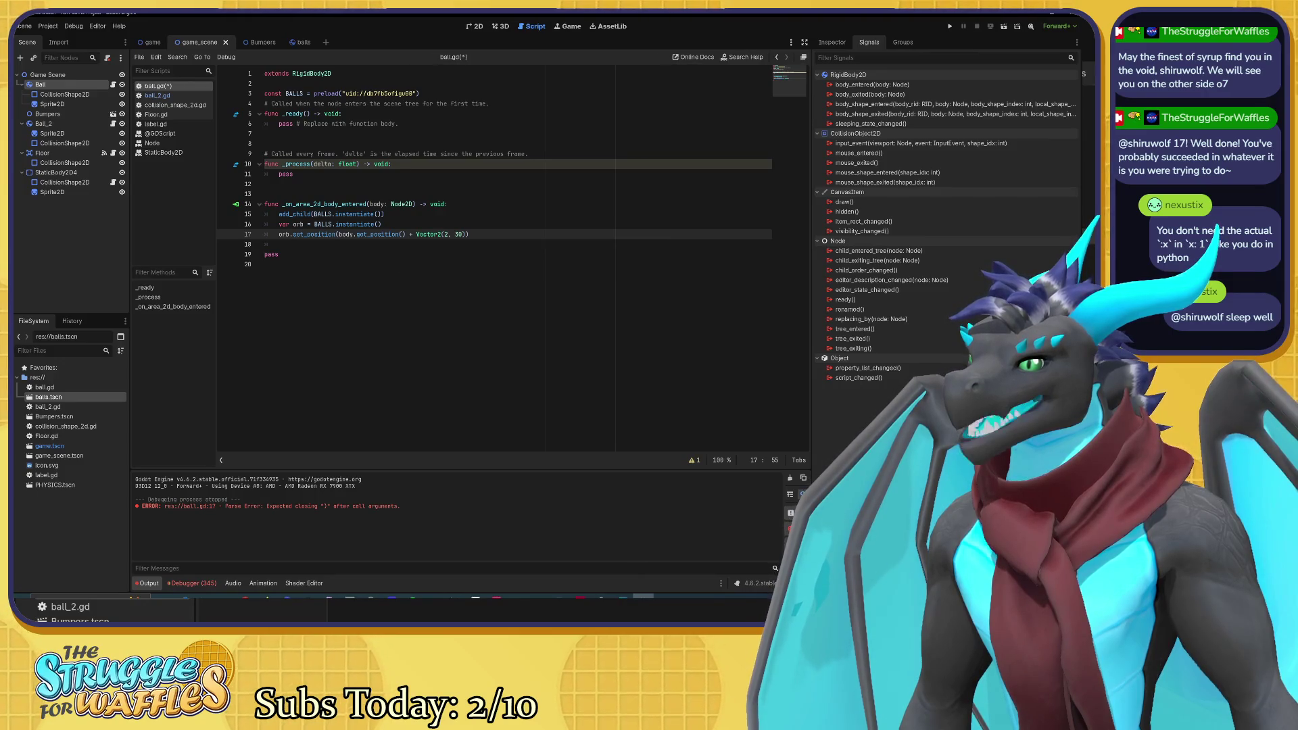
pyautogui.click(445, 234)
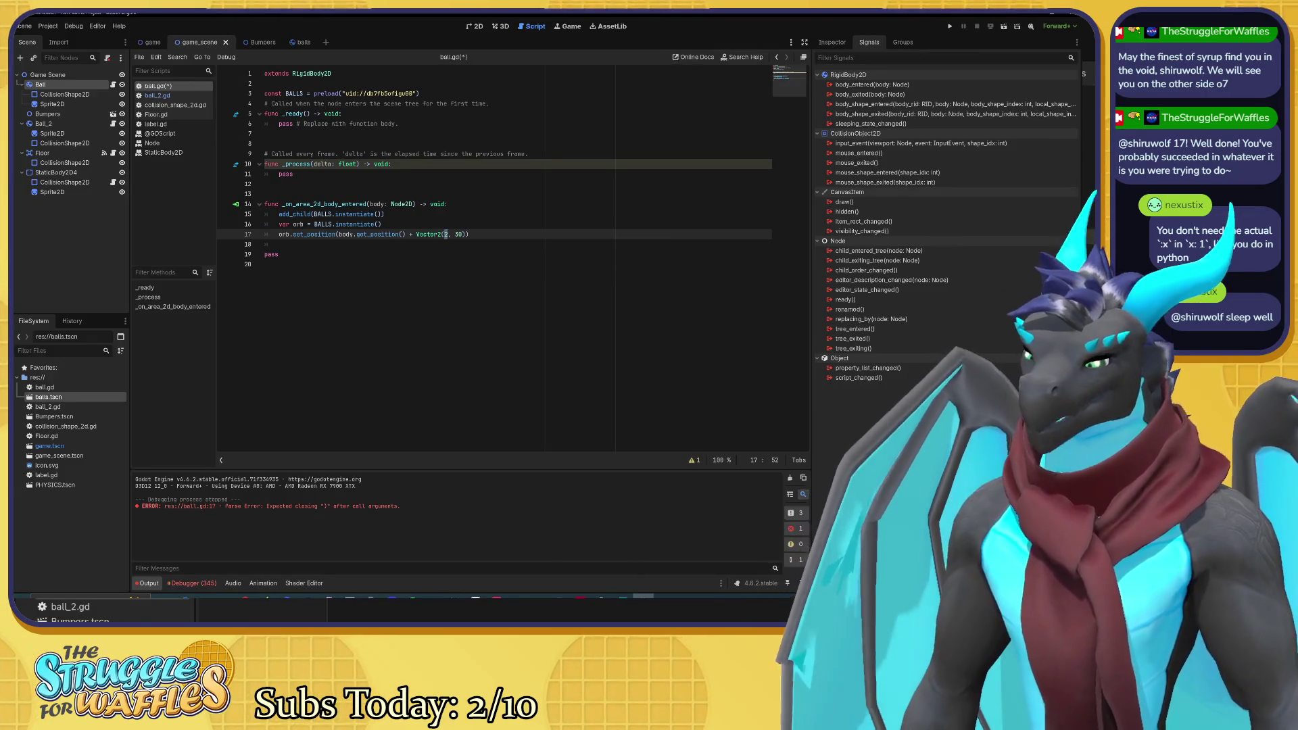
pyautogui.click(337, 234)
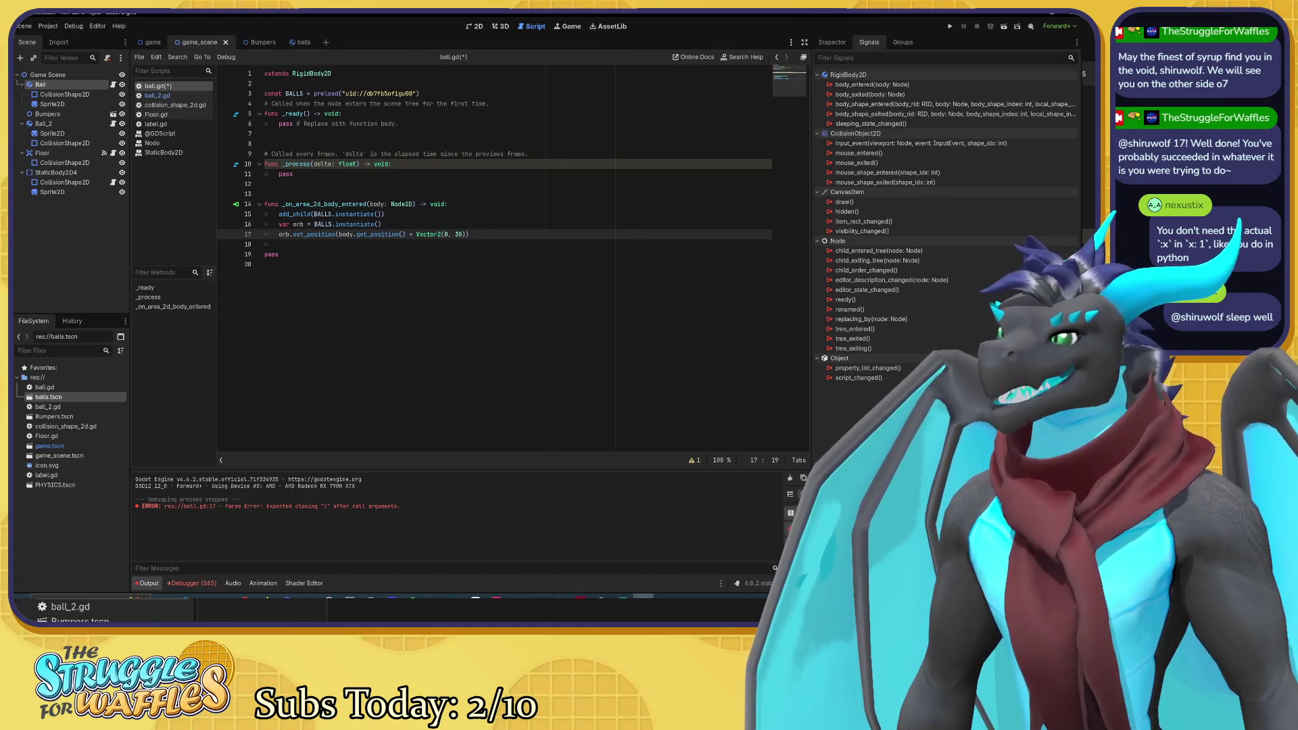
pyautogui.click(330, 203)
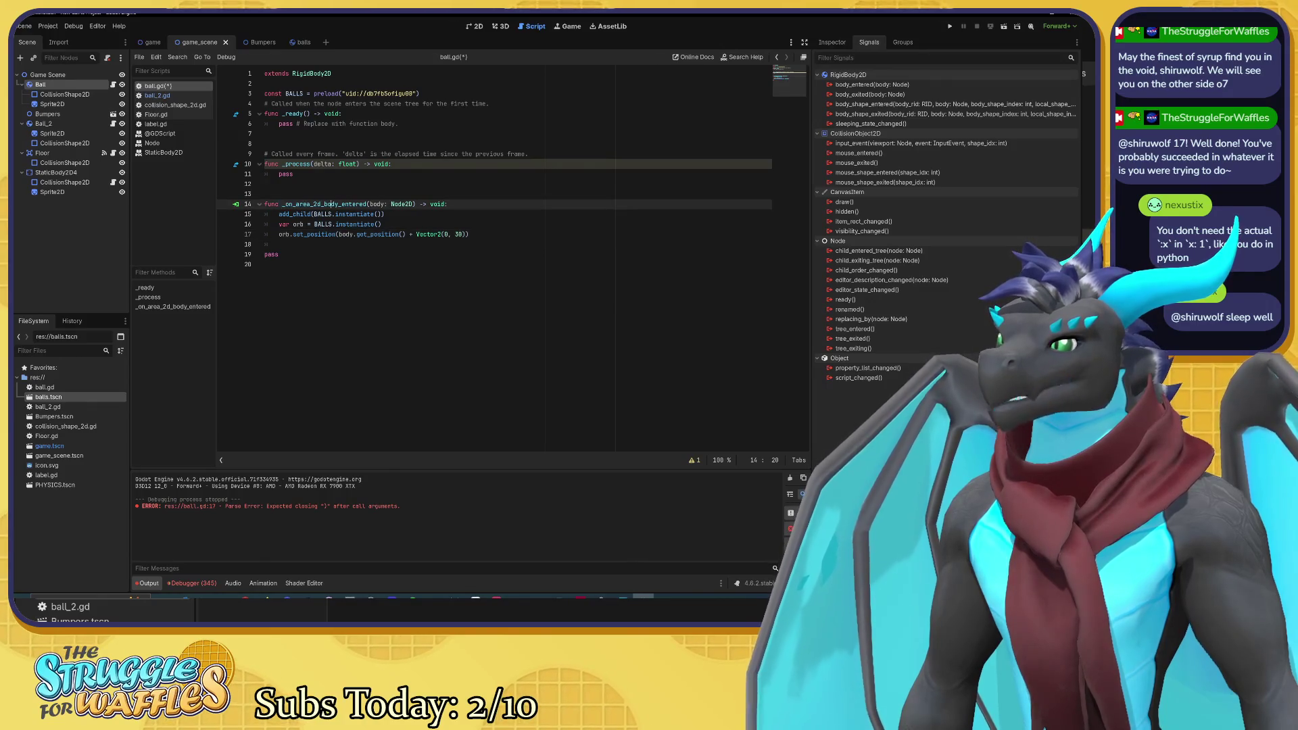
pyautogui.click(376, 214)
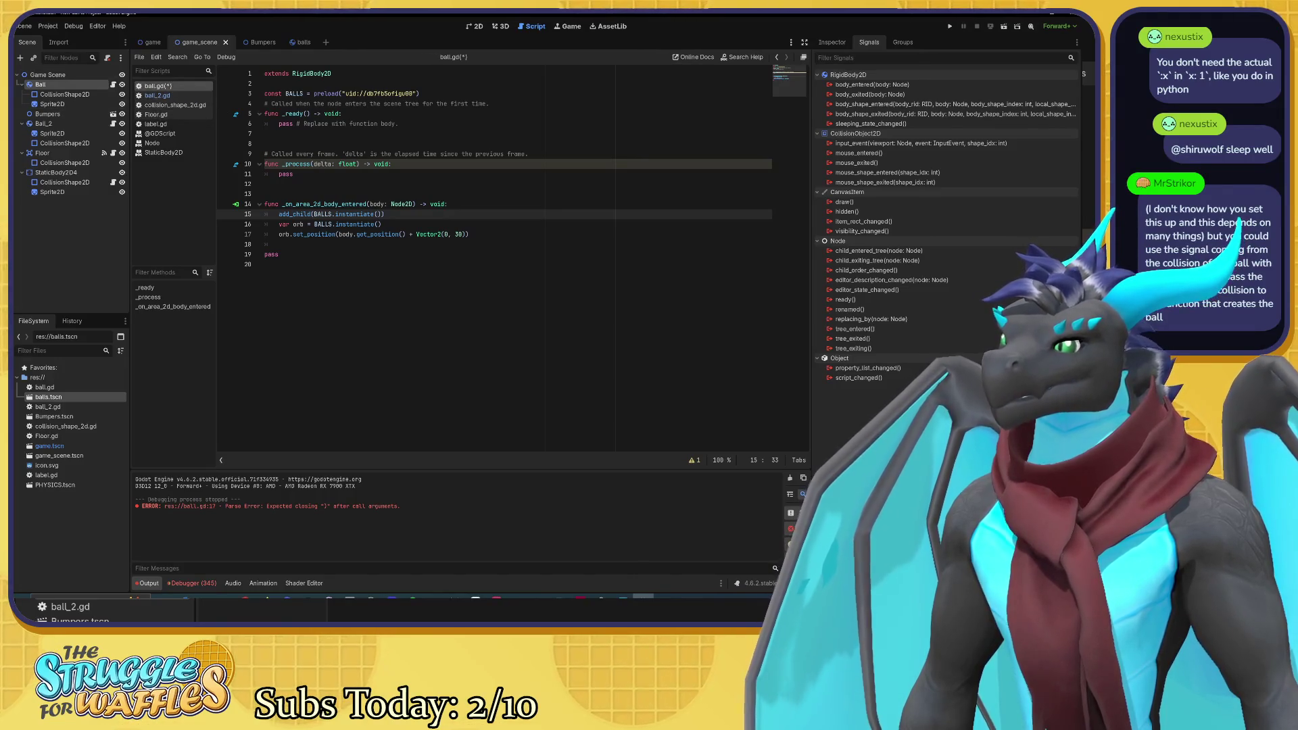
pyautogui.click(468, 234)
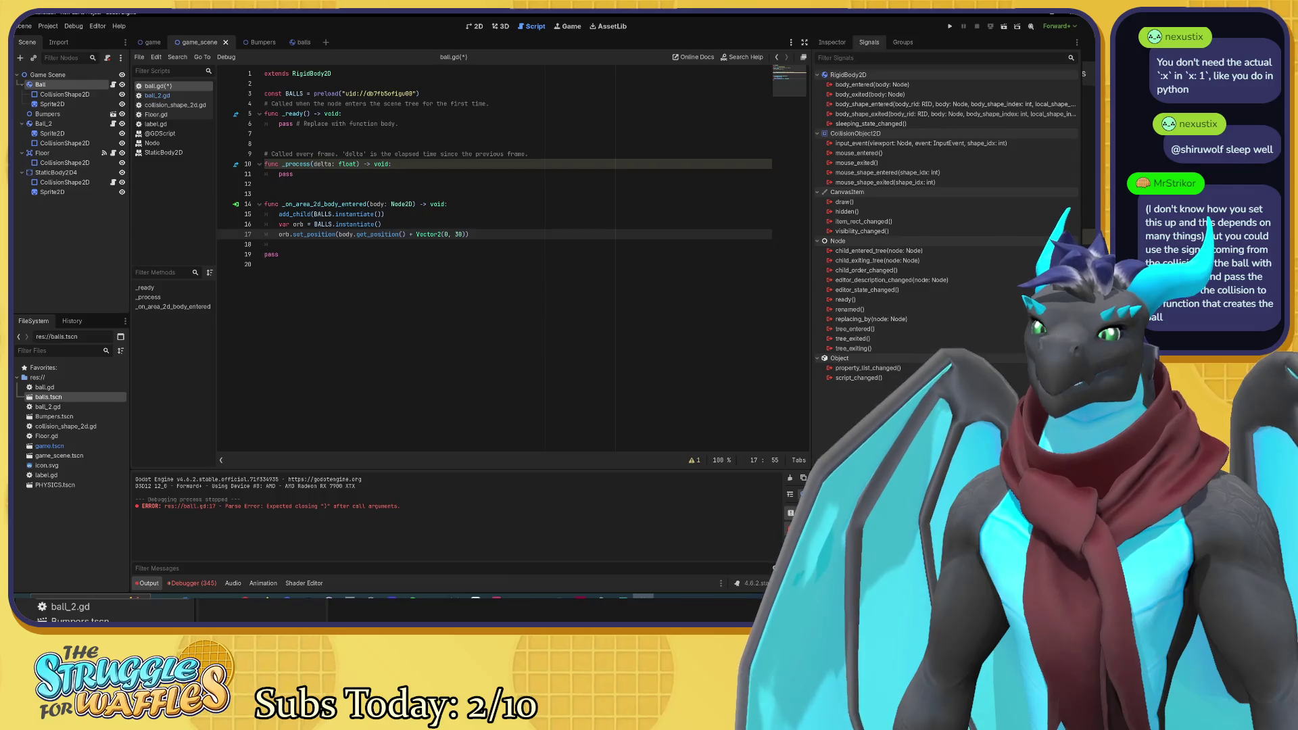
pyautogui.hotkey('ctrl', 's')
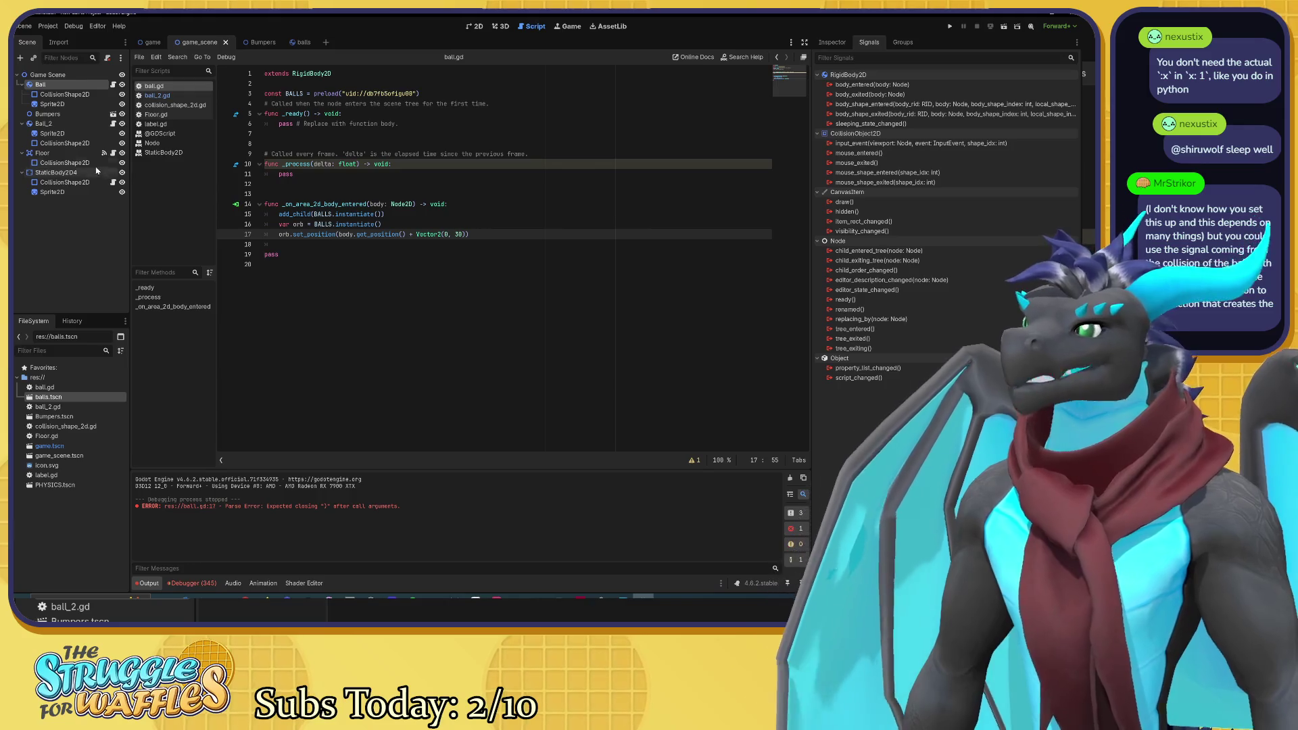
pyautogui.click(42, 153)
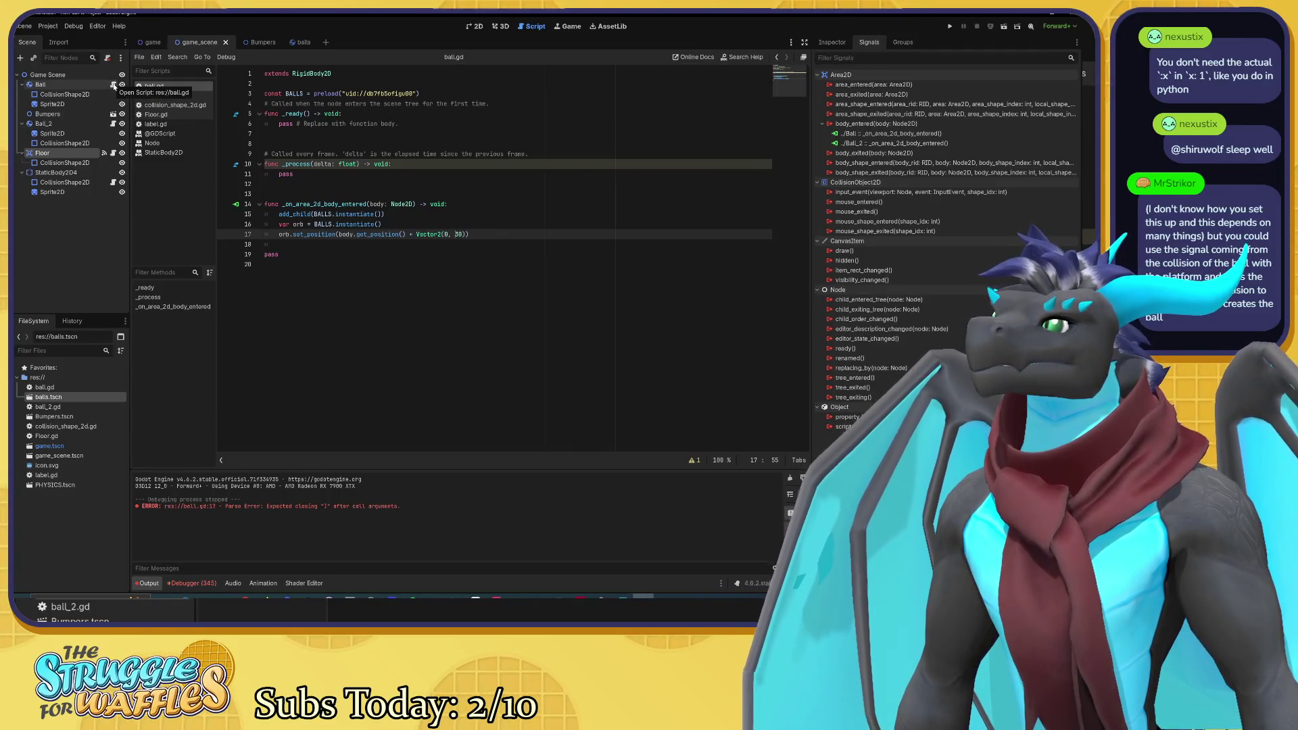
# - Open ball_2.gd to view its body-entered handler
pyautogui.click(113, 124)
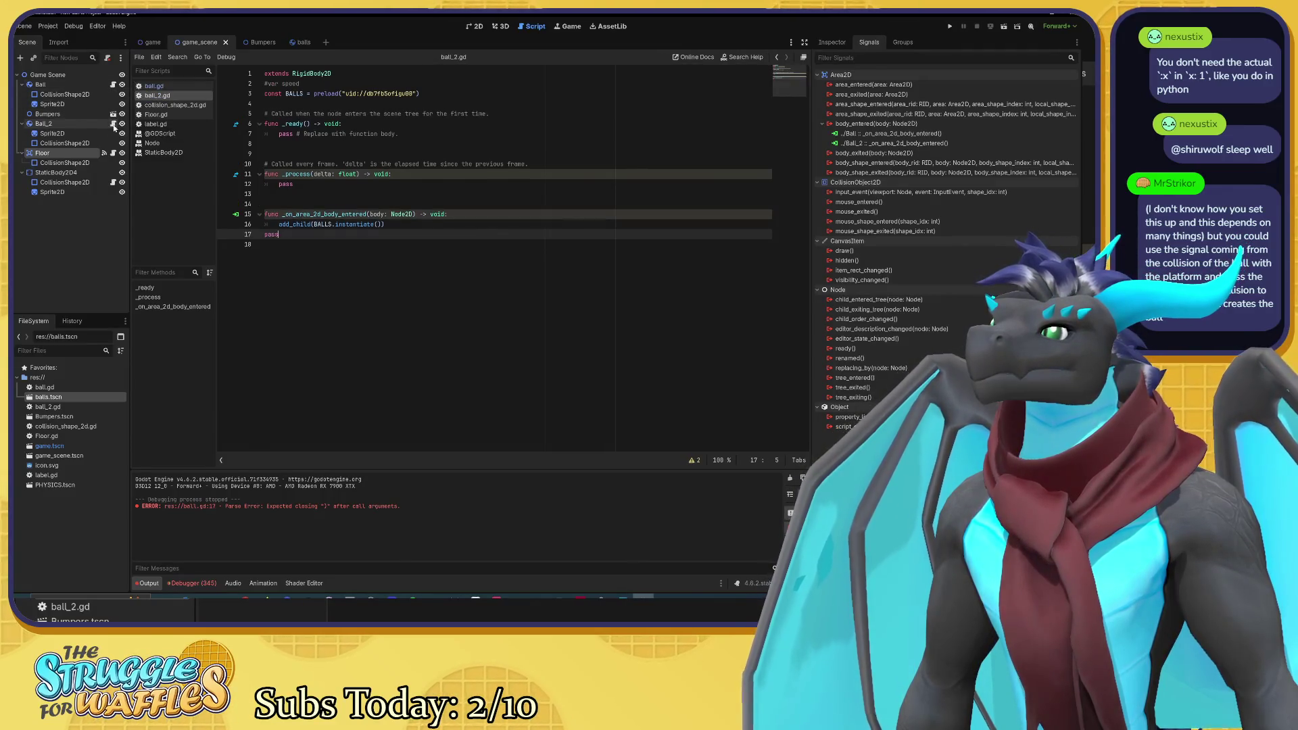
# - Put # before add_child on line 15 of ball.gd, checking ball_2.gd's matching line
pyautogui.click(113, 84)
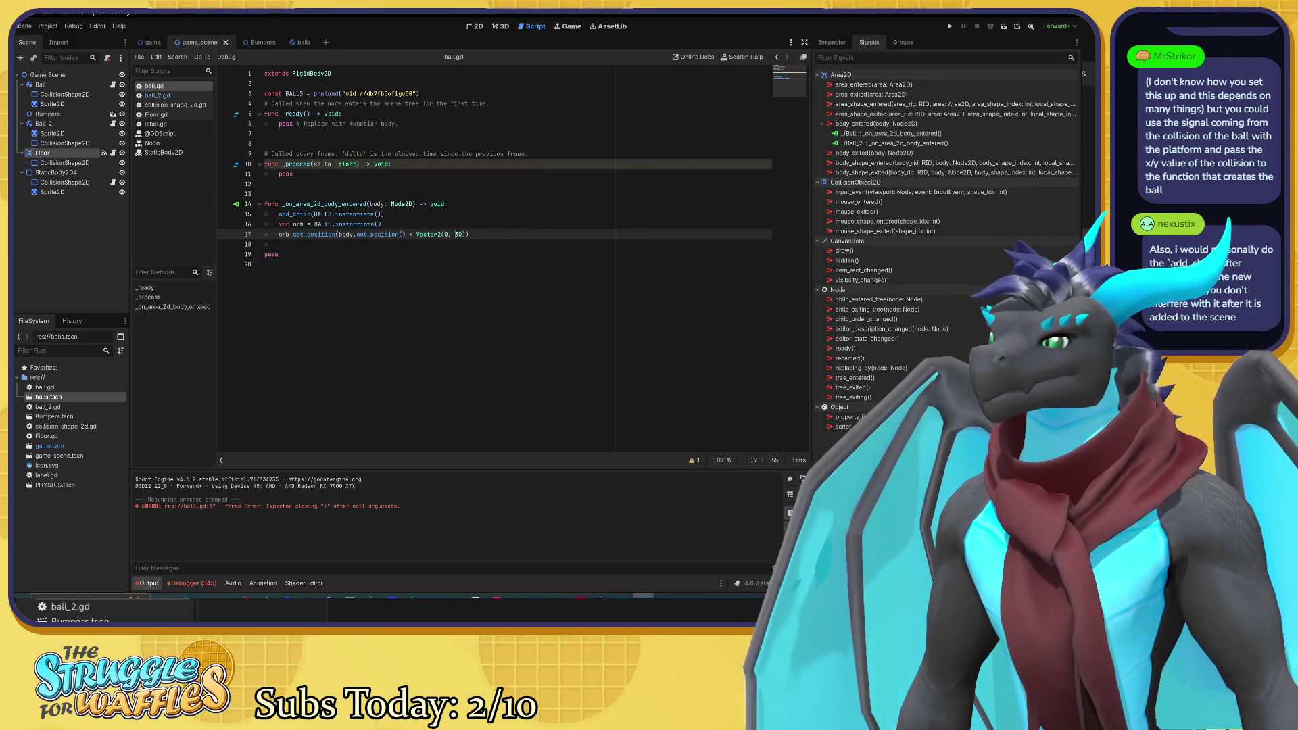
pyautogui.click(279, 213)
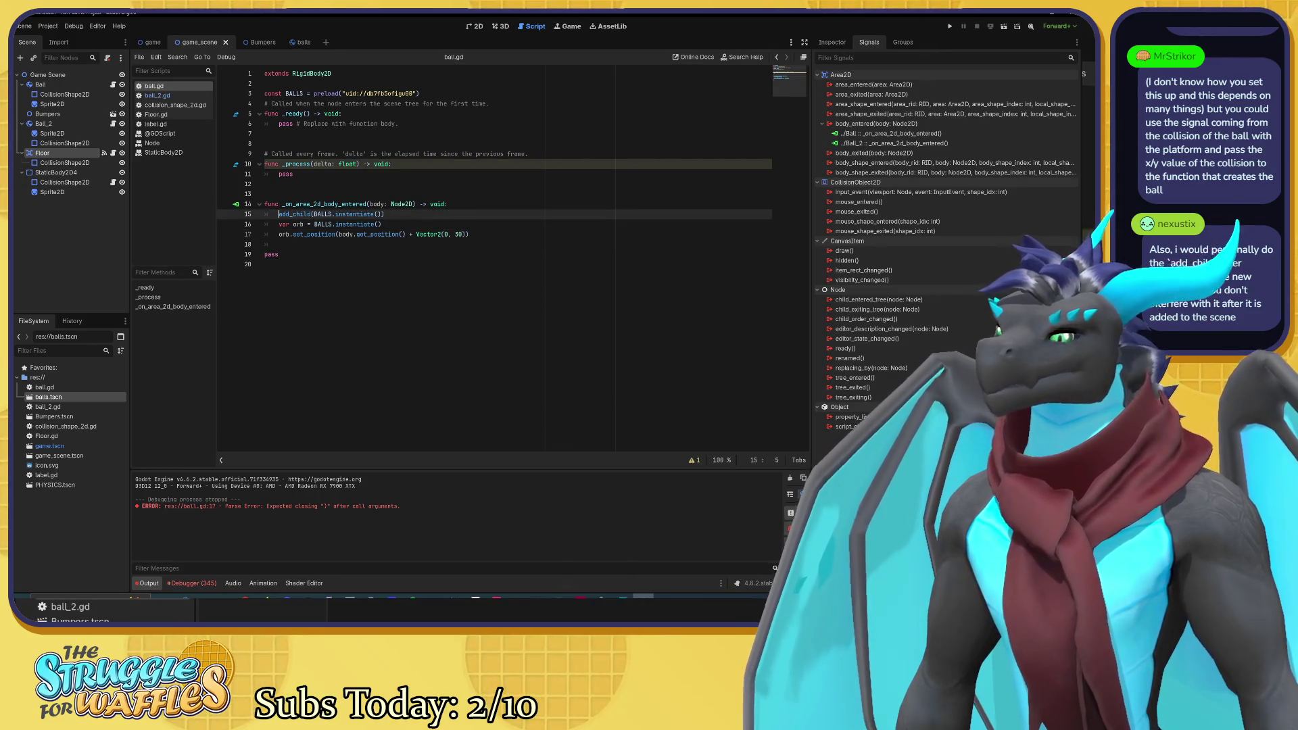
pyautogui.write('#')
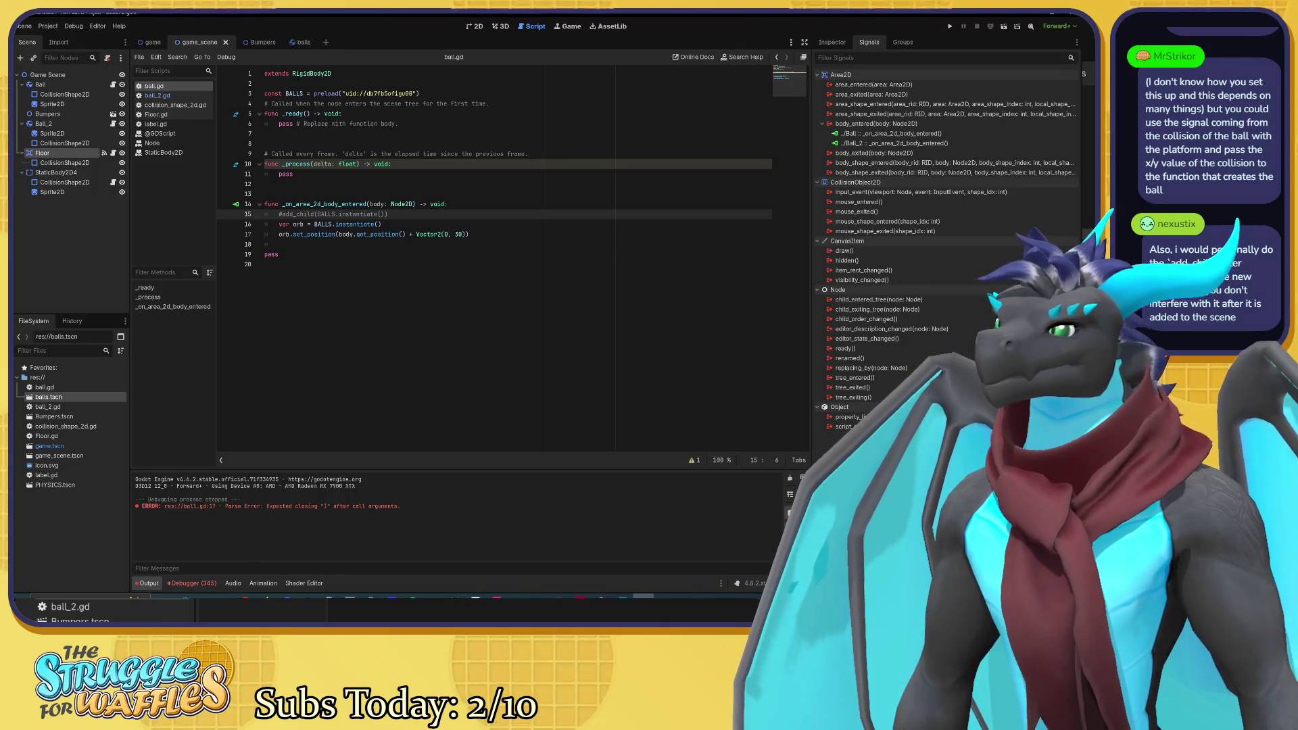
pyautogui.click(162, 95)
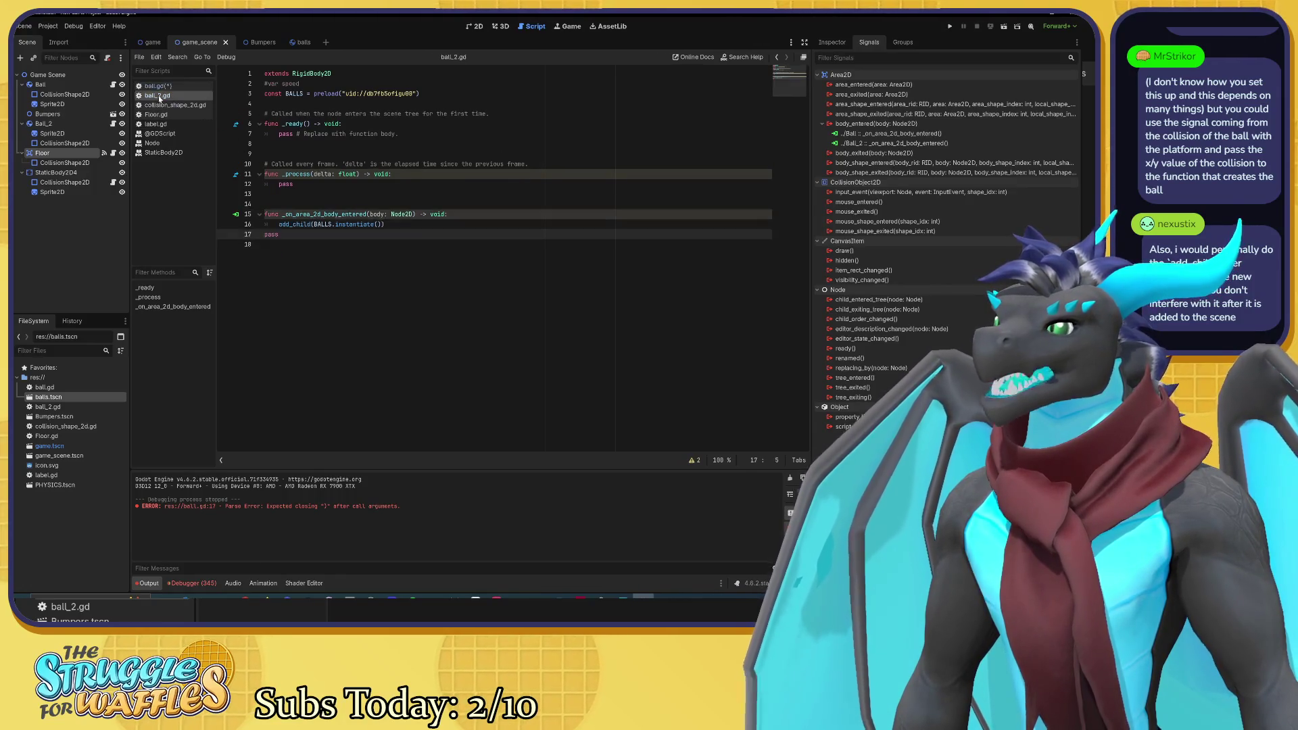
pyautogui.click(279, 224)
pyautogui.click(162, 86)
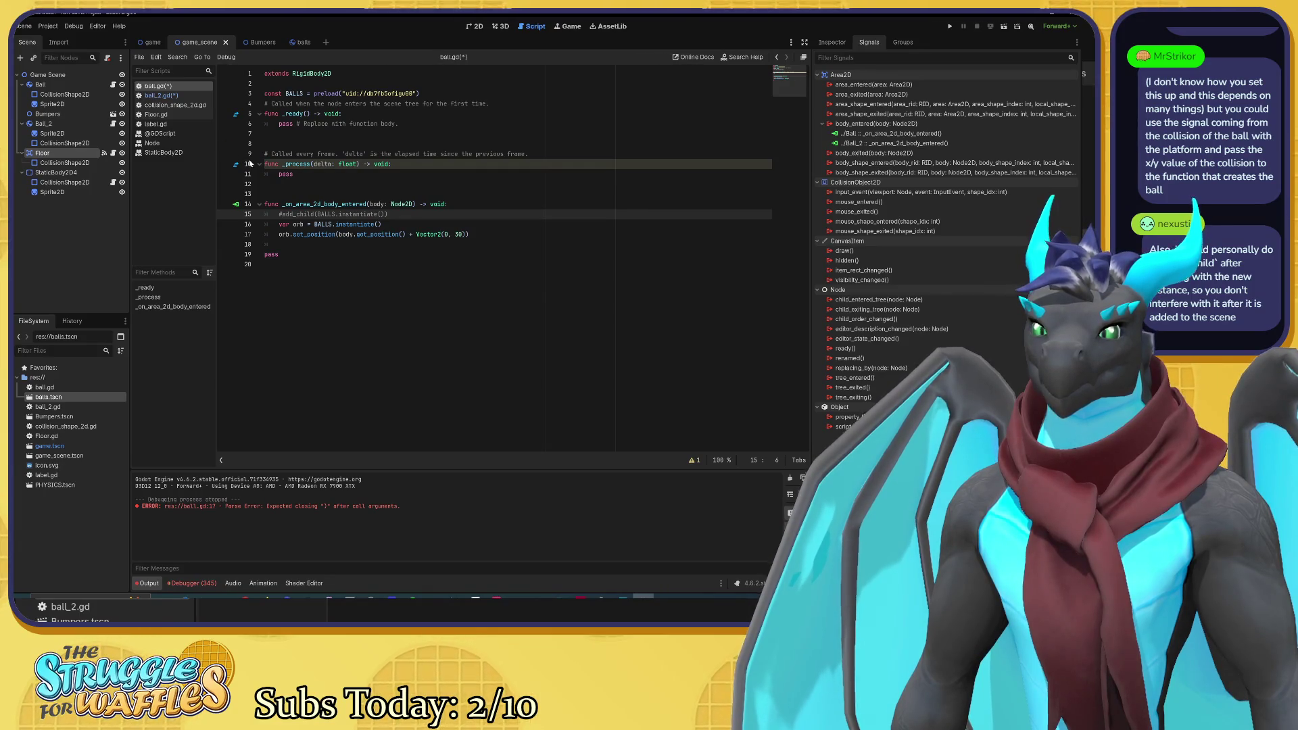
# - Uncomment the add_child call and move it below the set_position line
pyautogui.press('BackSpace')
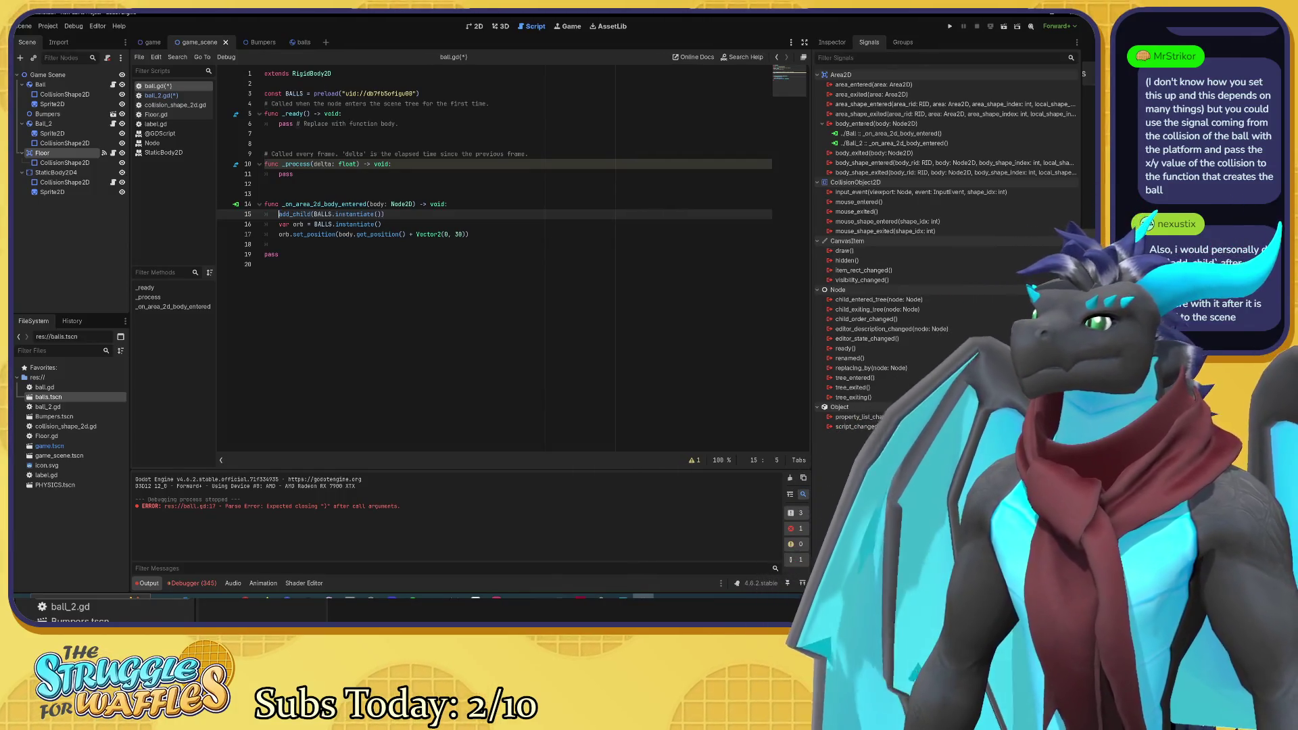
pyautogui.moveTo(279, 213); pyautogui.dragTo(377, 213)
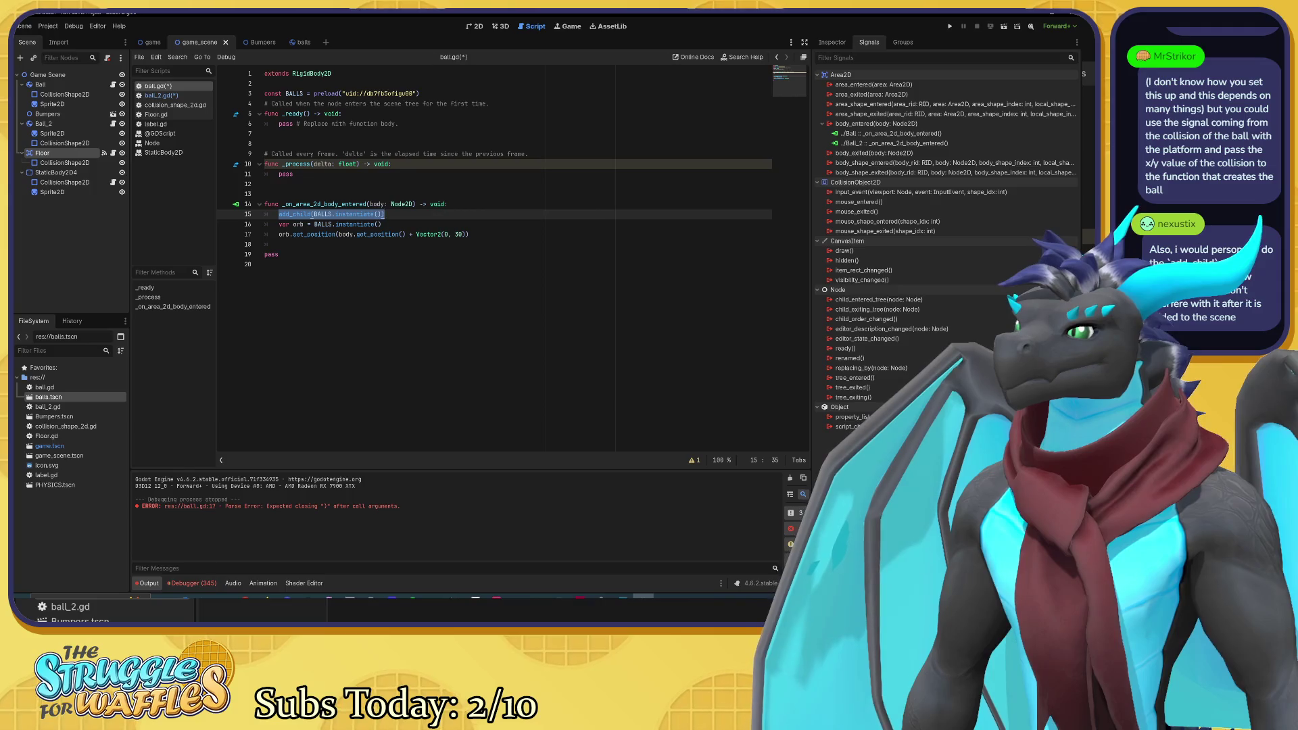
pyautogui.hotkey('ctrl', 'x')
pyautogui.click(468, 233)
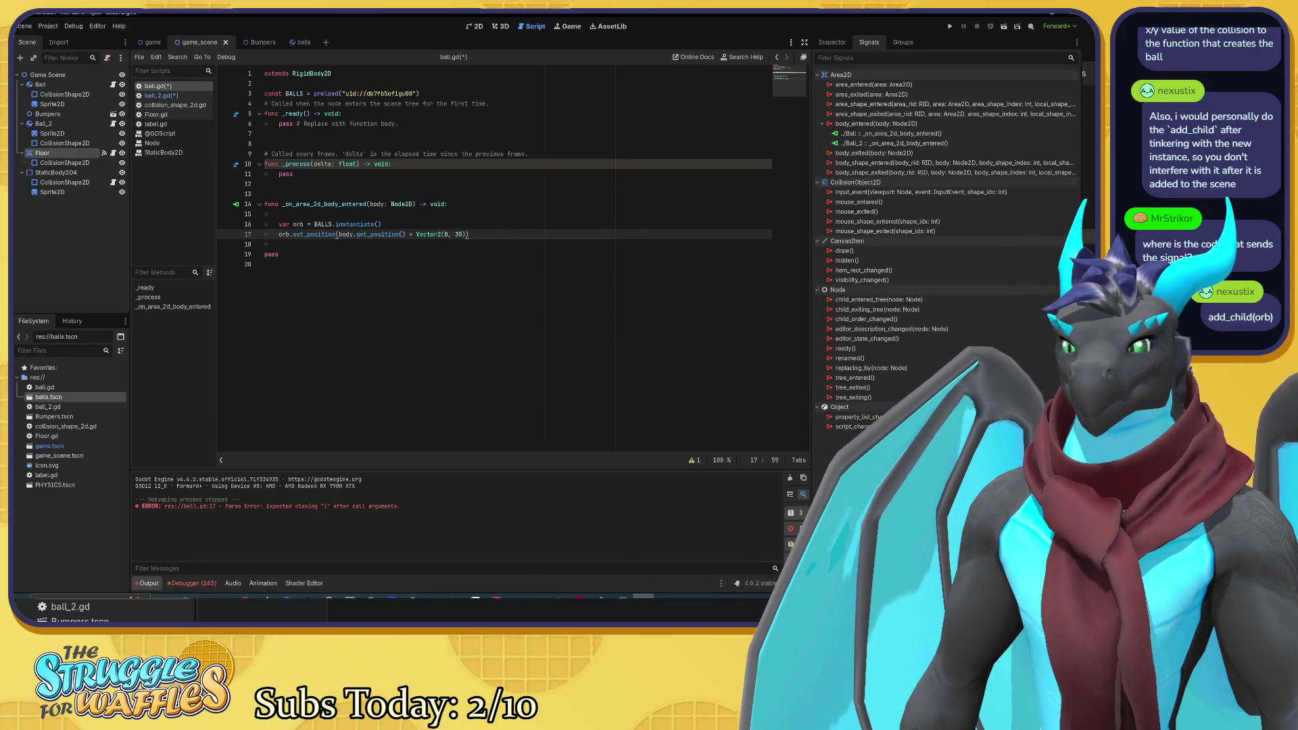
pyautogui.press('Down')
pyautogui.hotkey('ctrl', 'v')
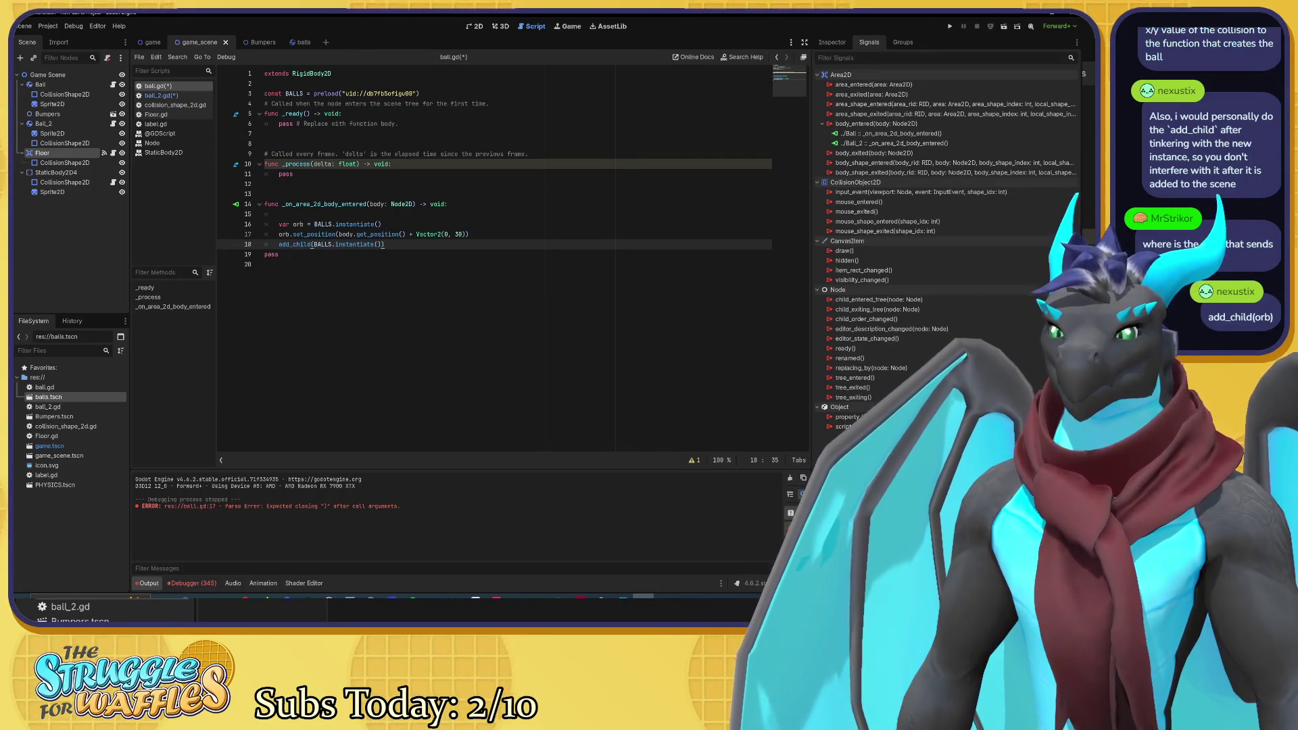
pyautogui.hotkey('shift', 'Home')
pyautogui.hotkey('alt', 'Up')
pyautogui.hotkey('alt', 'Up')
pyautogui.hotkey('alt', 'Up')
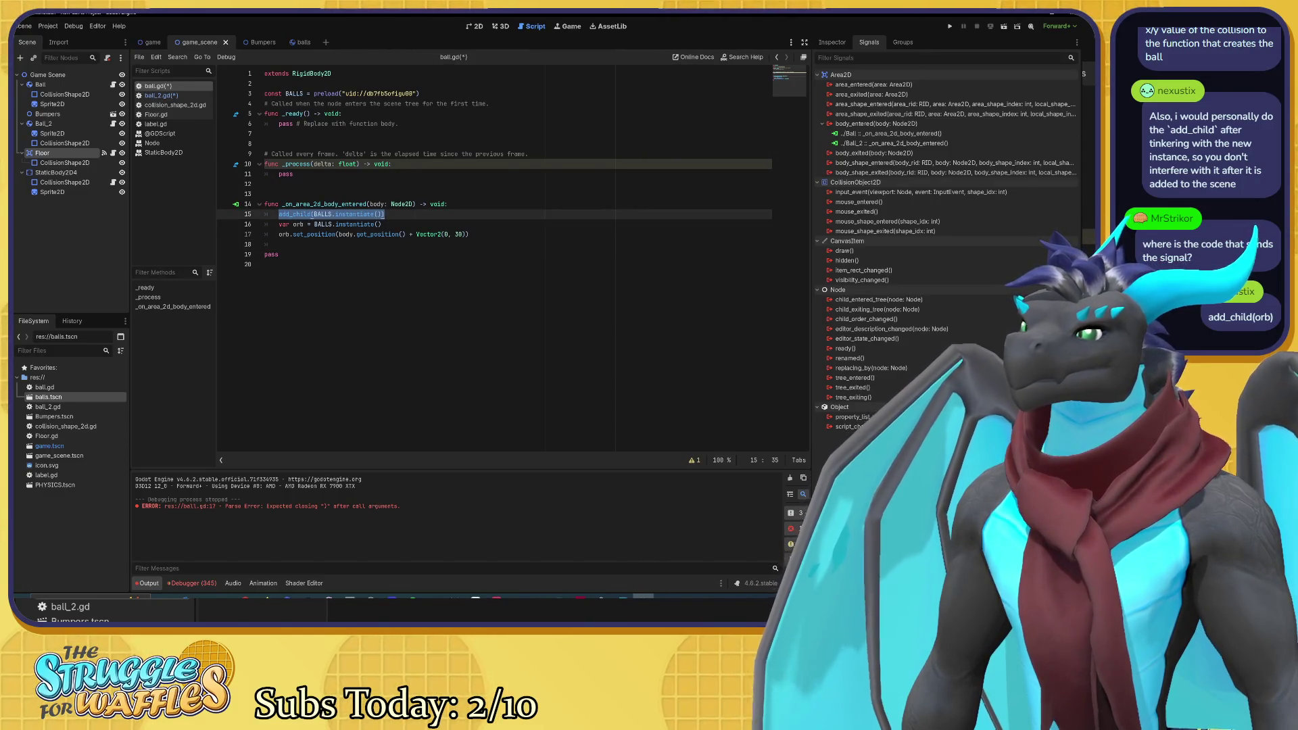
pyautogui.click(469, 233)
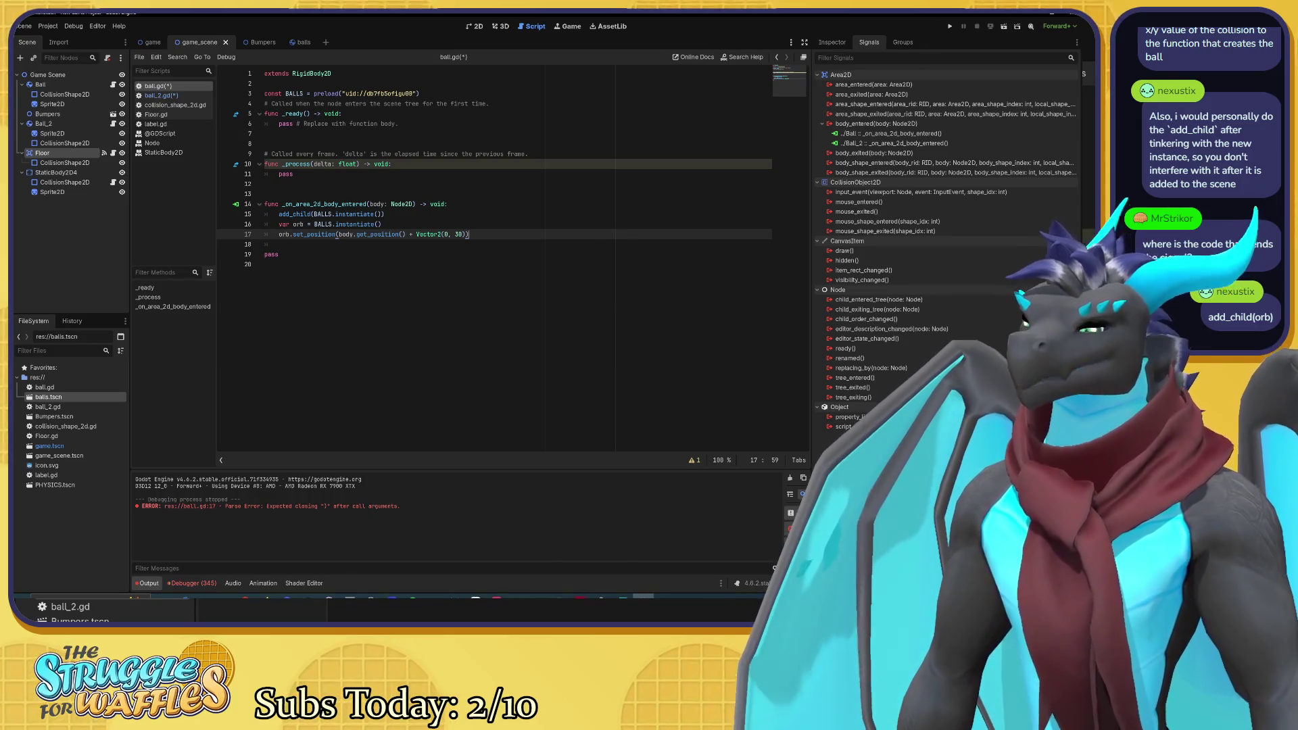
pyautogui.moveTo(278, 213)
pyautogui.mouseDown()
pyautogui.moveTo(384, 214)
pyautogui.moveTo(278, 244)
pyautogui.mouseUp()
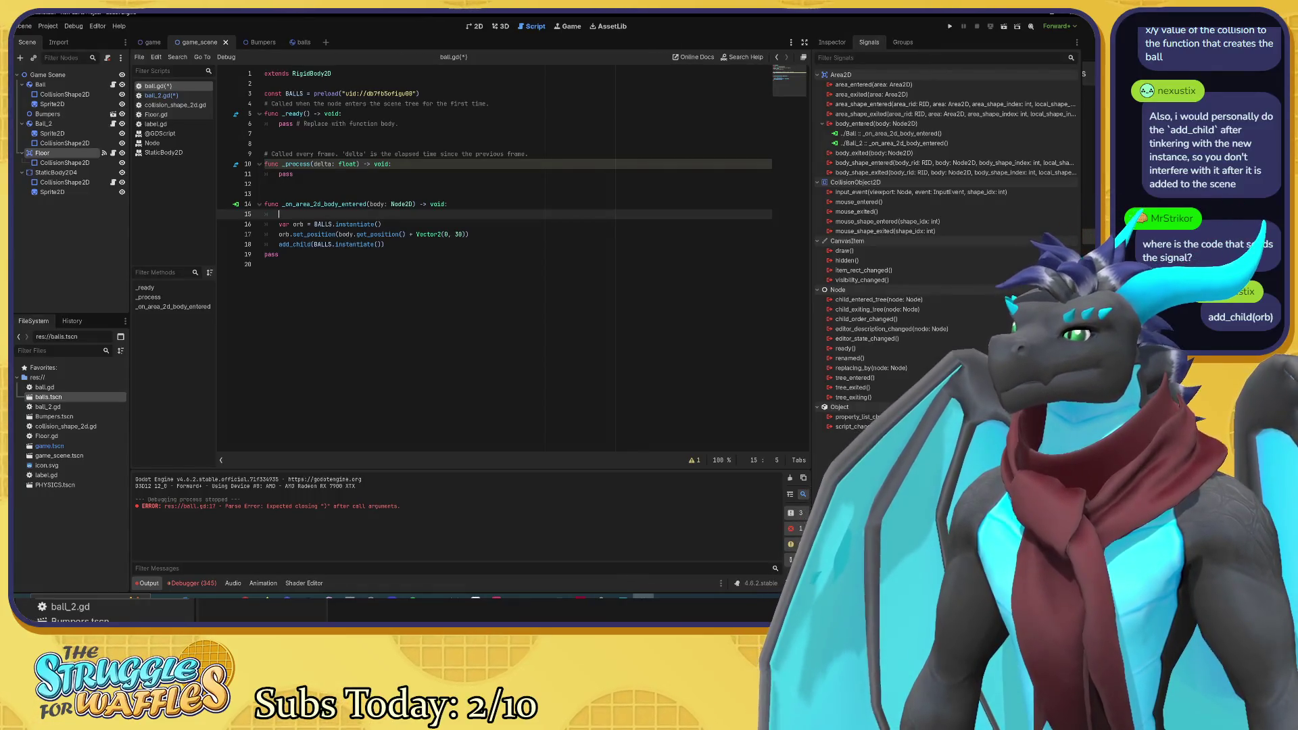
# - Replace BALLS.instantiate() with orb so line 18 reads add_child(orb)
pyautogui.click(313, 244)
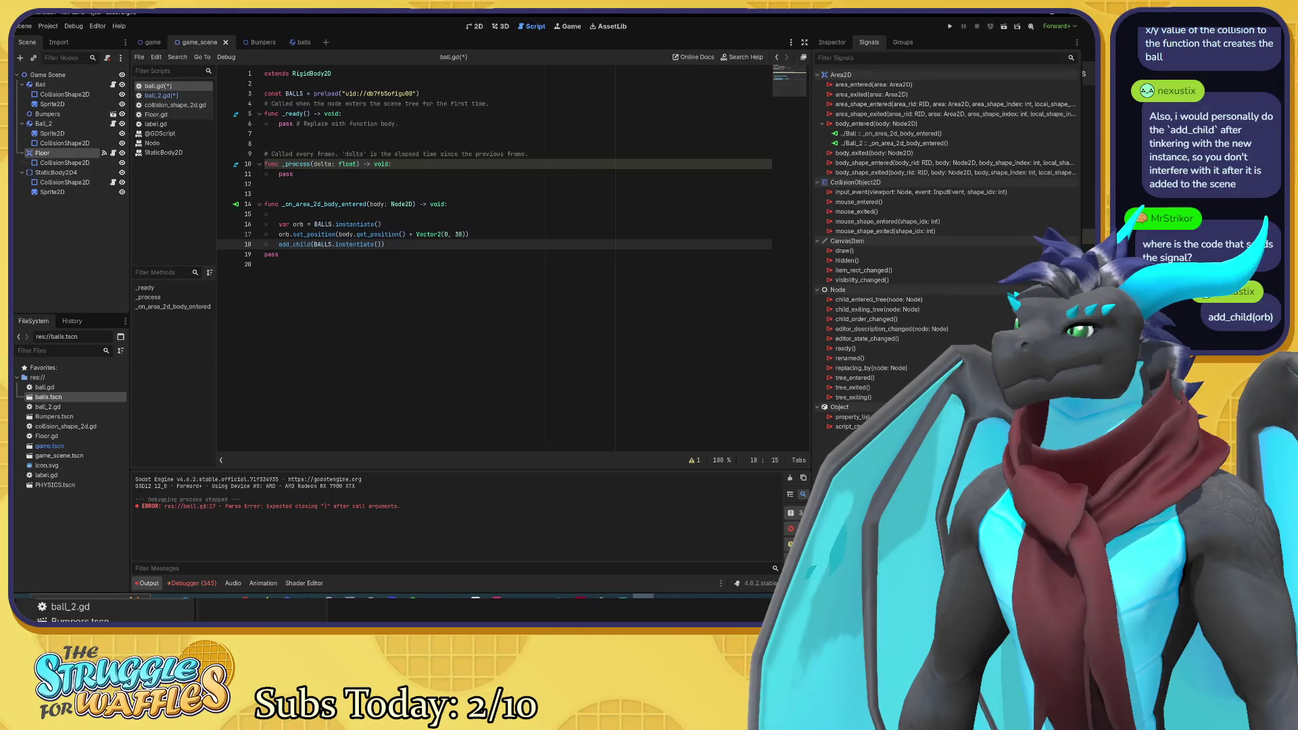
pyautogui.moveTo(313, 244); pyautogui.dragTo(382, 244)
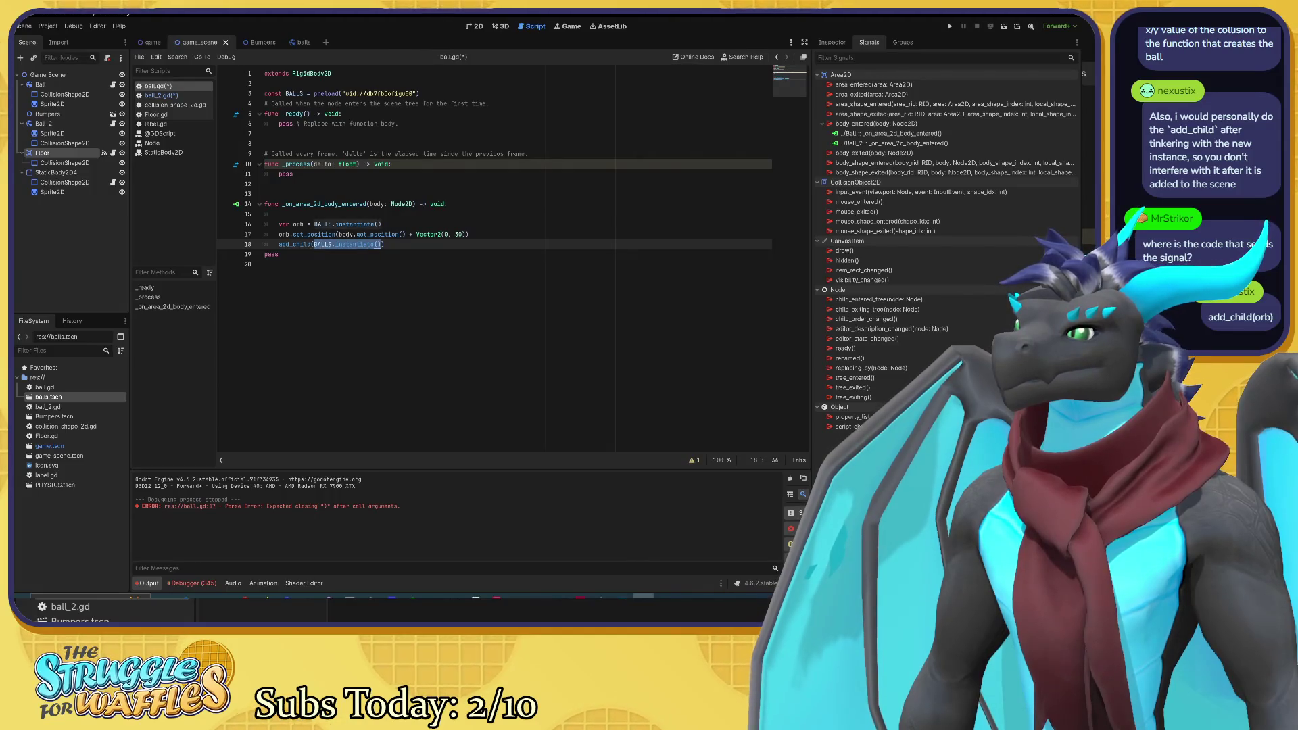
pyautogui.write('orb')
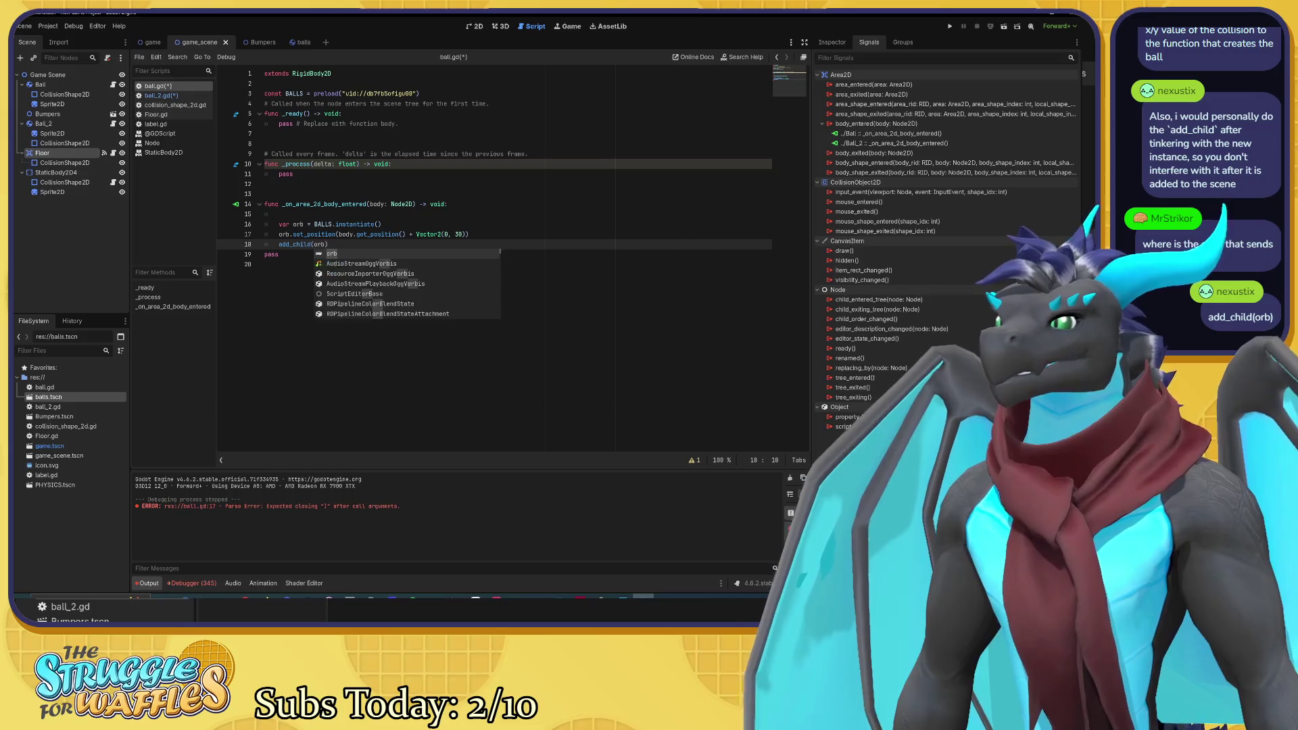
pyautogui.click(315, 224)
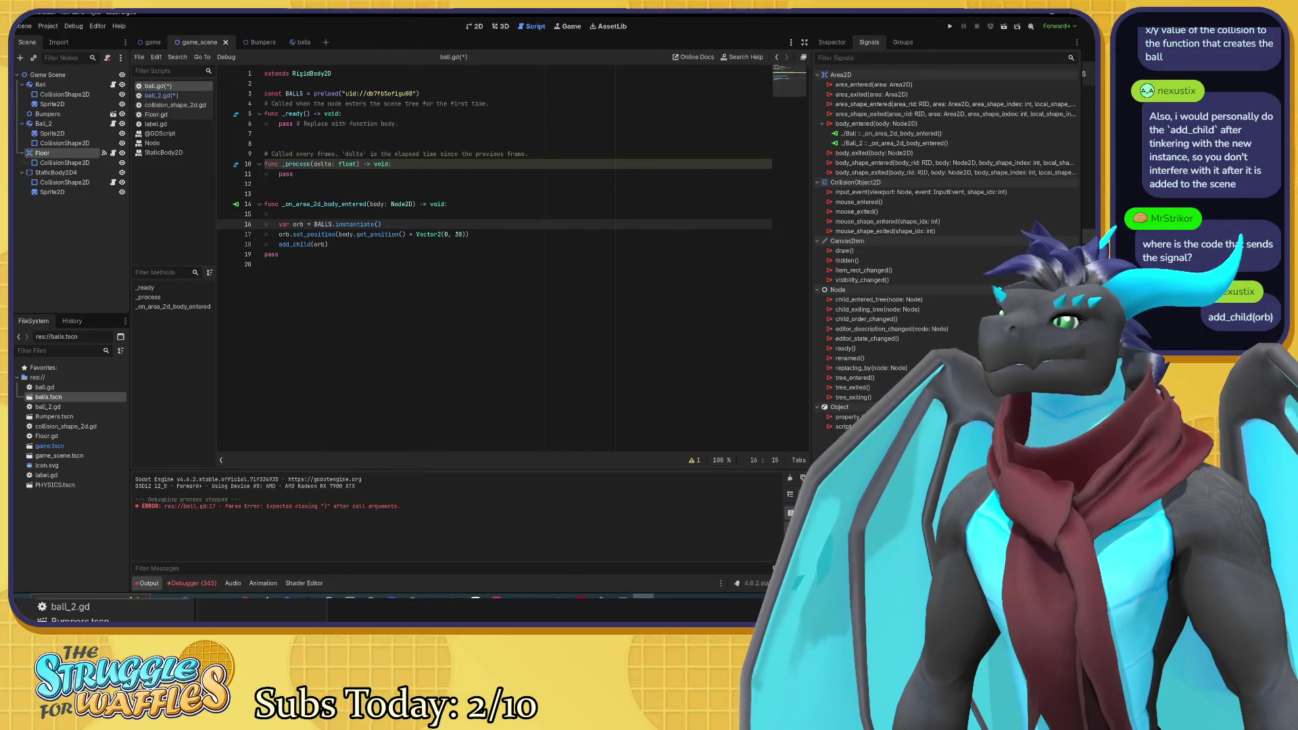
# - Delete the empty line 15 in ball.gd and save the script
pyautogui.click(278, 214)
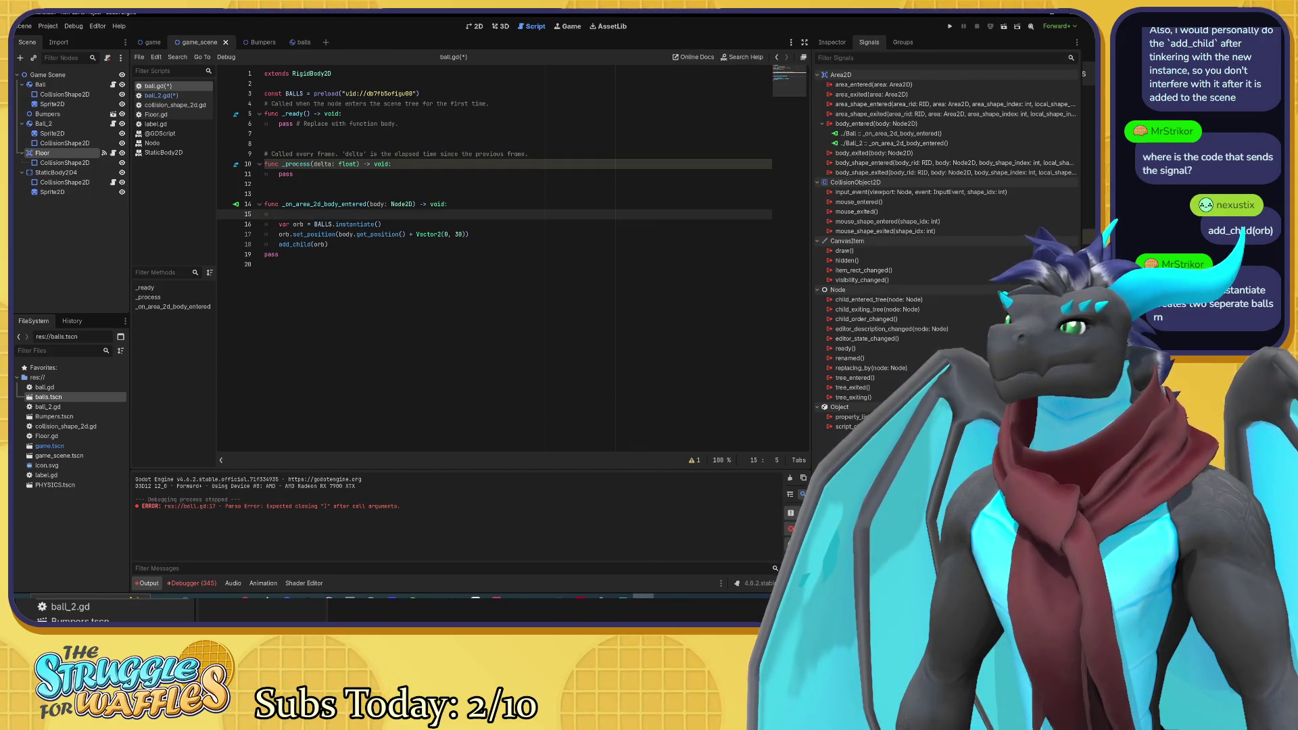
pyautogui.press('BackSpace')
pyautogui.press('BackSpace')
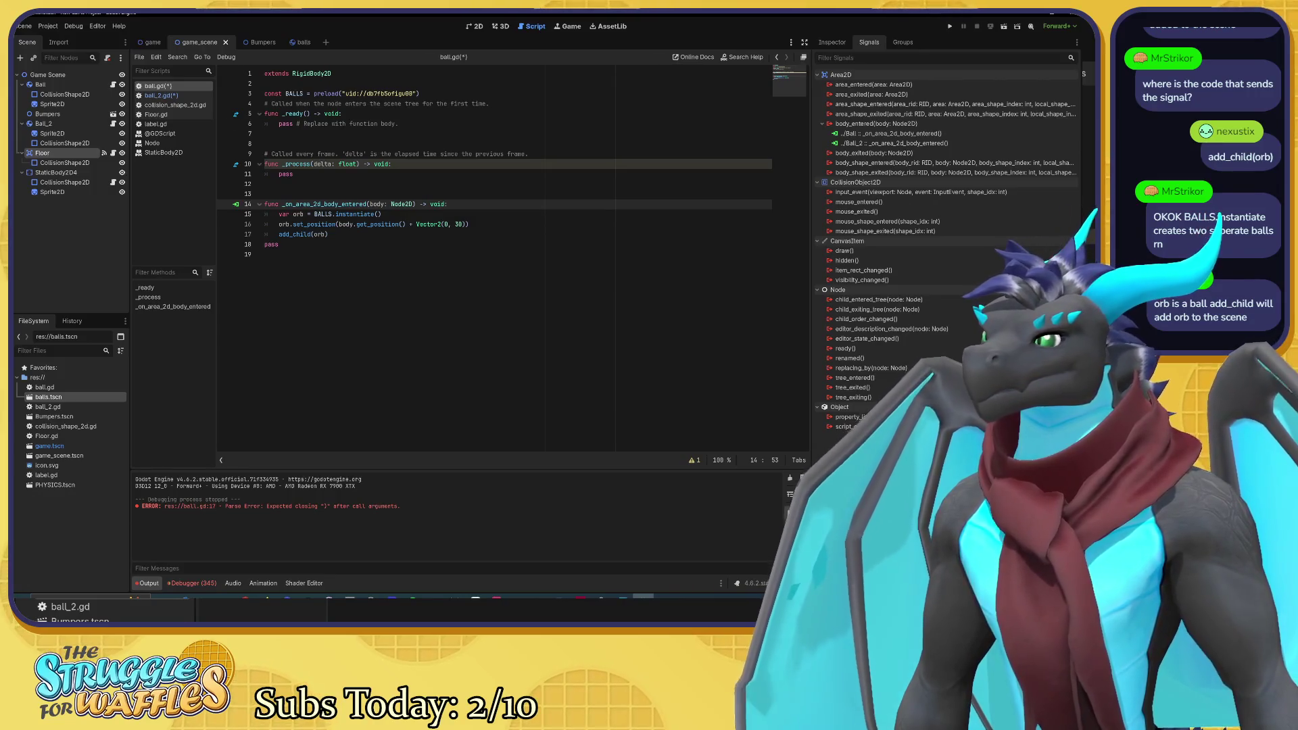
pyautogui.hotkey('ctrl', 's')
# - Check ball_2.gd, return to ball.gd, and run the game with F5
pyautogui.click(174, 95)
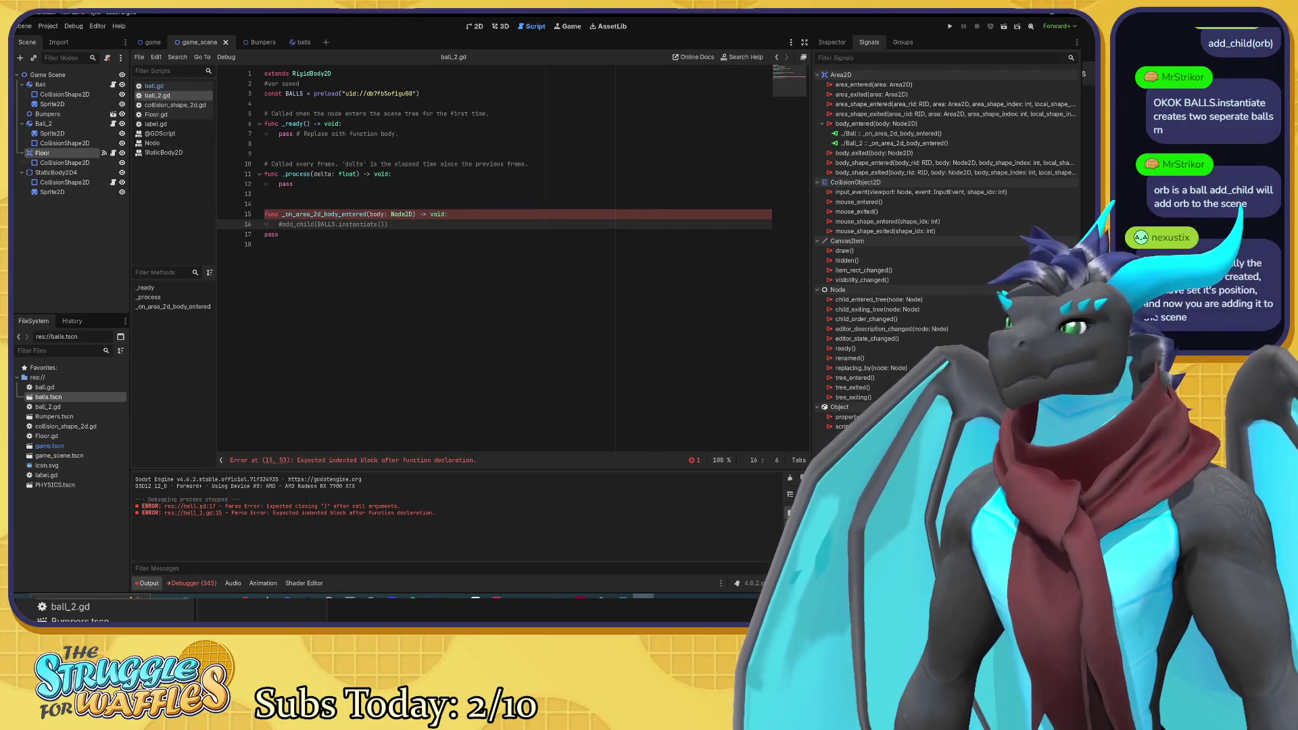
pyautogui.click(155, 85)
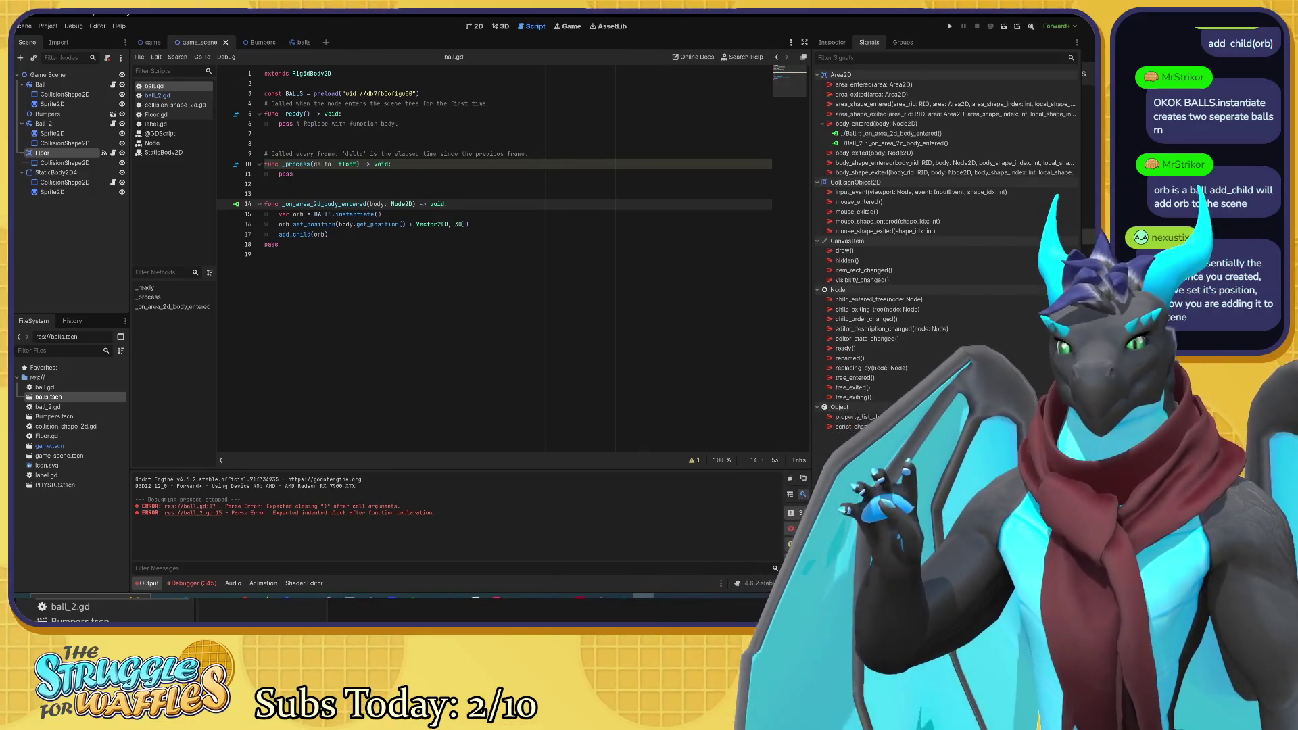
pyautogui.press('F5')
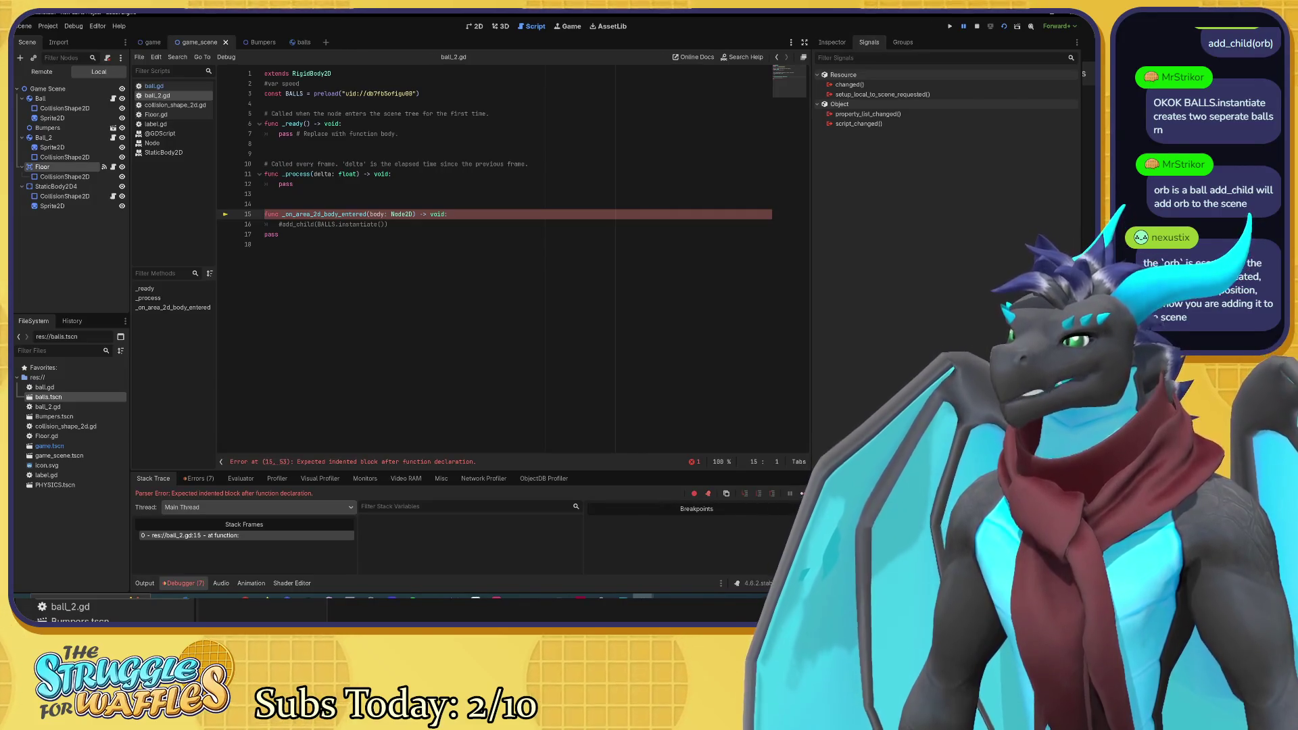
pyautogui.write('#')
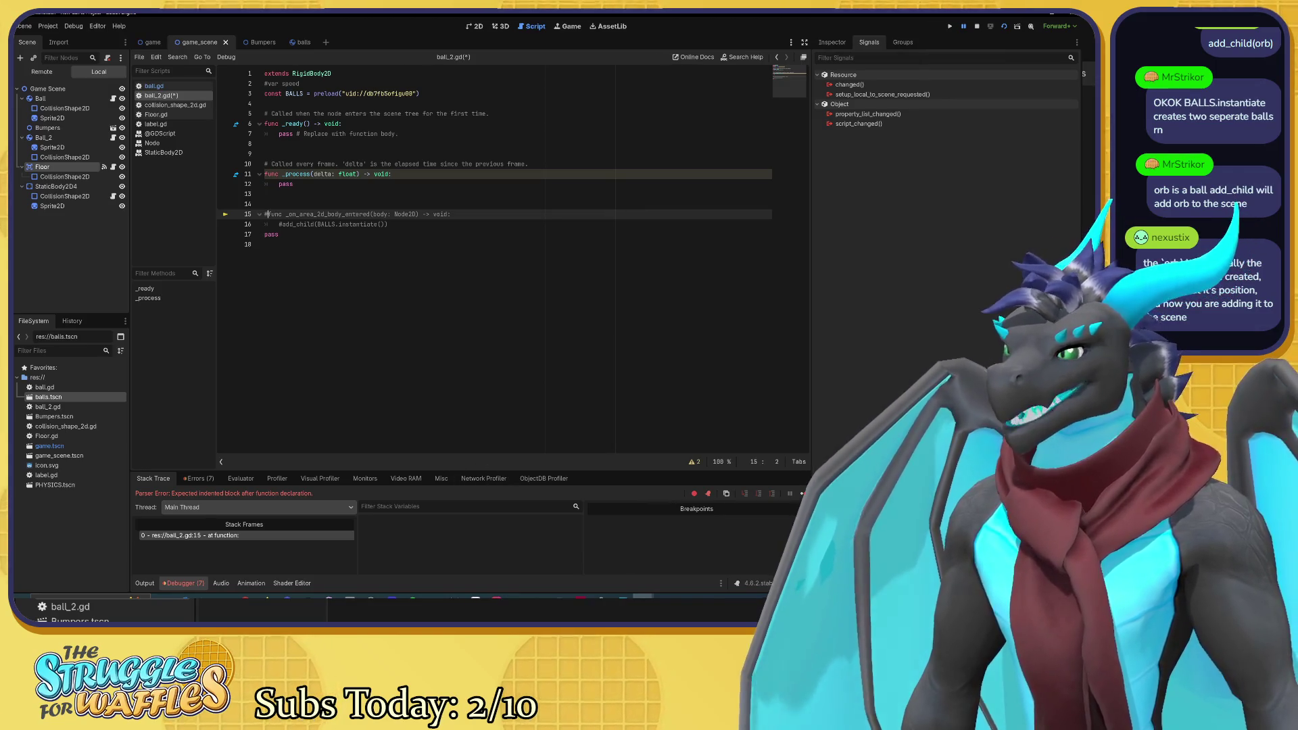
# - Stop the game, uncomment the func and pass lines, indent pass on line 17, and rerun
pyautogui.click(264, 234)
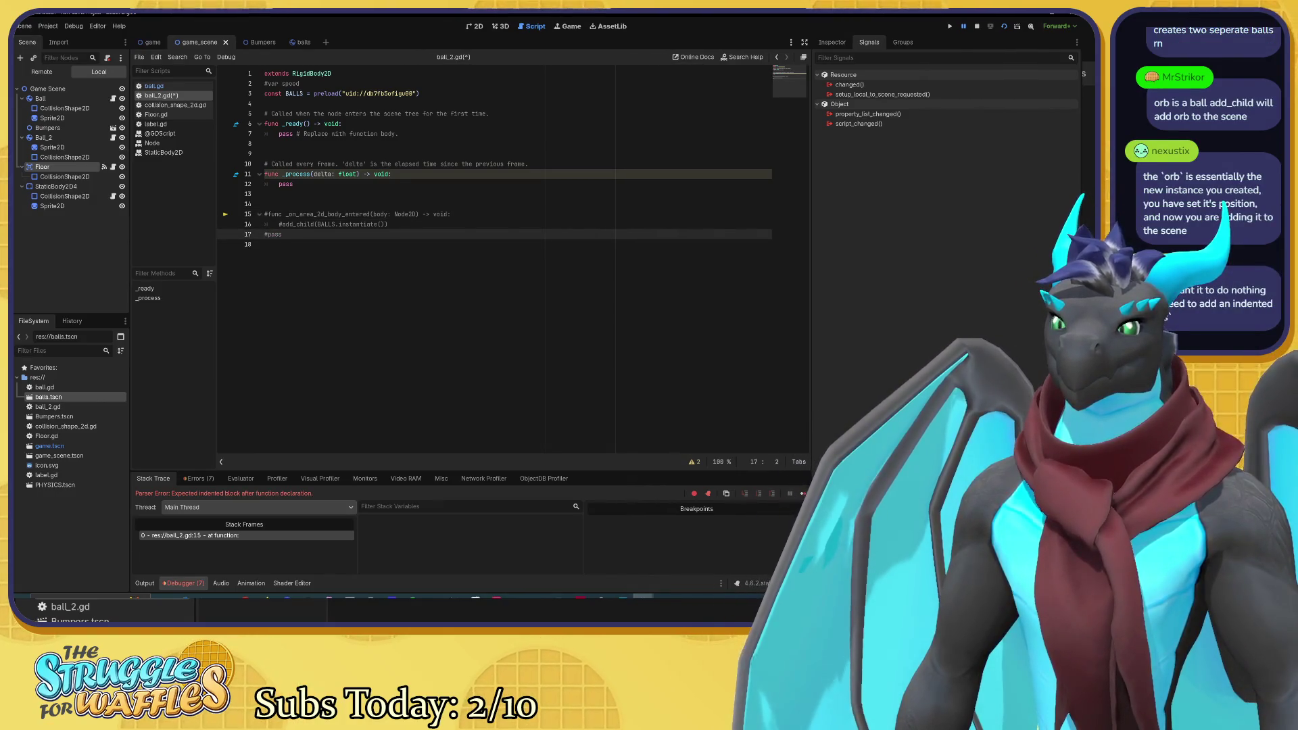
pyautogui.click(707, 537)
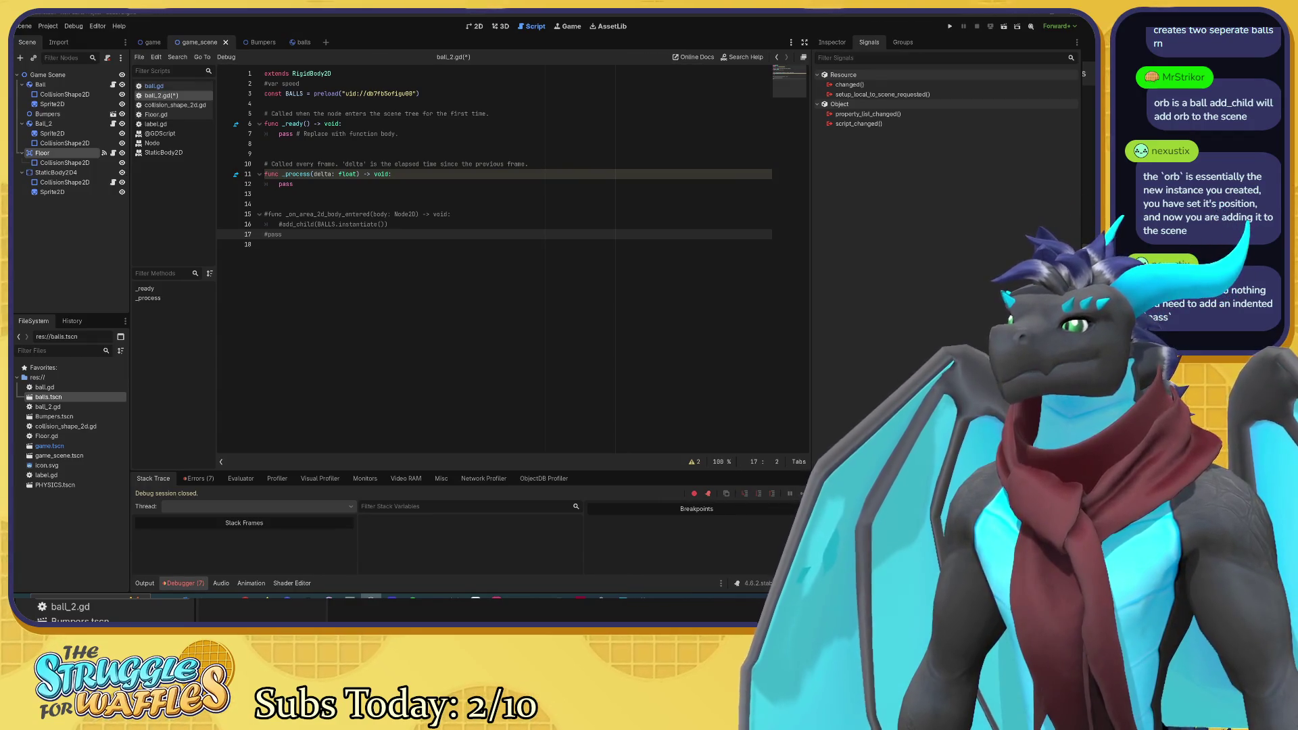
pyautogui.press('Up')
pyautogui.press('Up')
pyautogui.press('BackSpace')
pyautogui.press('Down')
pyautogui.press('Down')
pyautogui.press('Delete')
pyautogui.press('BackSpace')
pyautogui.press('Return')
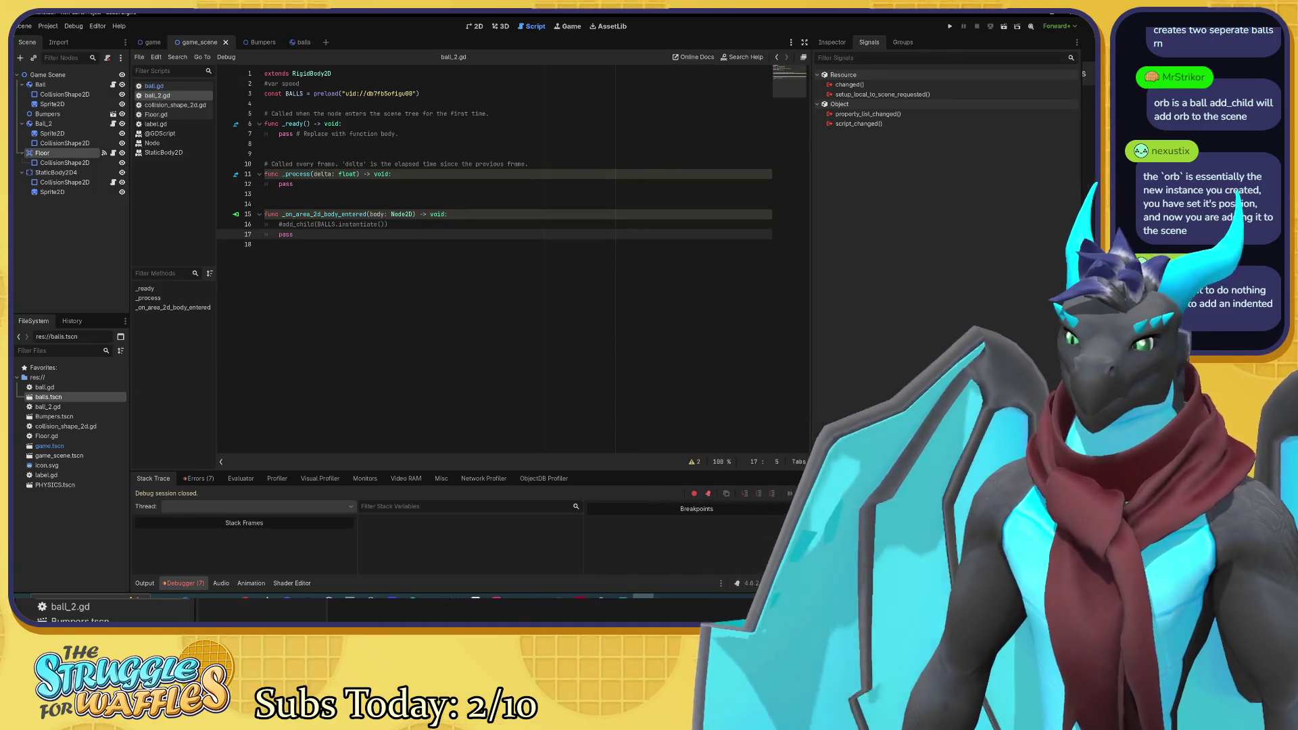
pyautogui.press('F5')
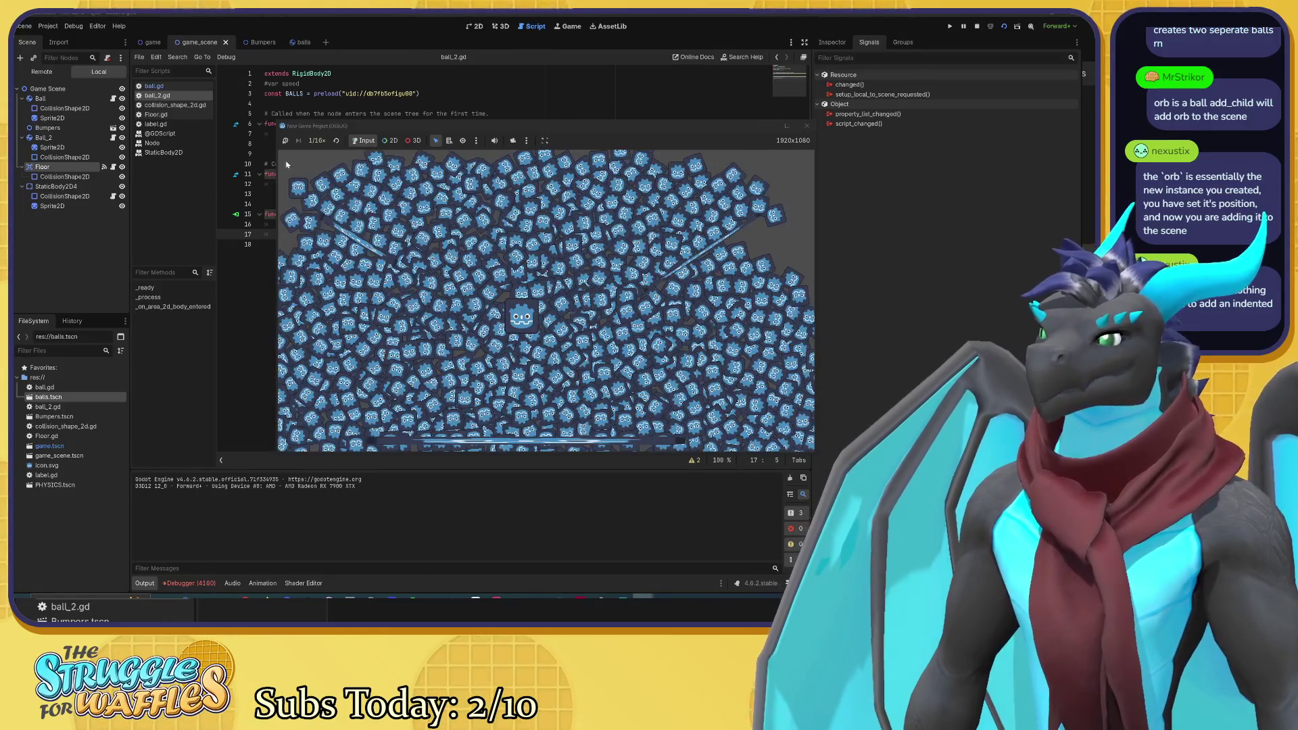
# - Set the game speed to 1.0x, stop the game with F8, and return to ball.gd
pyautogui.click(320, 142)
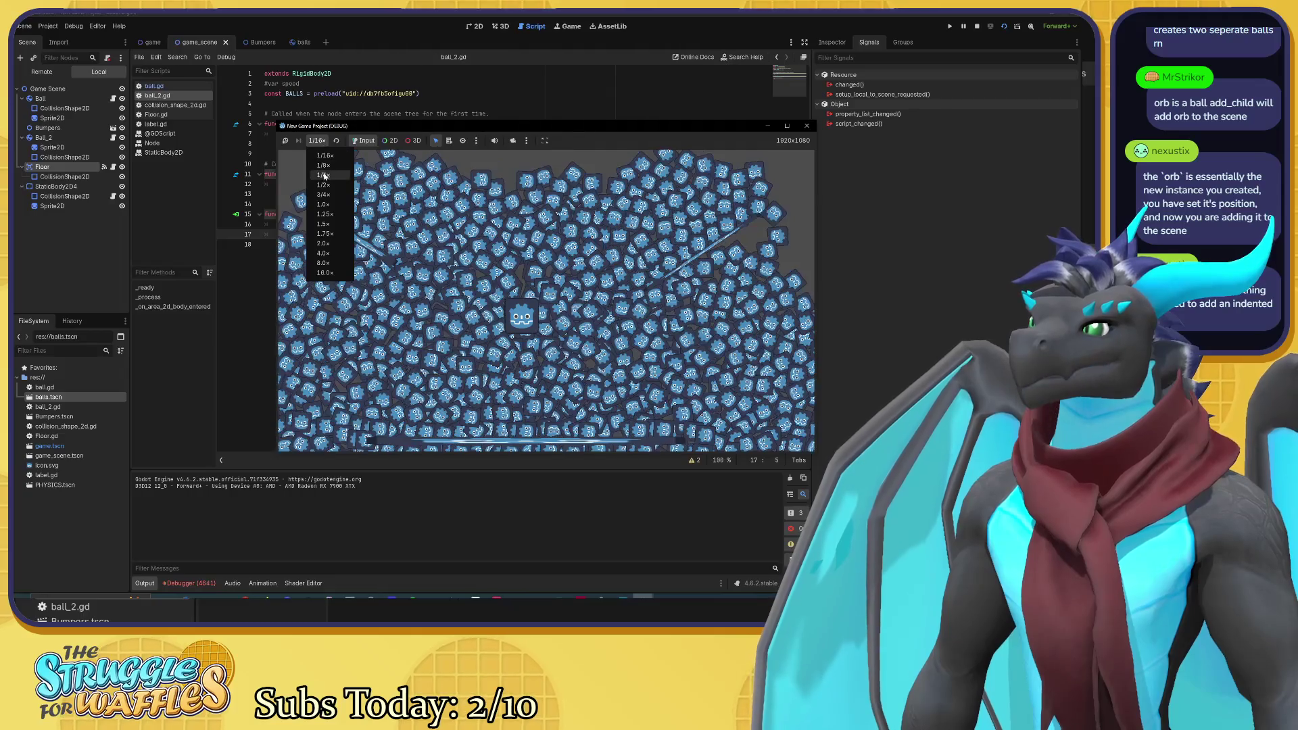
pyautogui.click(323, 204)
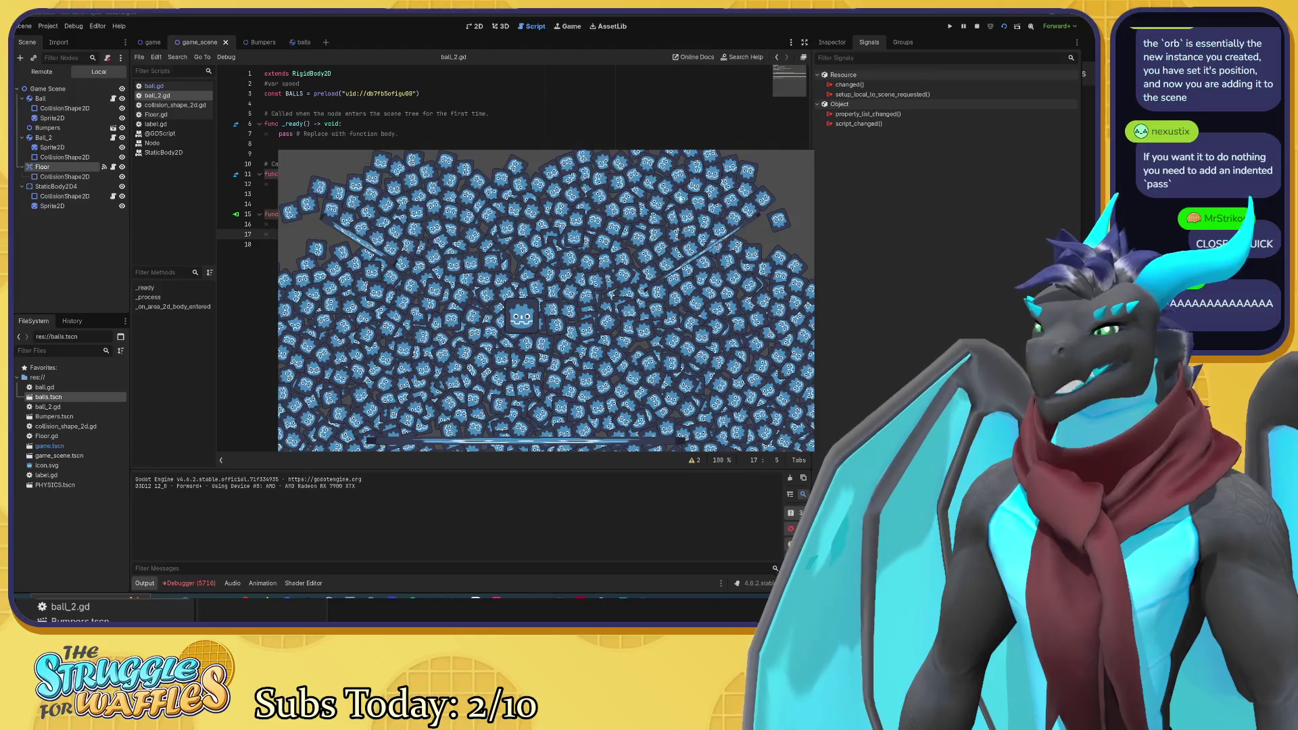
pyautogui.press('F8')
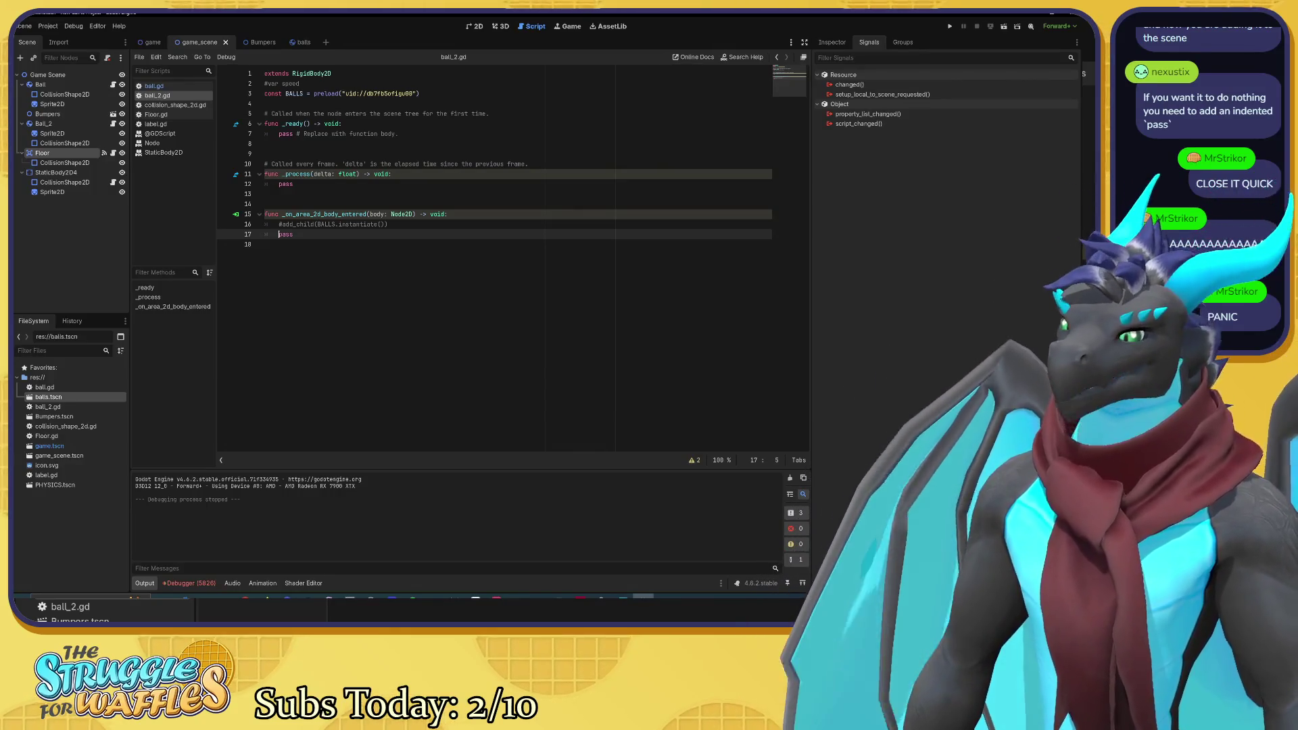
pyautogui.click(162, 85)
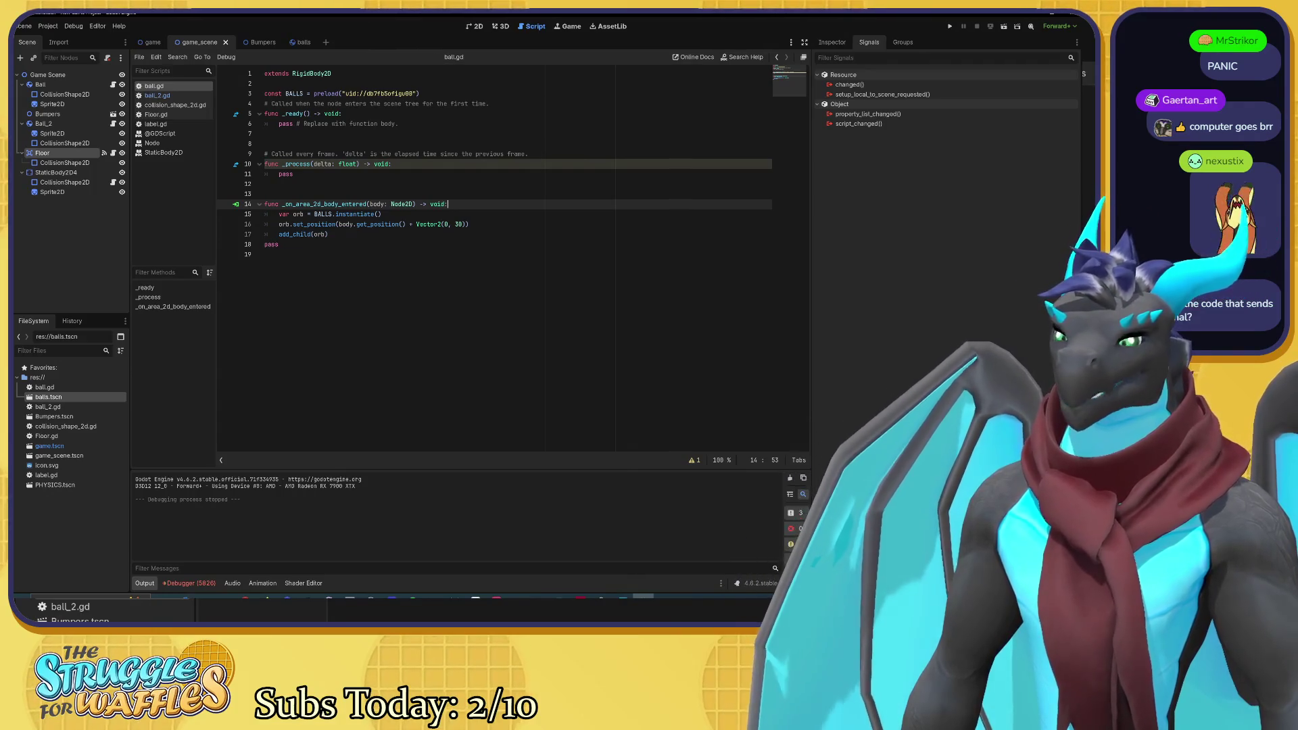
# - Inspect the Floor node's body_entered connection without changing it, then rerun the game
pyautogui.click(102, 154)
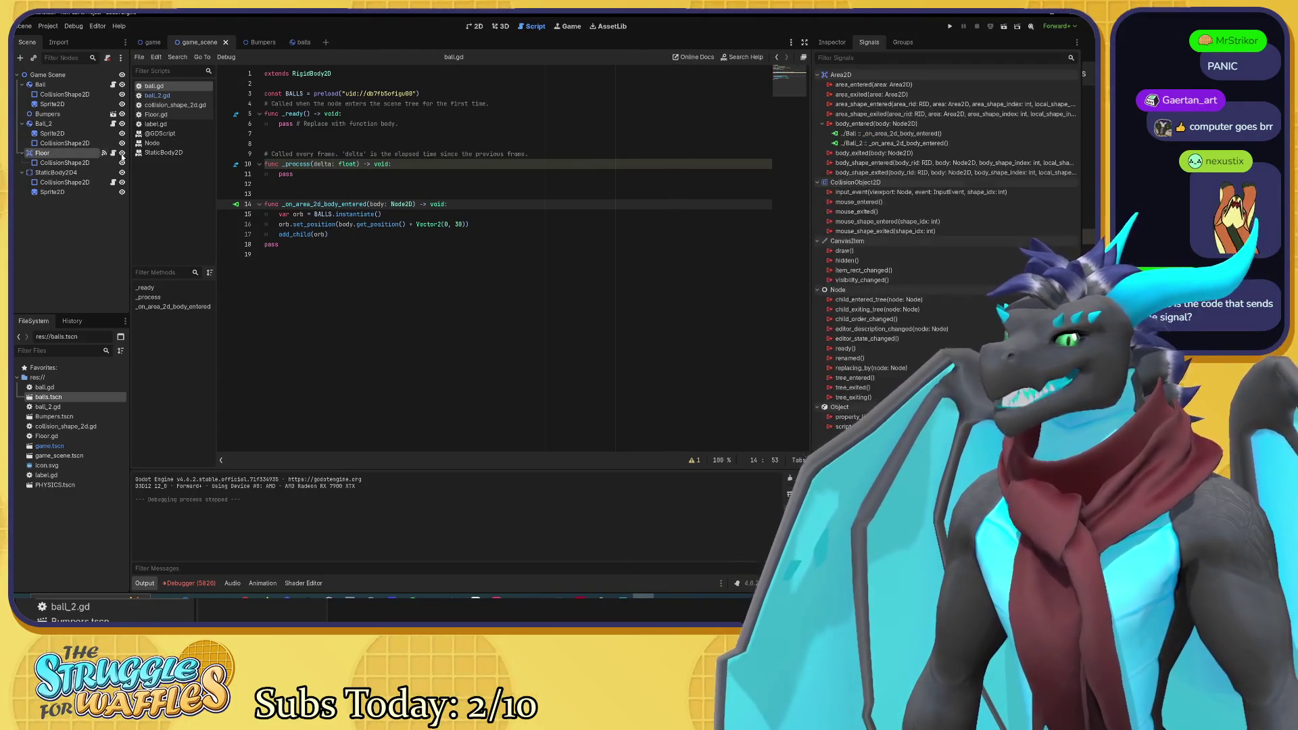
pyautogui.click(833, 42)
pyautogui.click(861, 43)
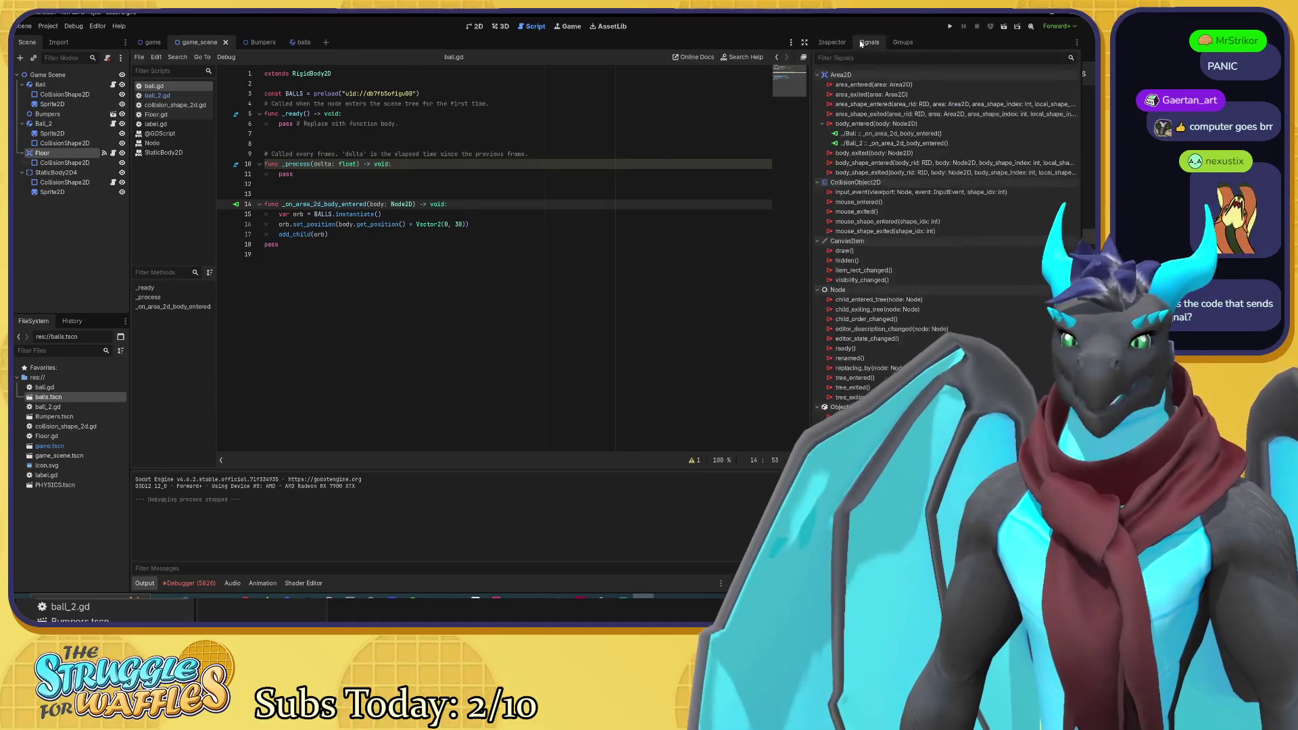
pyautogui.doubleClick(832, 124)
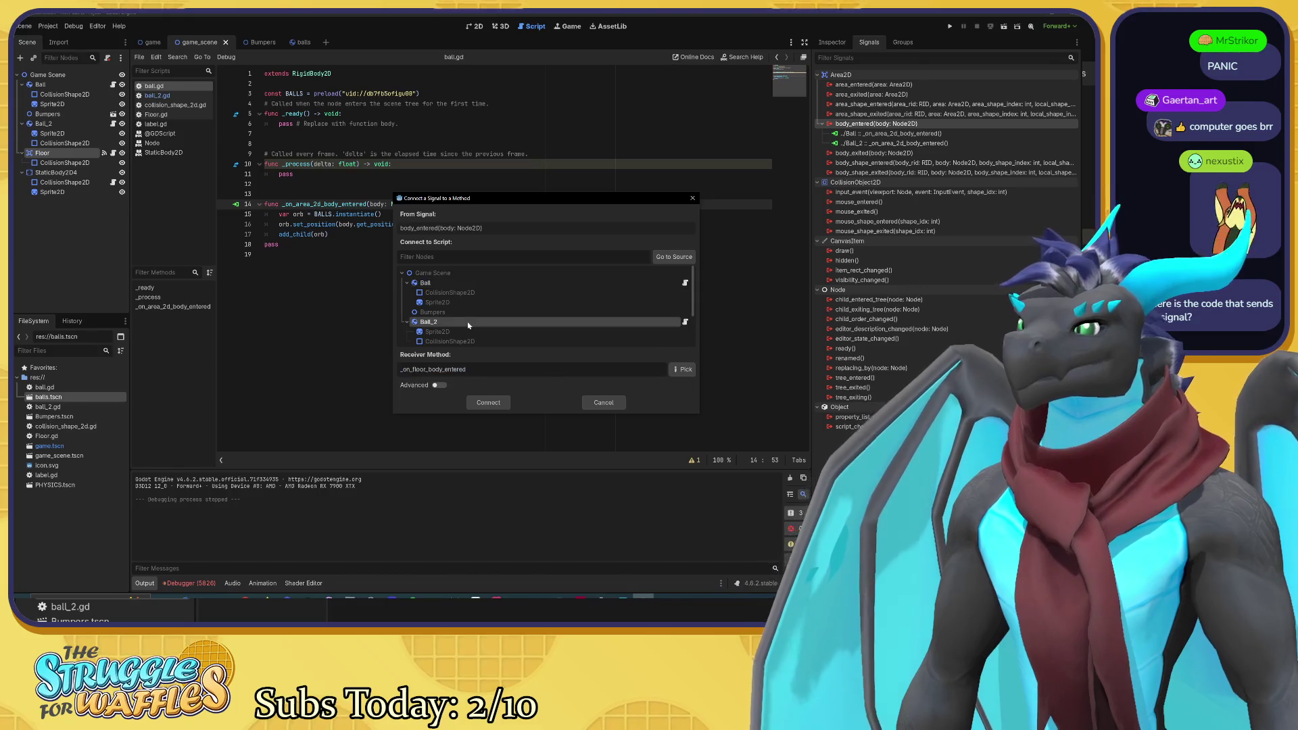
pyautogui.click(594, 402)
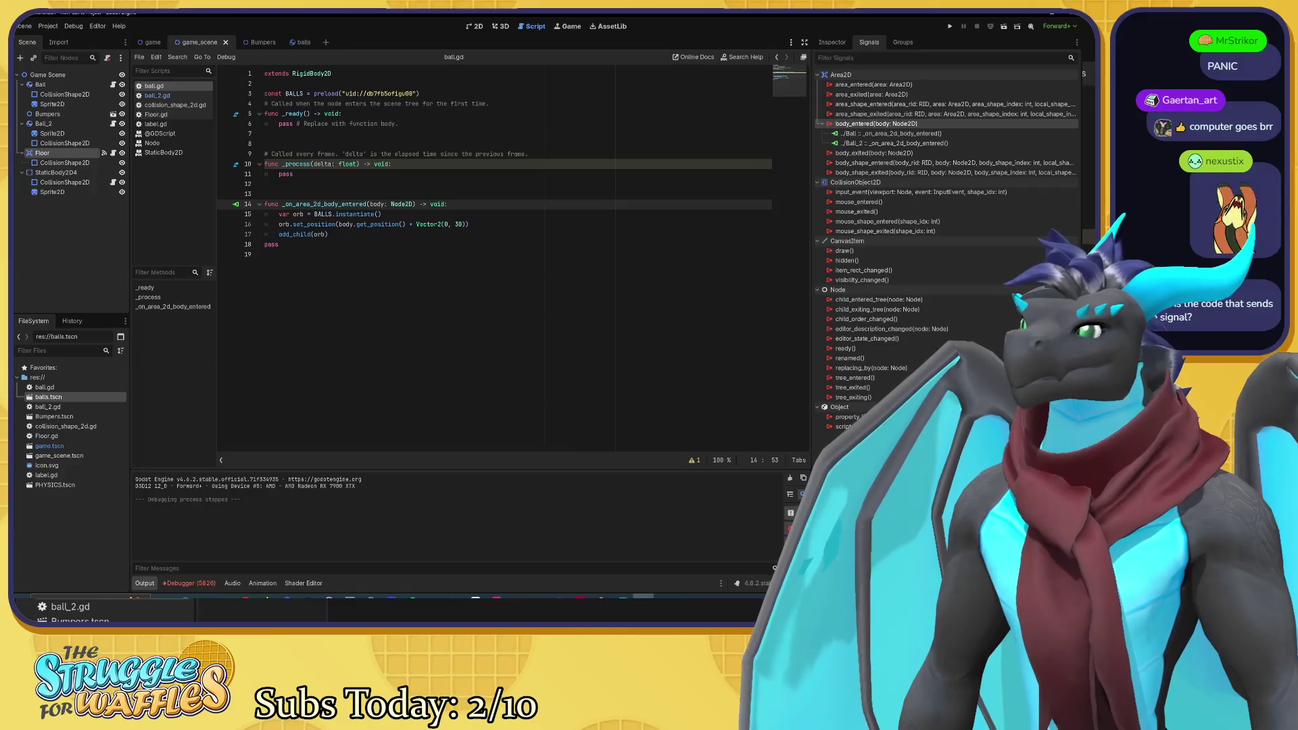
pyautogui.click(435, 204)
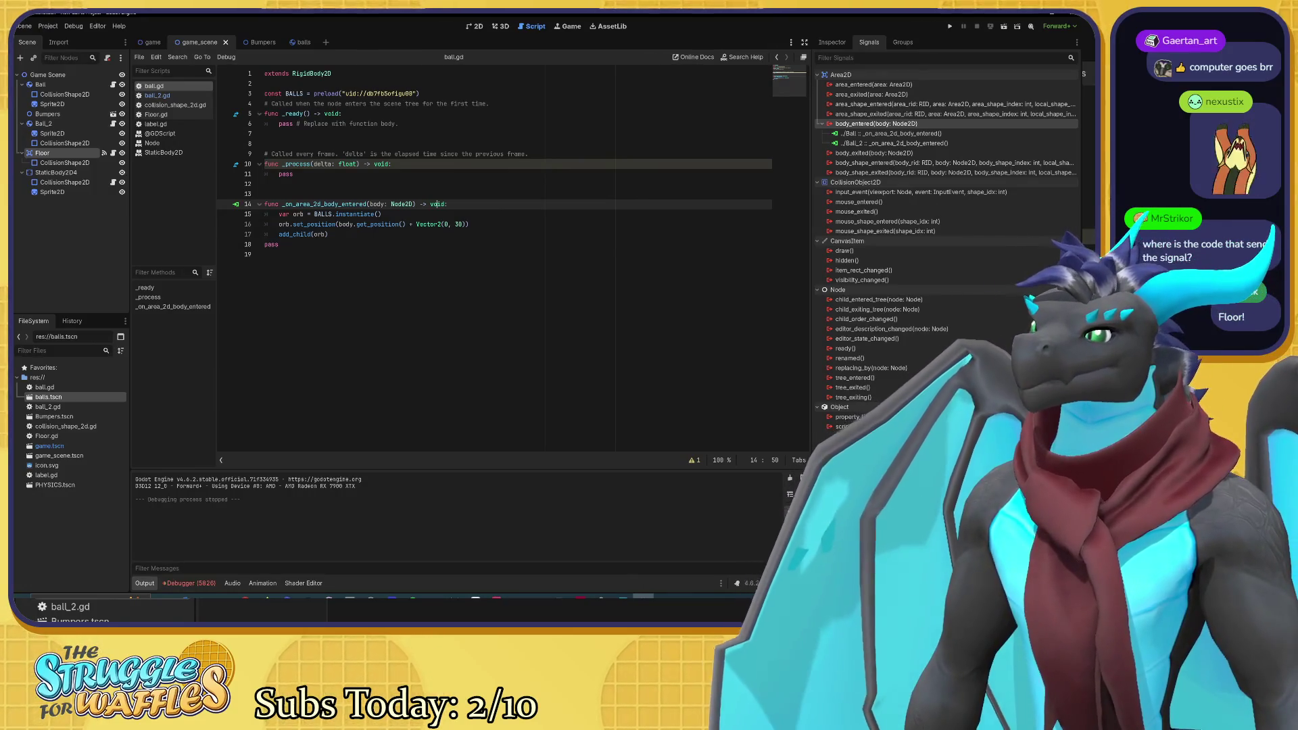
pyautogui.press('F5')
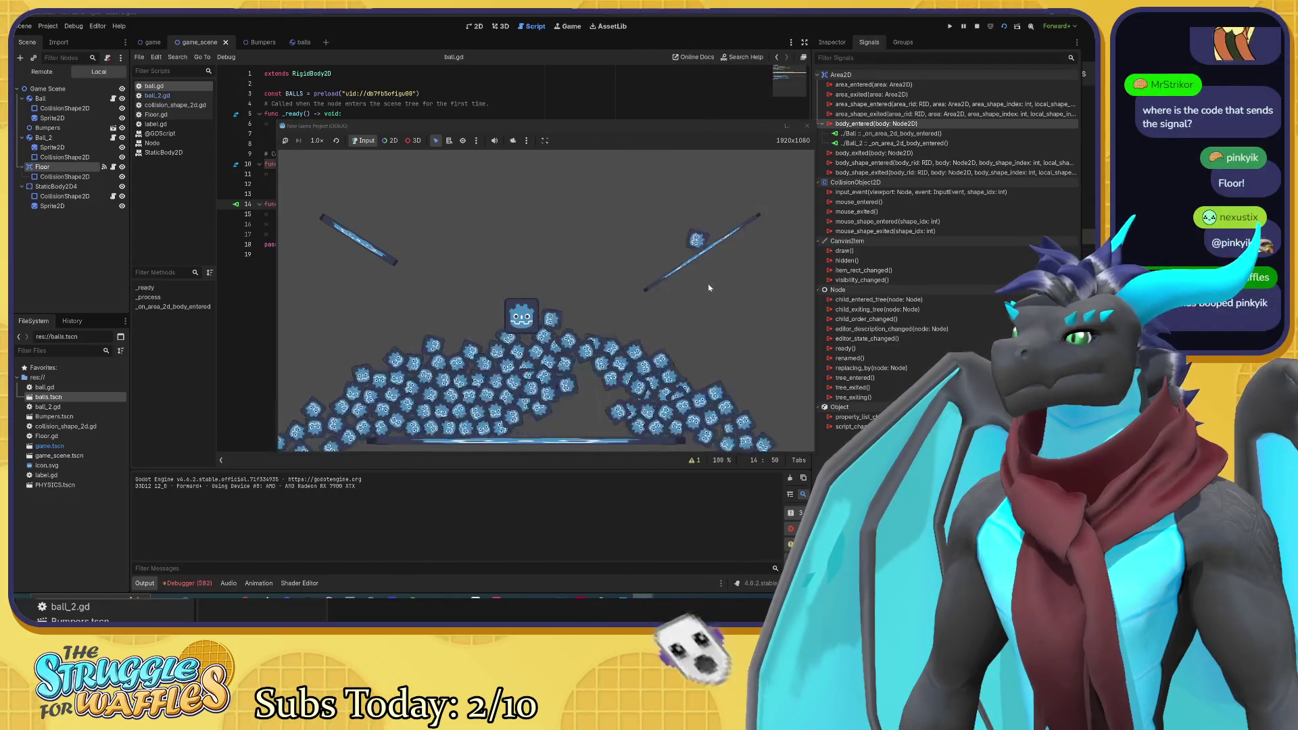
pyautogui.press('F8')
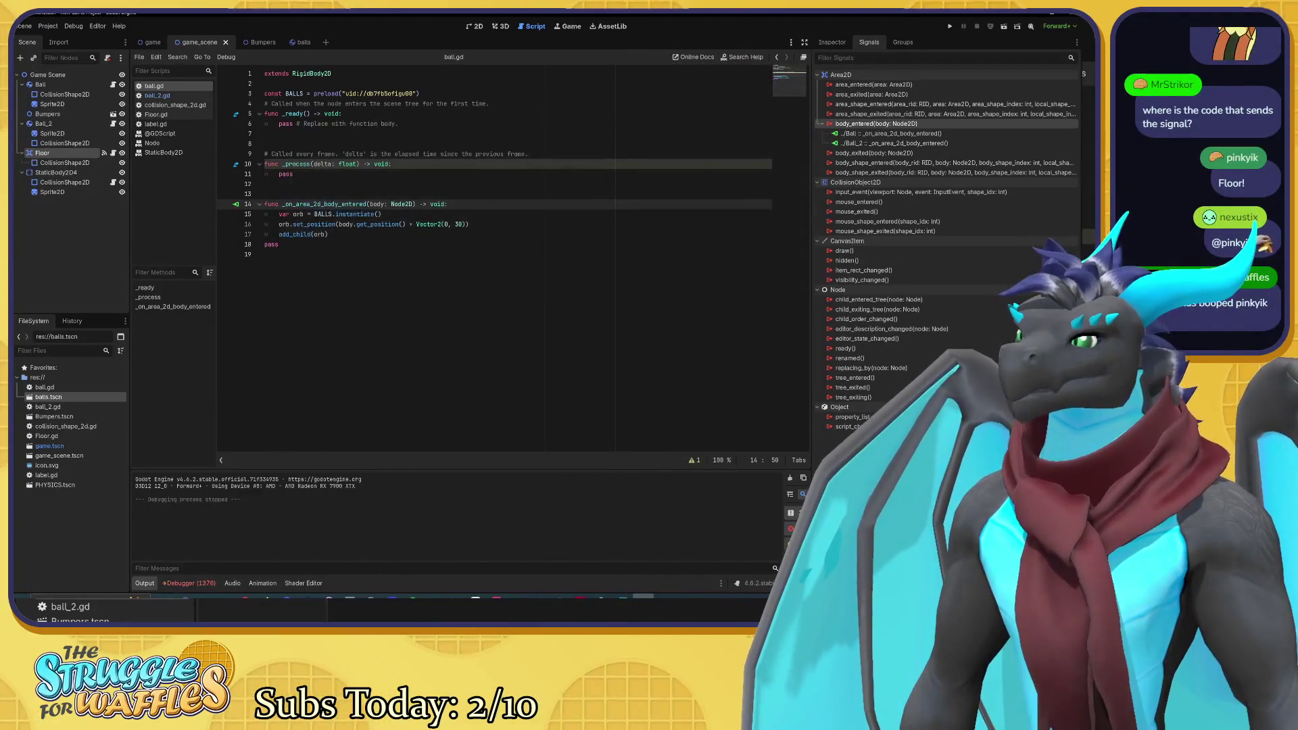
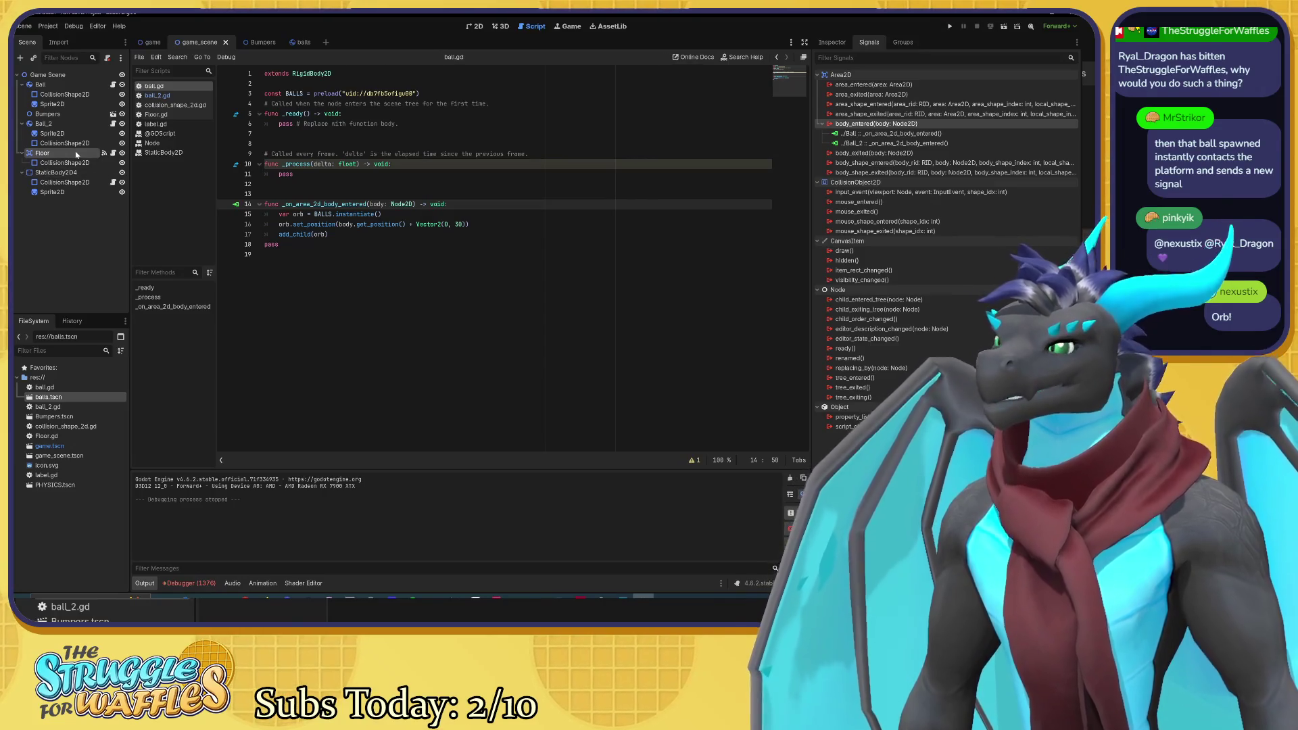
# - Open Floor.gd, reselect the Floor node, and place the cursor at the end of line 11
pyautogui.click(160, 115)
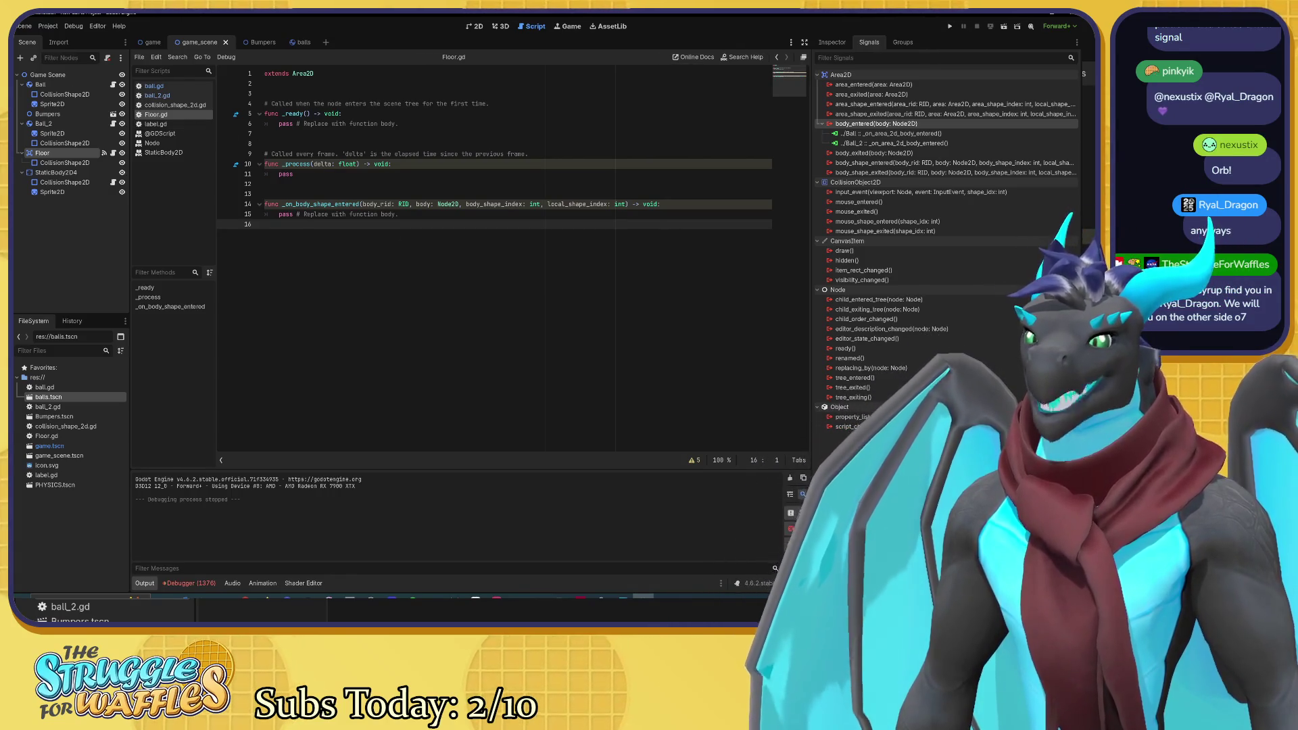
pyautogui.click(67, 155)
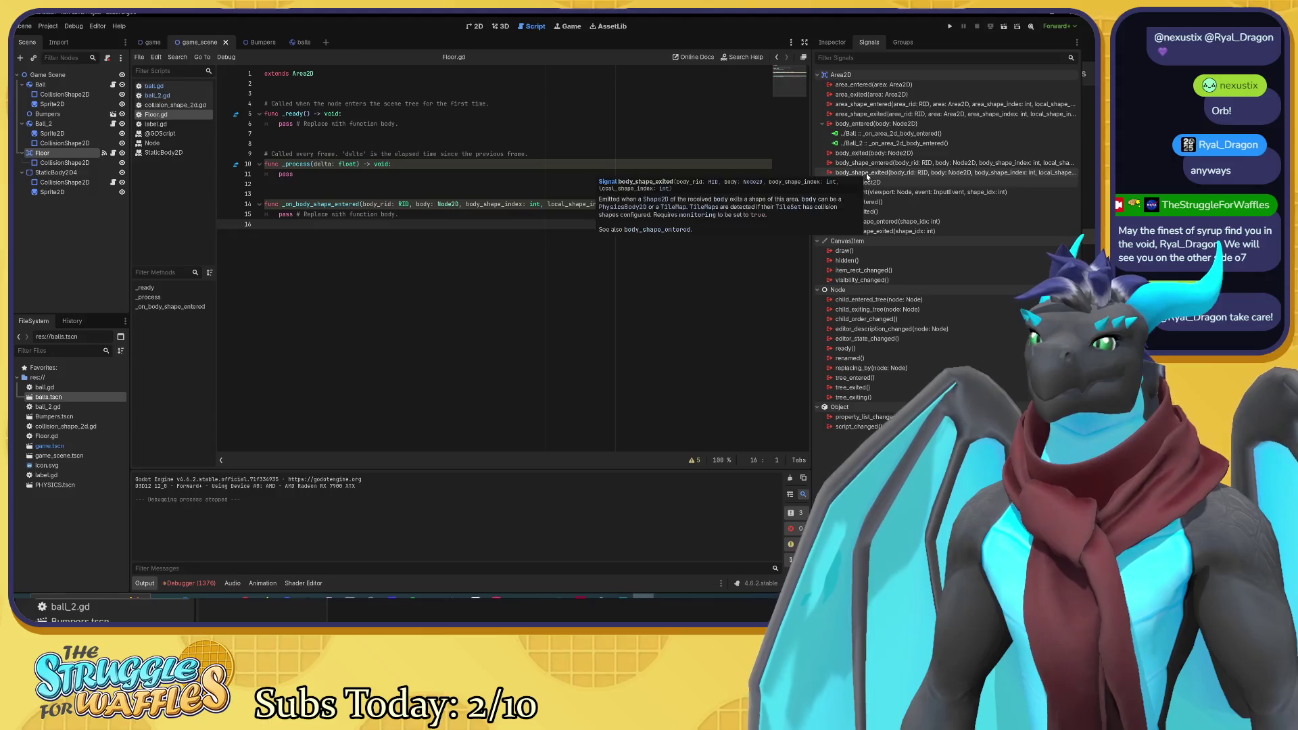
pyautogui.moveTo(865, 168)
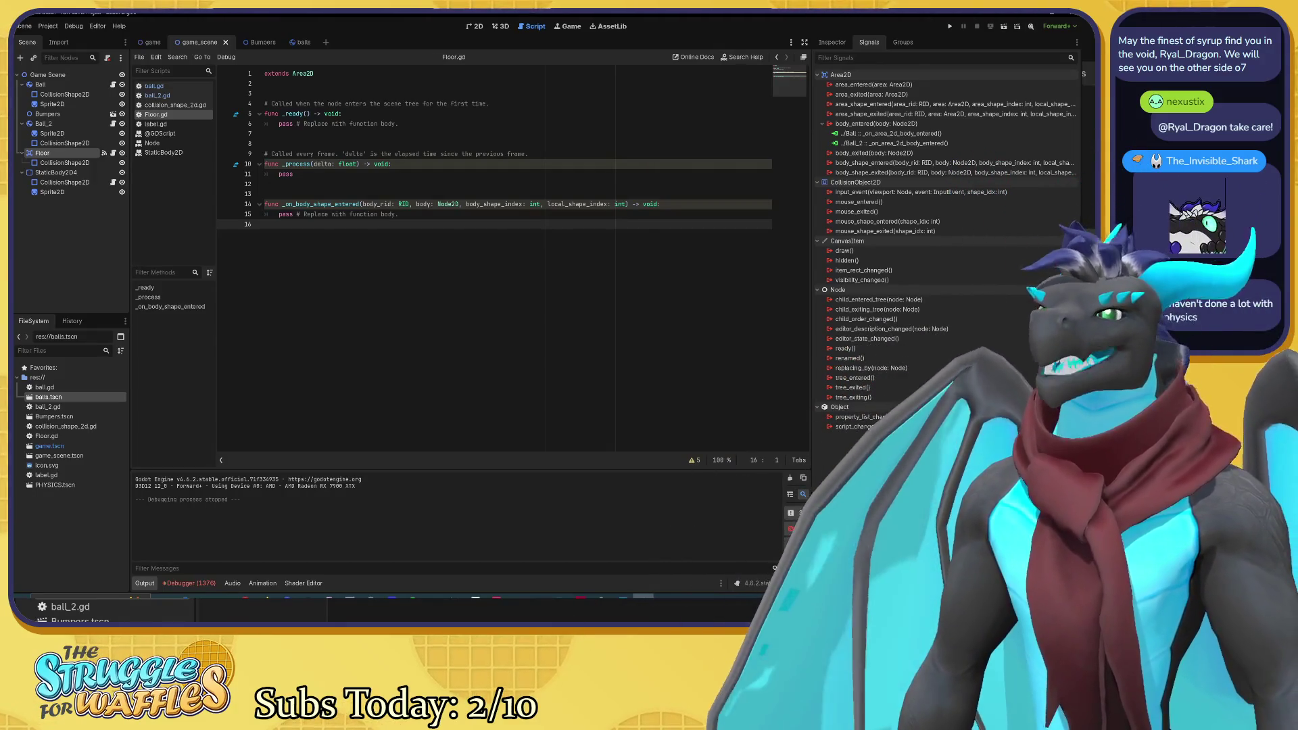
pyautogui.click(293, 174)
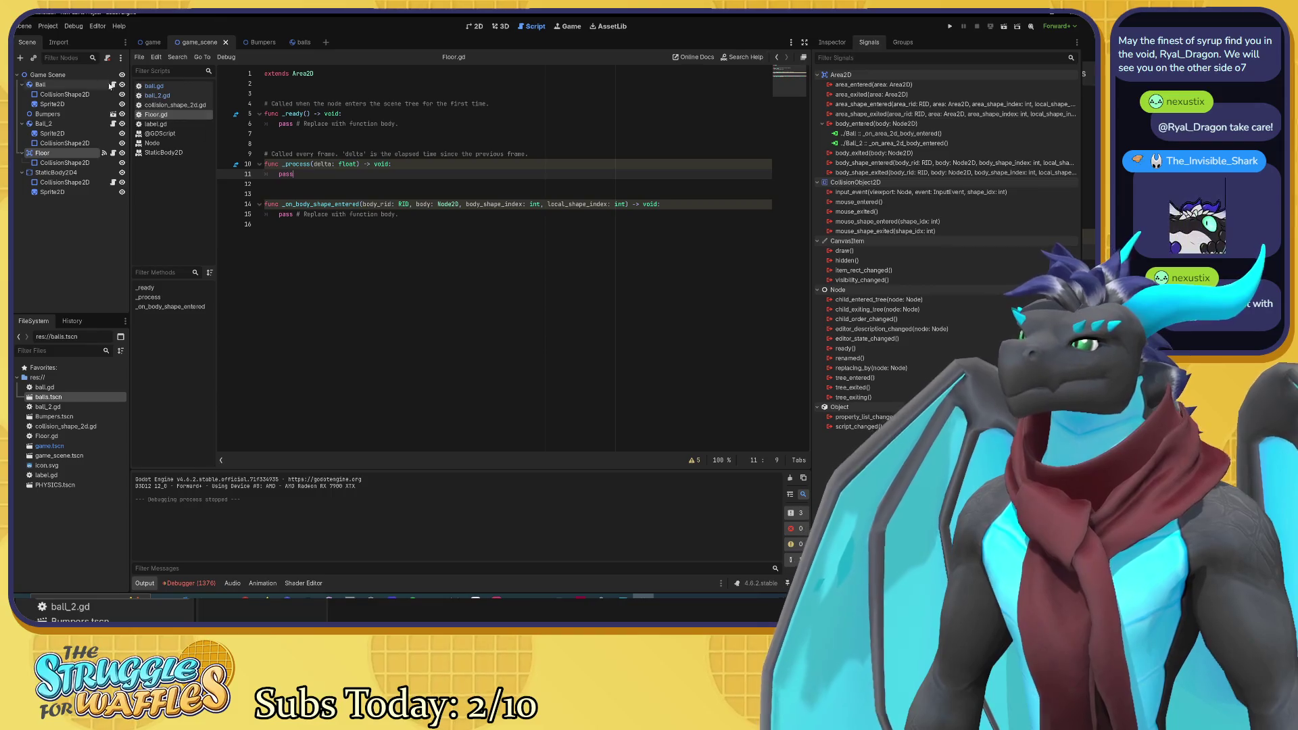
# - Switch to ball.gd via ball_2.gd and place the cursor before 30 on line 16
pyautogui.click(160, 95)
pyautogui.click(161, 88)
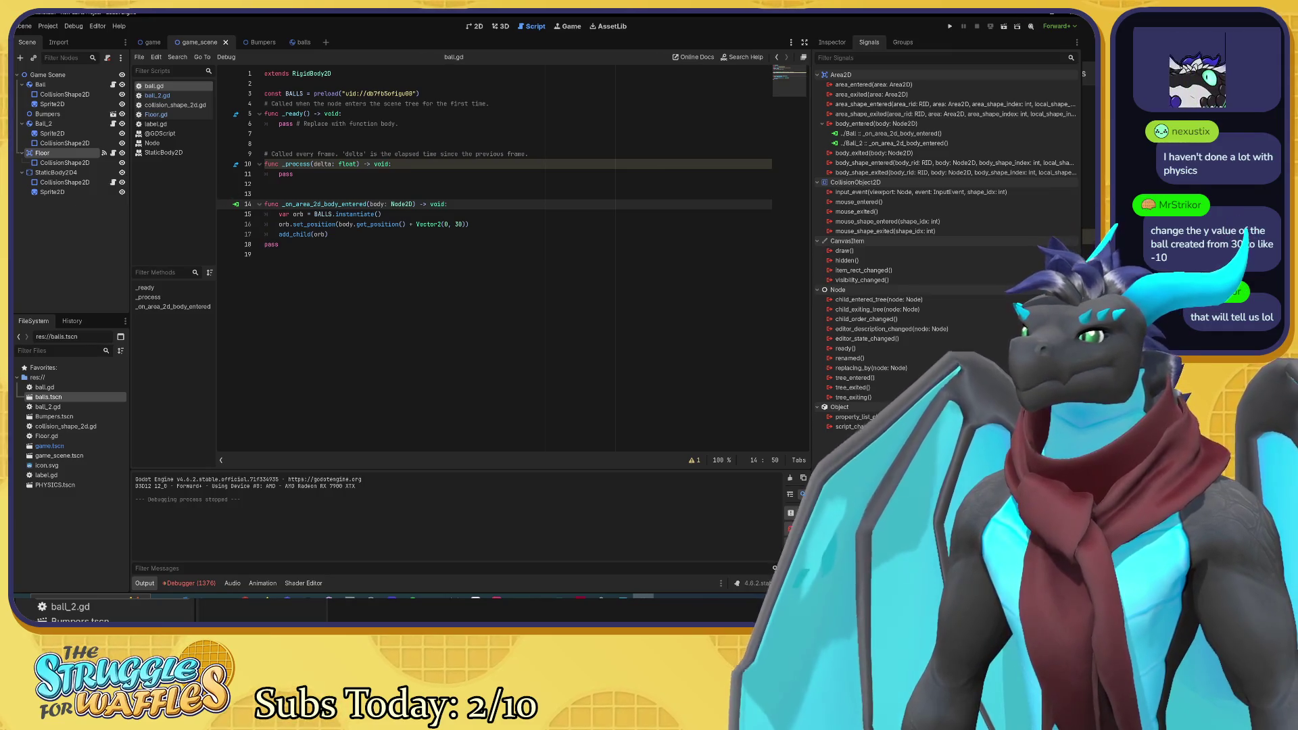
pyautogui.click(455, 224)
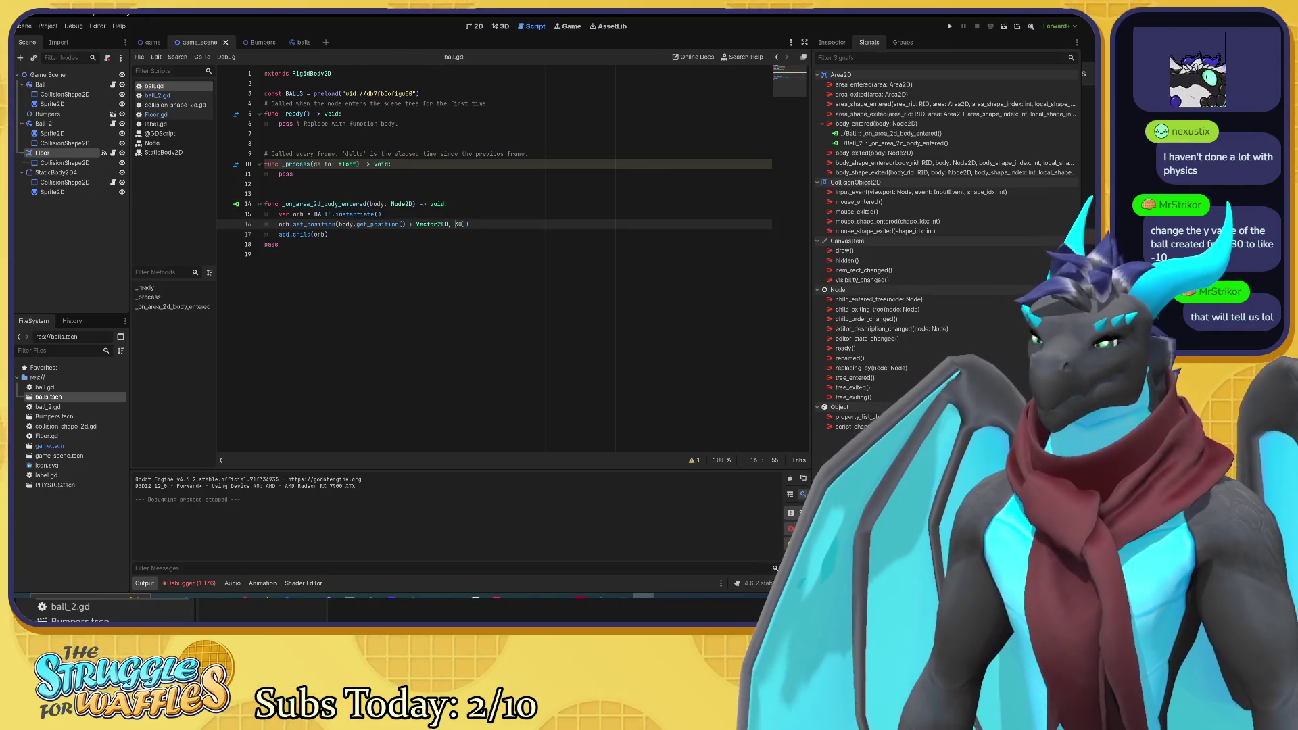
# - Change the line 16 offset to Vector2(0, -30), then test-run and stop the game
pyautogui.write('-')
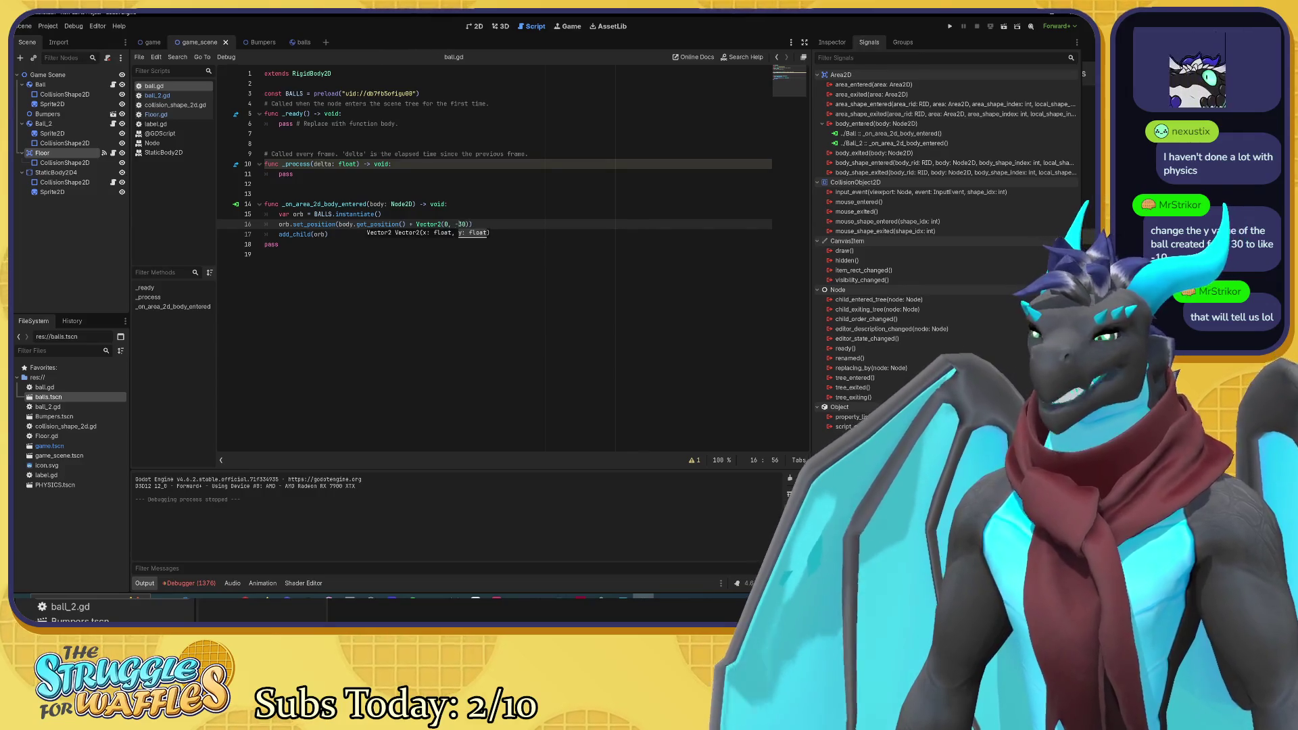
pyautogui.click(472, 224)
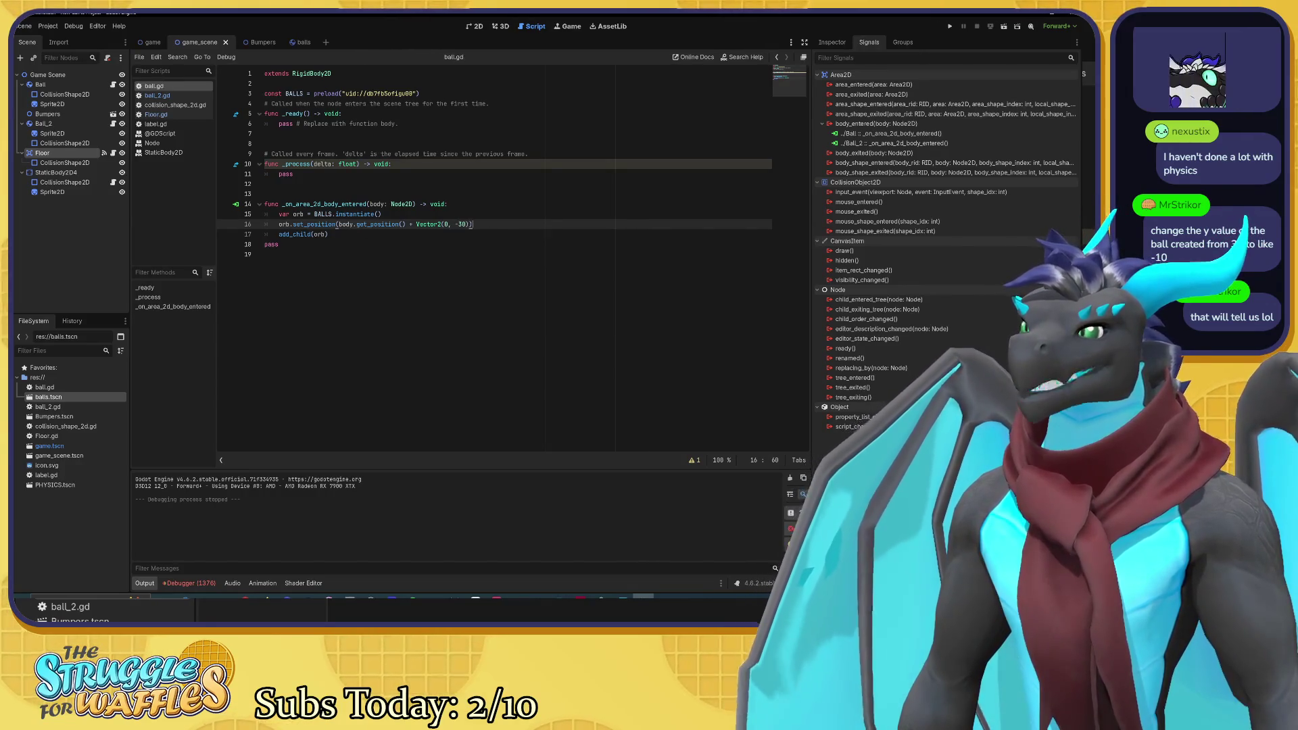
pyautogui.press('F5')
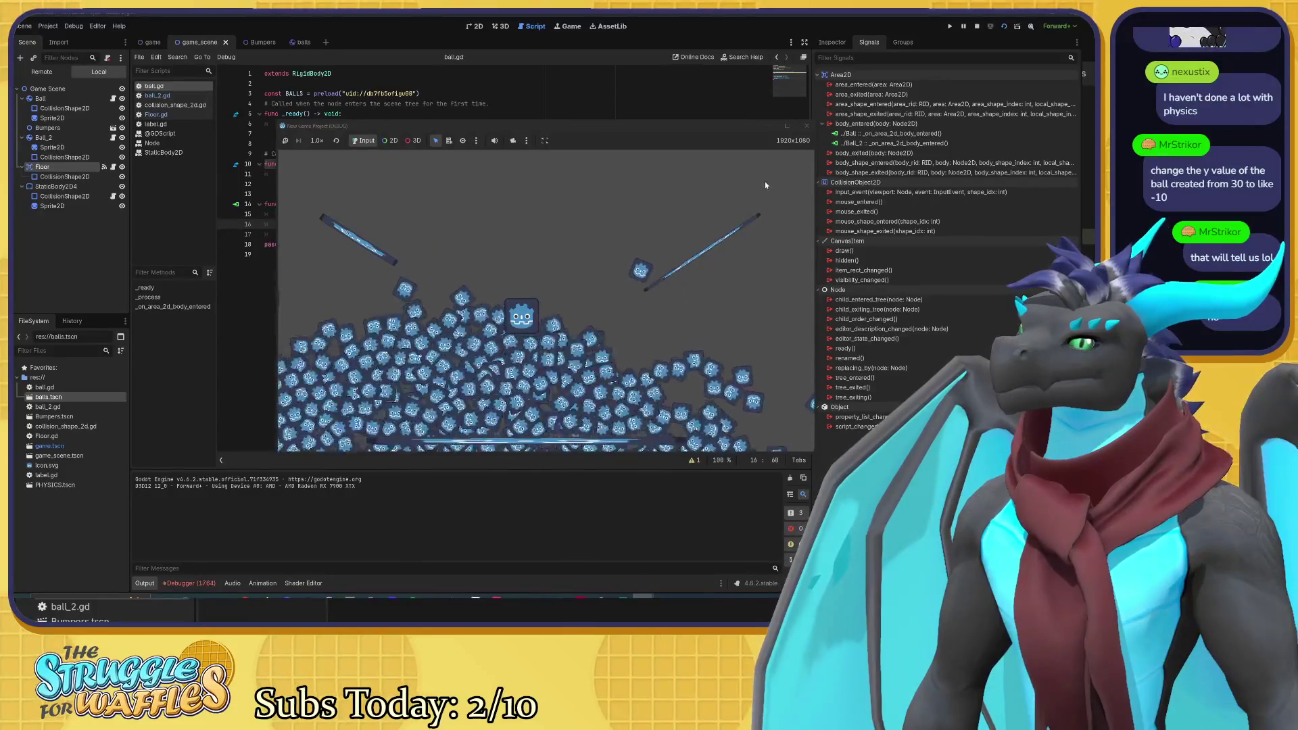
pyautogui.click(806, 125)
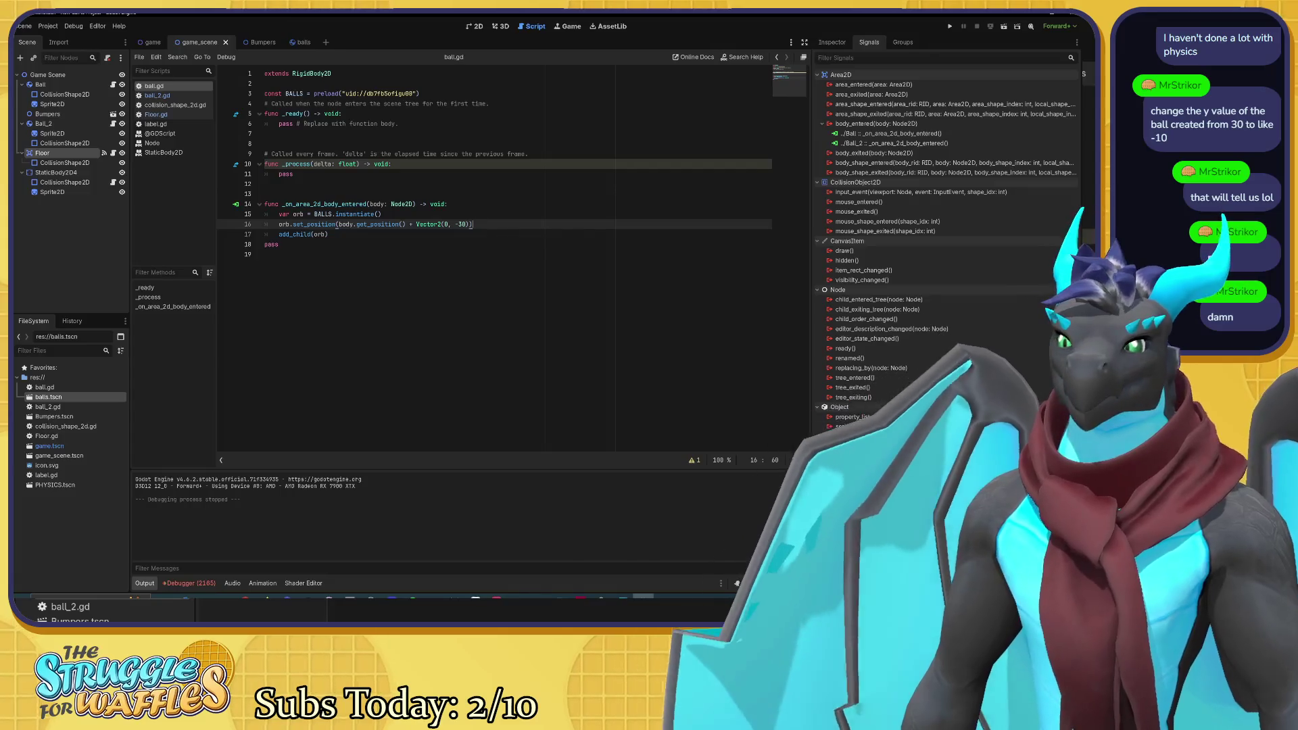
# - Change the offset to Vector2(0, 230), then test-run and stop the game again
pyautogui.click(458, 224)
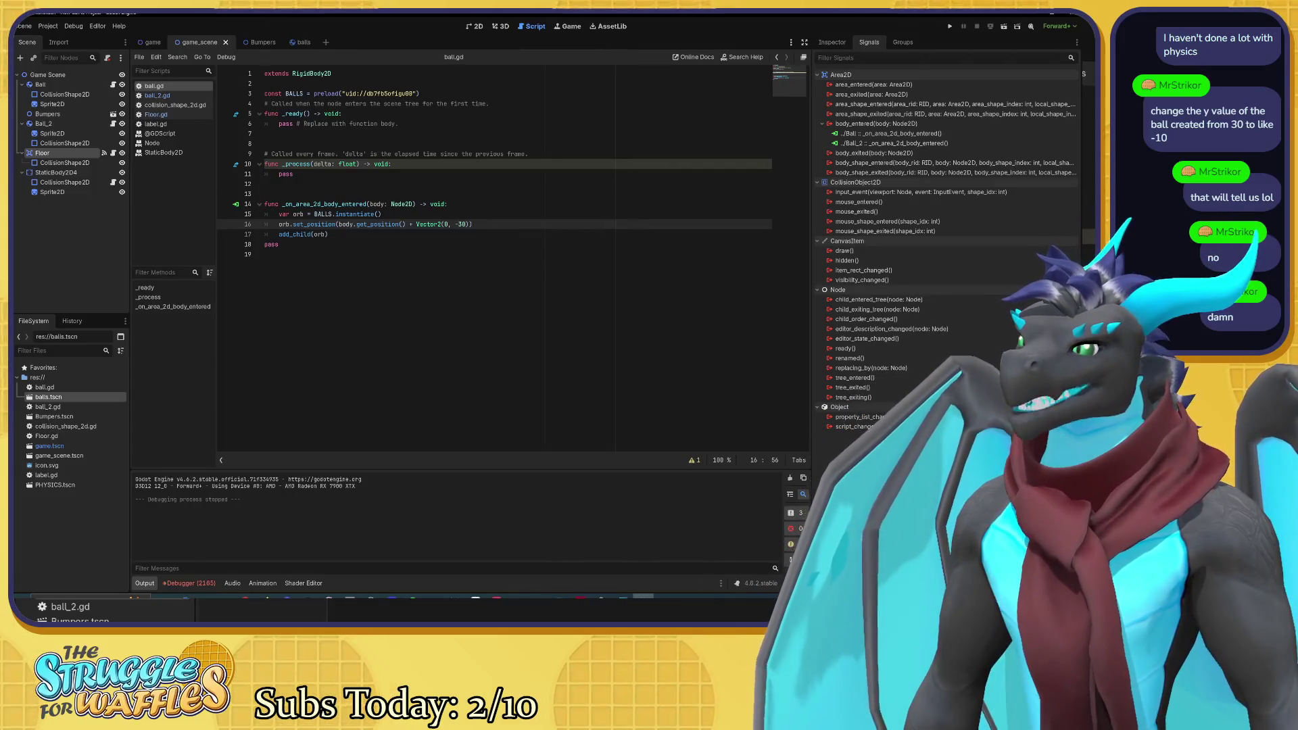
pyautogui.write('2')
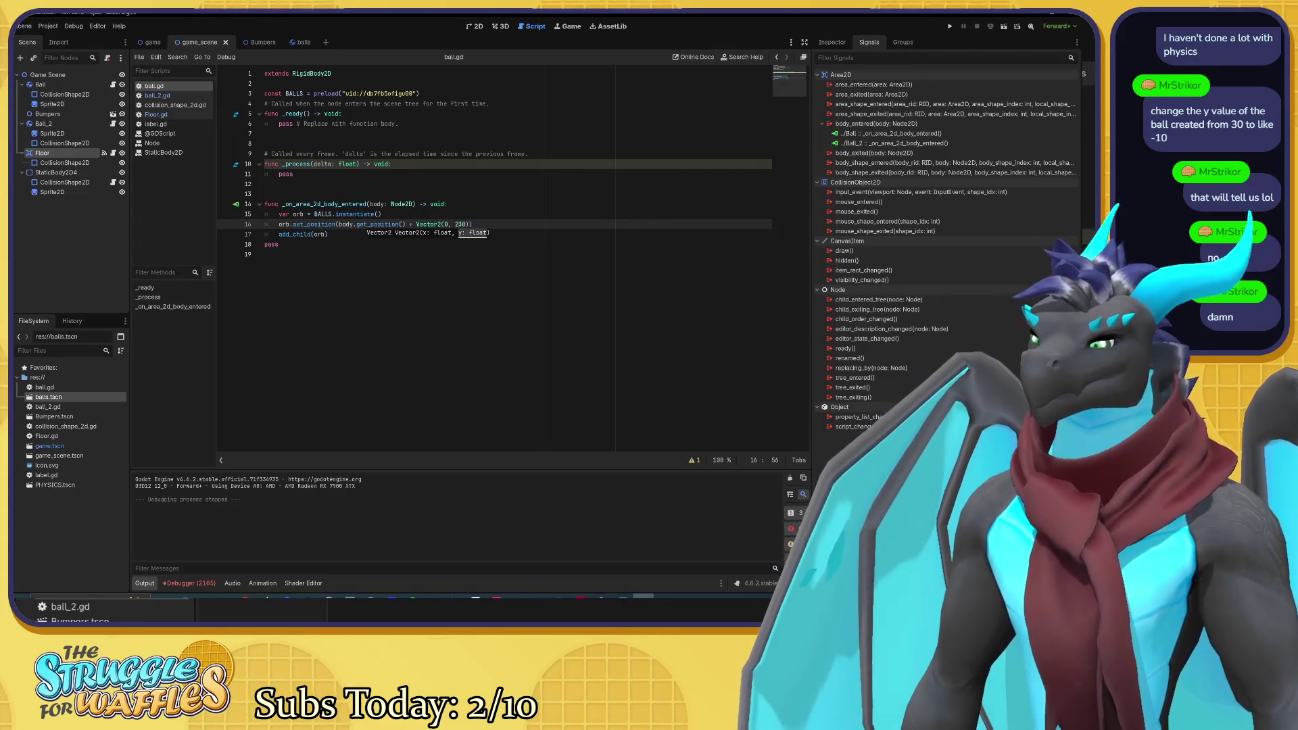
pyautogui.press('F5')
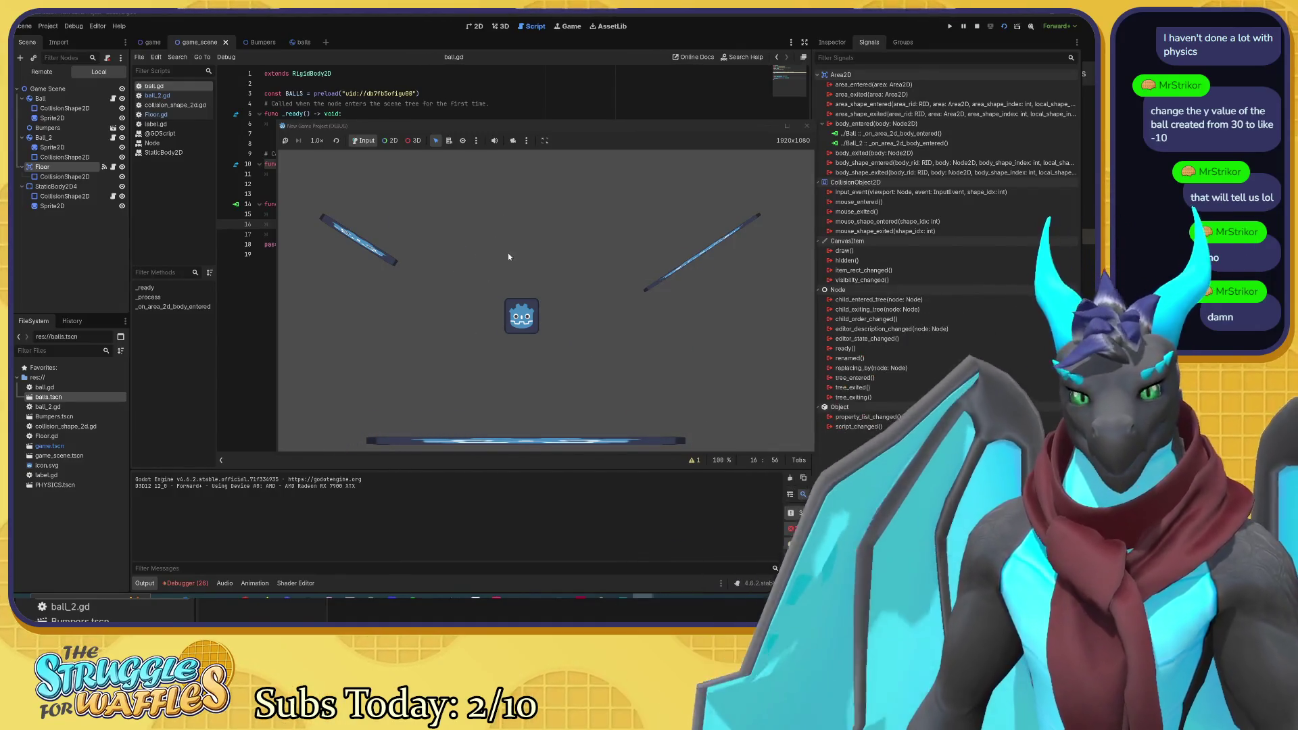
pyautogui.click(807, 127)
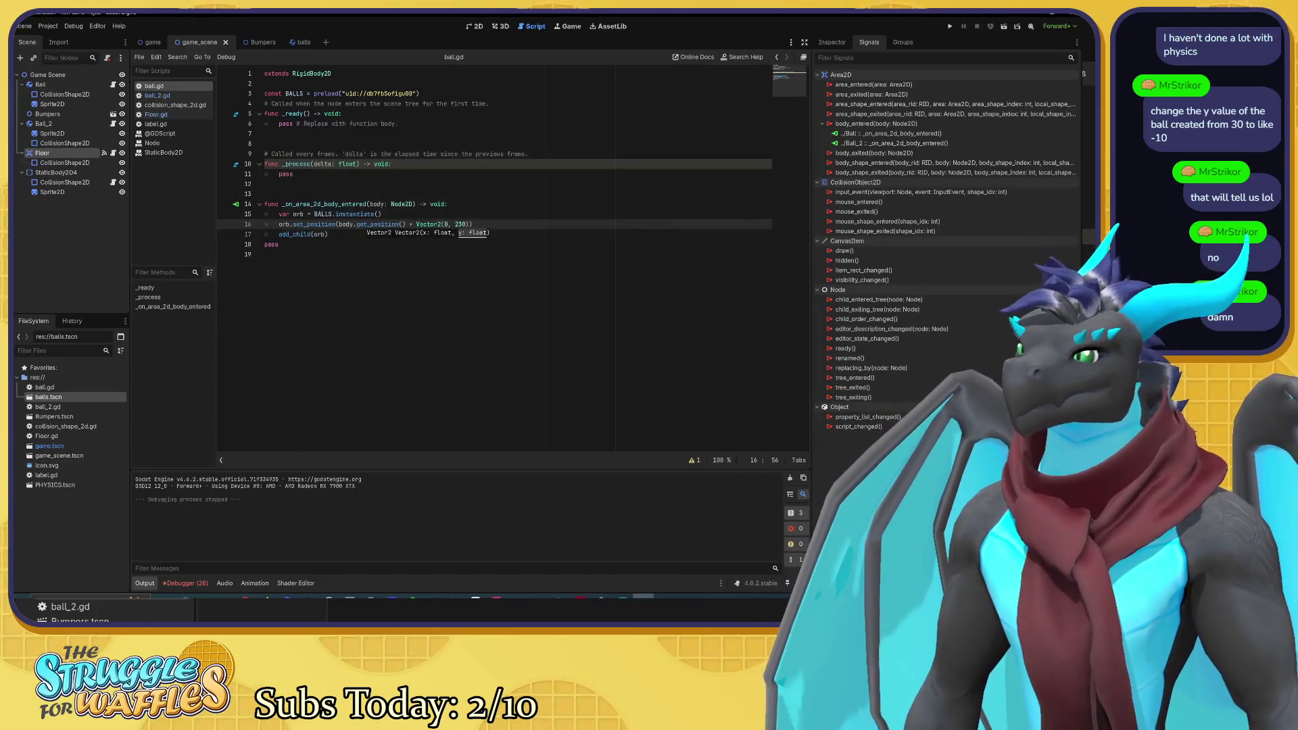
pyautogui.click(448, 224)
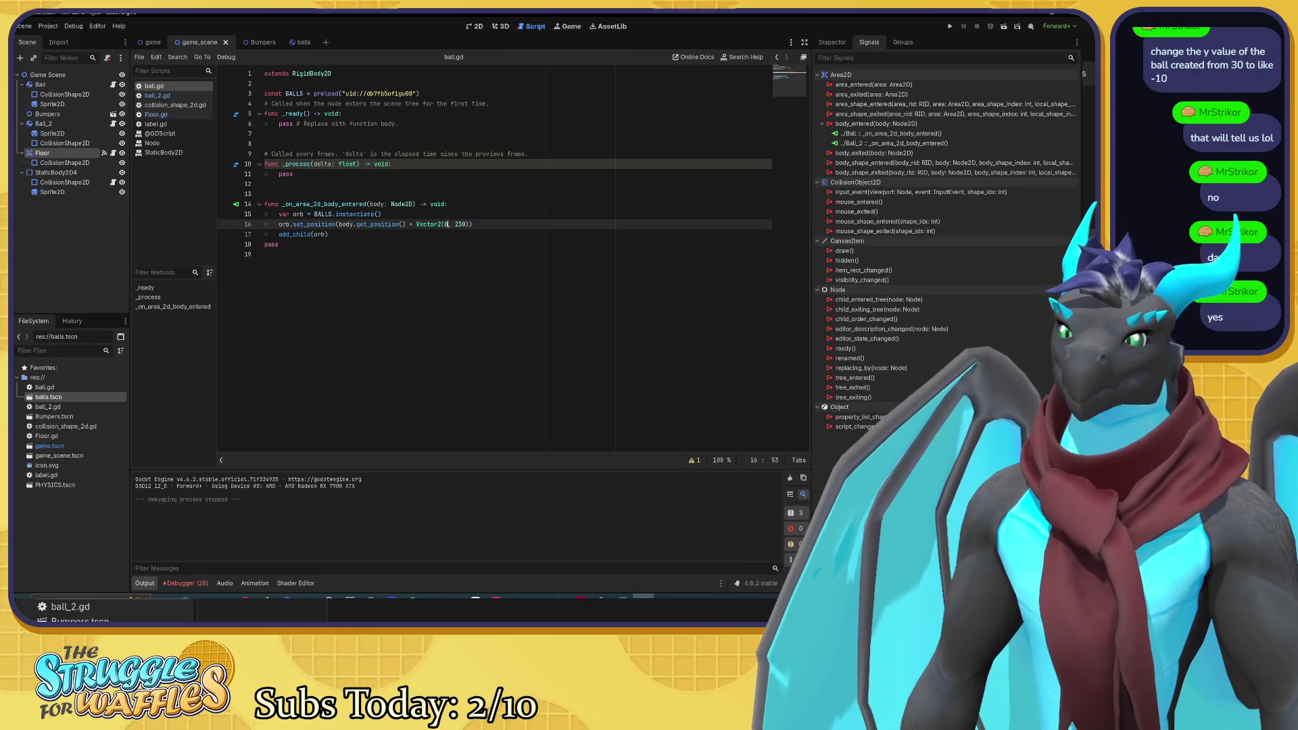
# - Select Floor's CollisionShape2D and delete the 2 so line 16 reads Vector2(0, 30)
pyautogui.moveTo(448, 223)
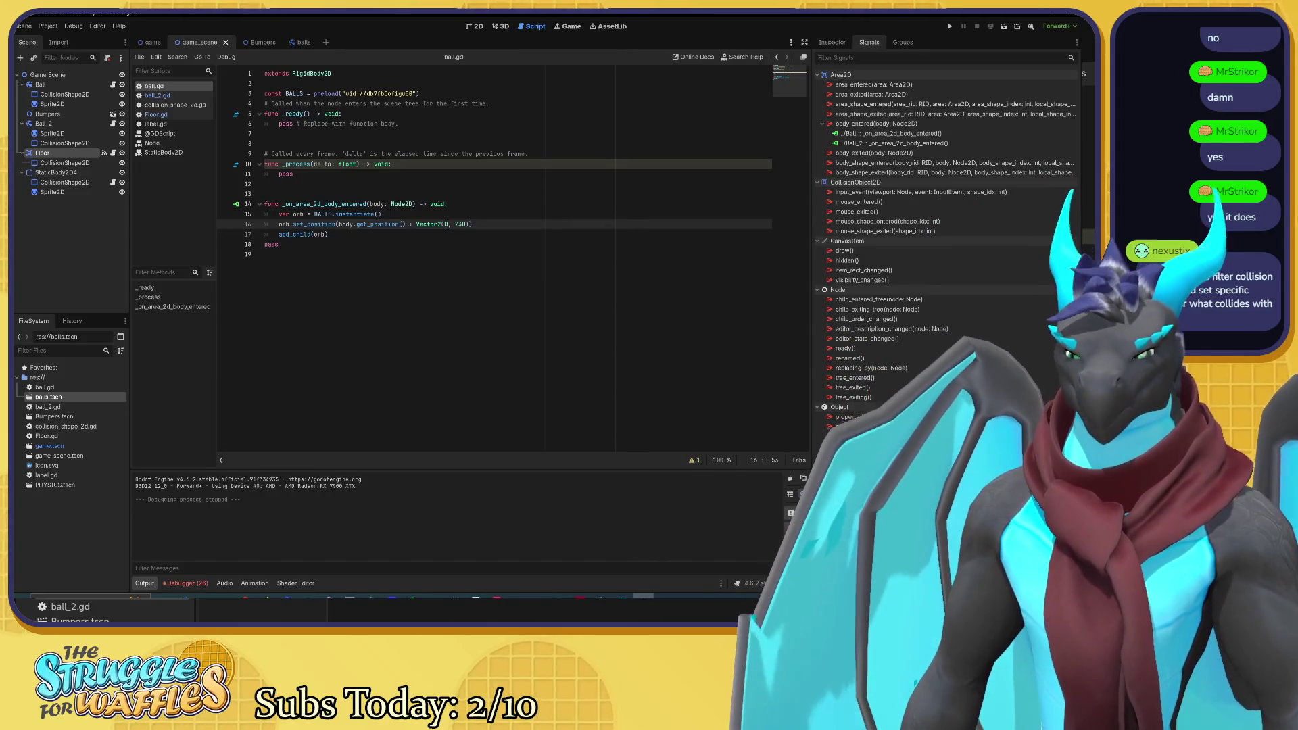
pyautogui.click(59, 163)
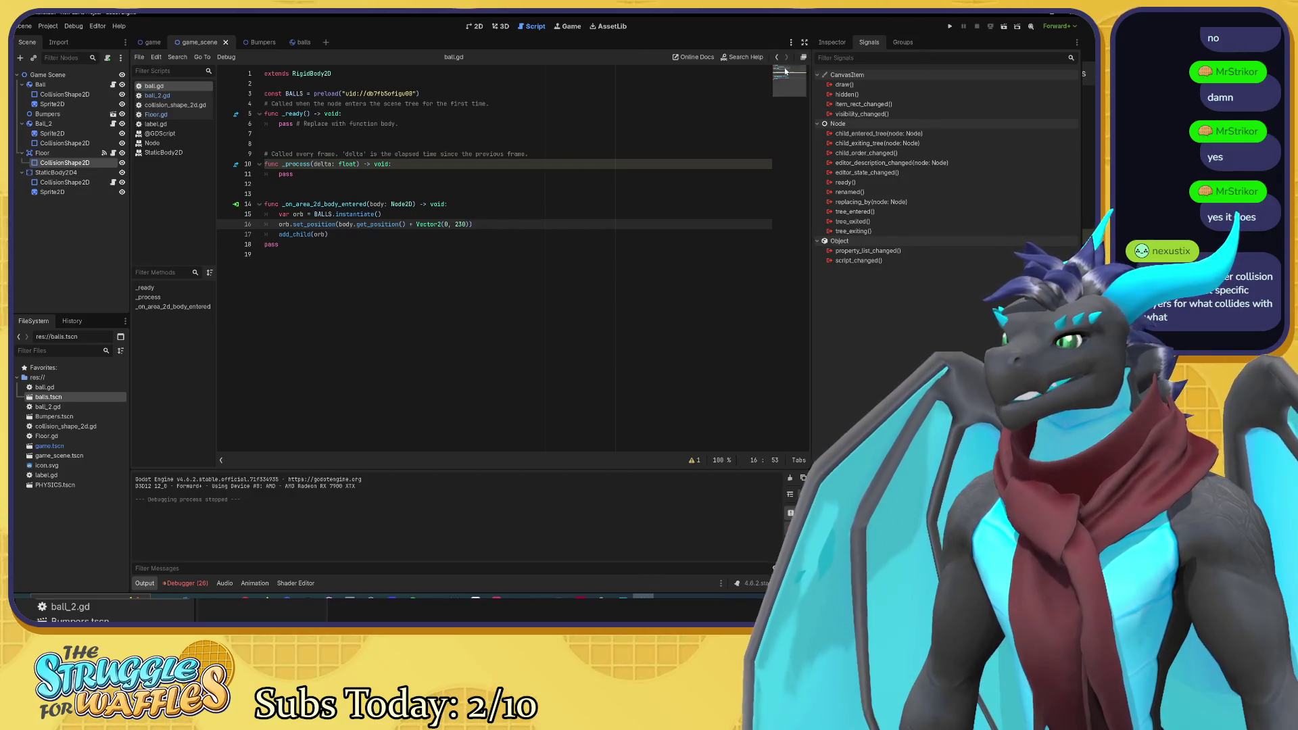
pyautogui.click(466, 224)
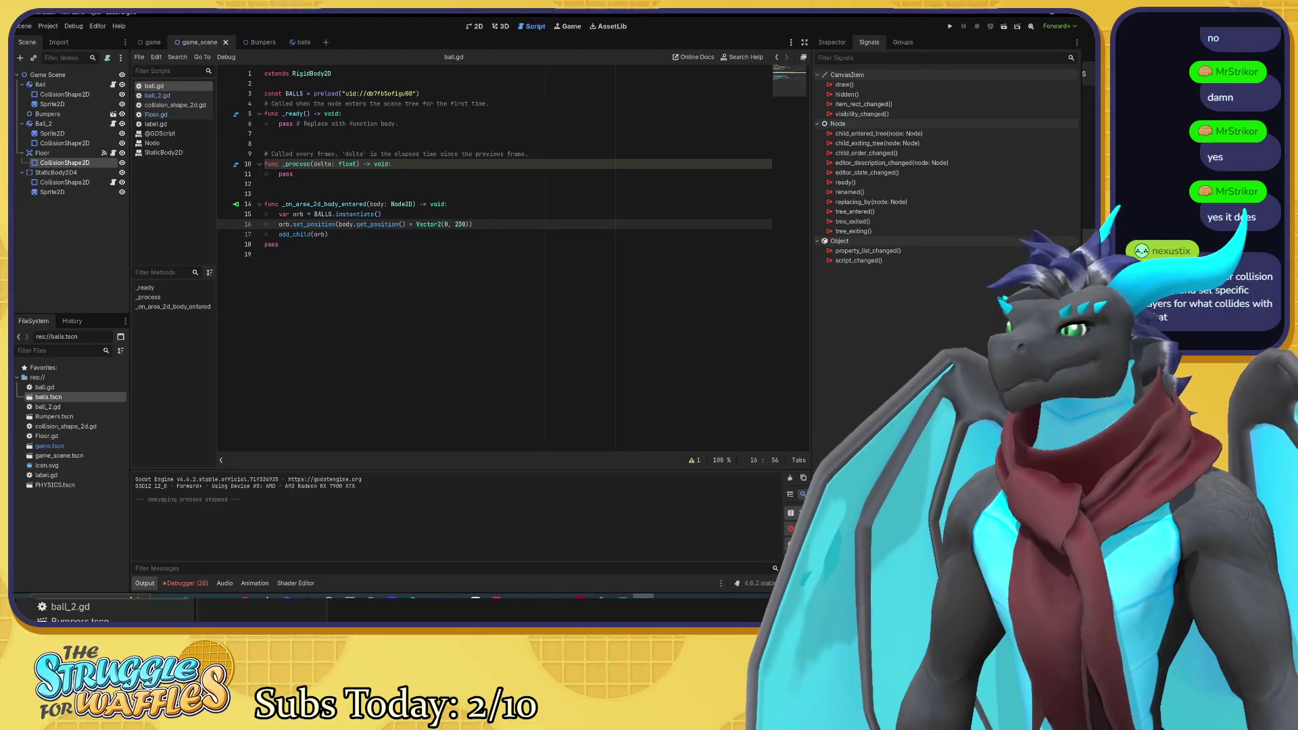
pyautogui.press('BackSpace')
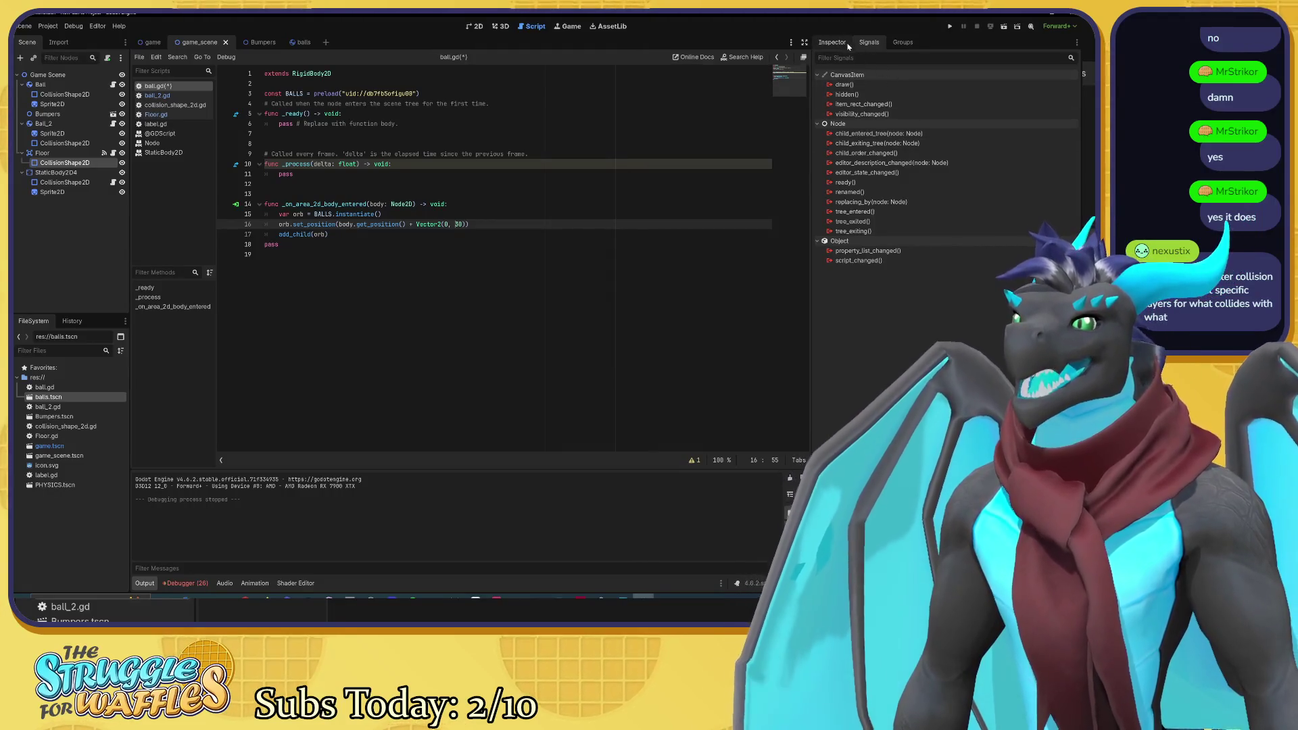
# - Enable One Way Collision on the Floor shape with a margin of about 1.3
pyautogui.click(845, 44)
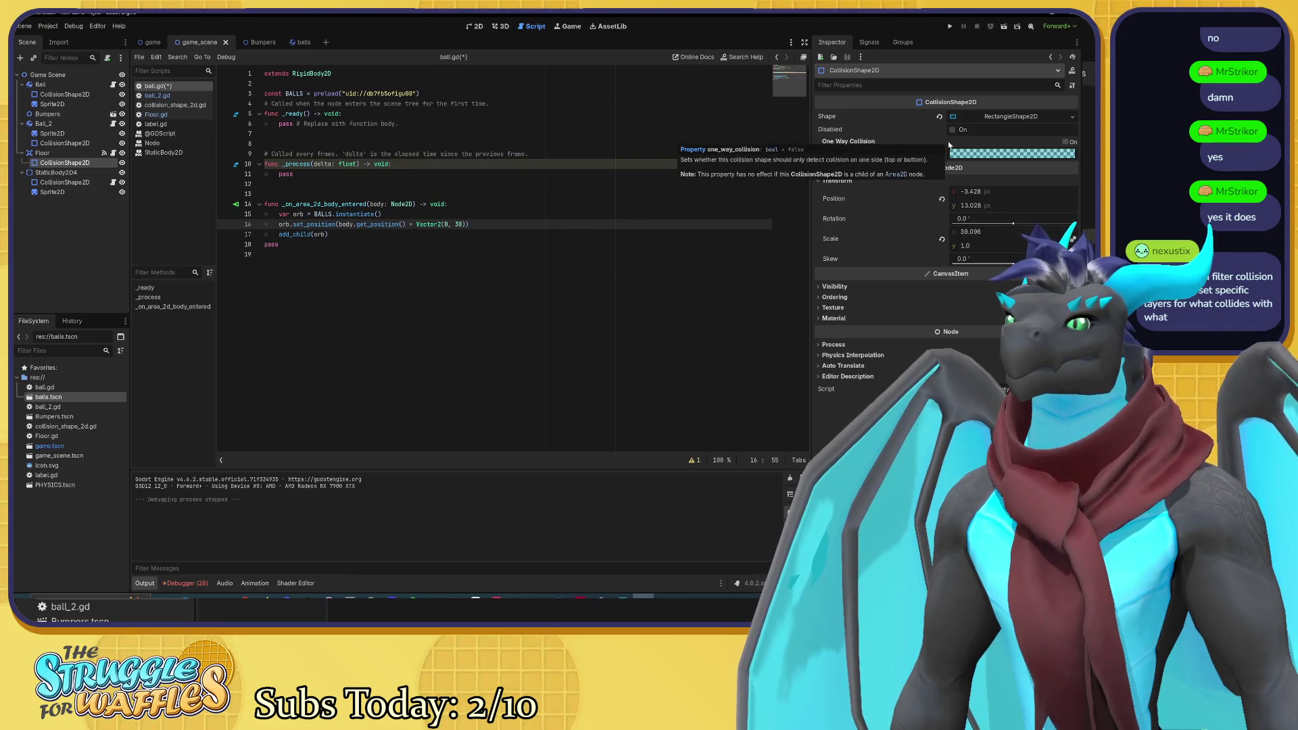
pyautogui.click(1065, 141)
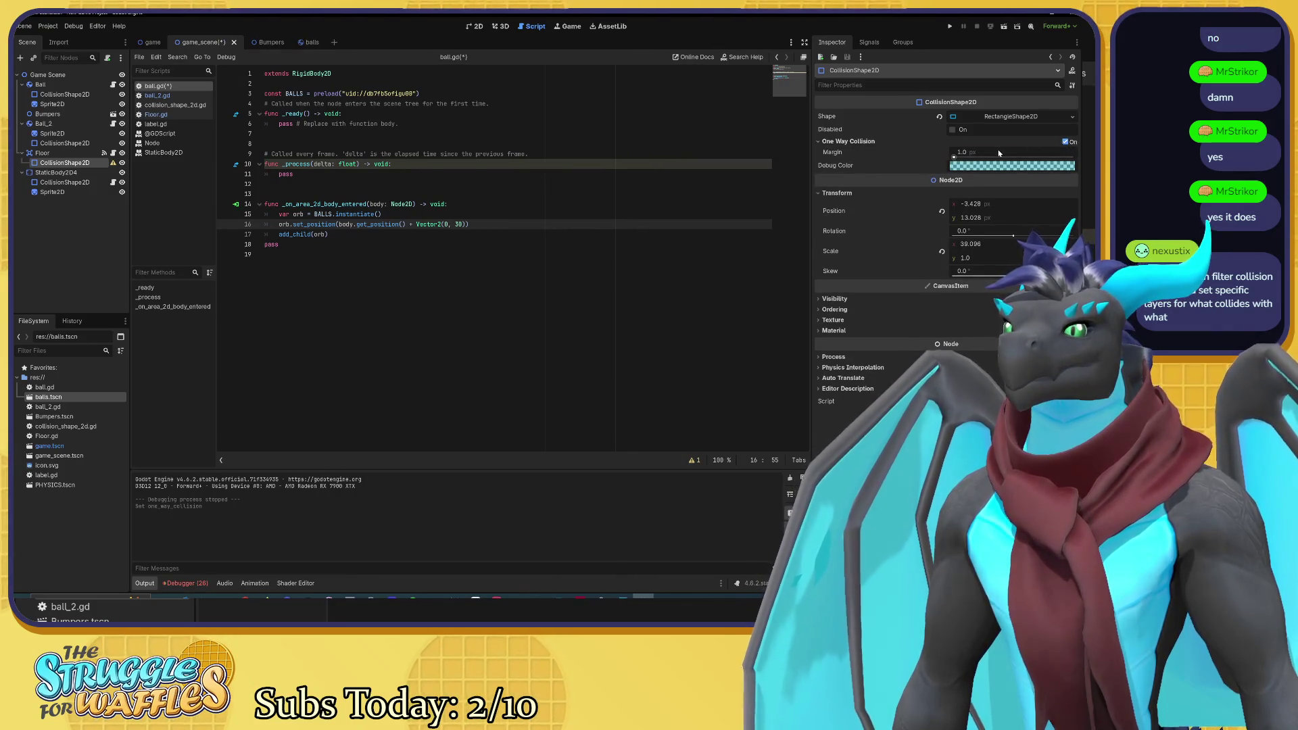
pyautogui.moveTo(953, 157); pyautogui.dragTo(952, 158)
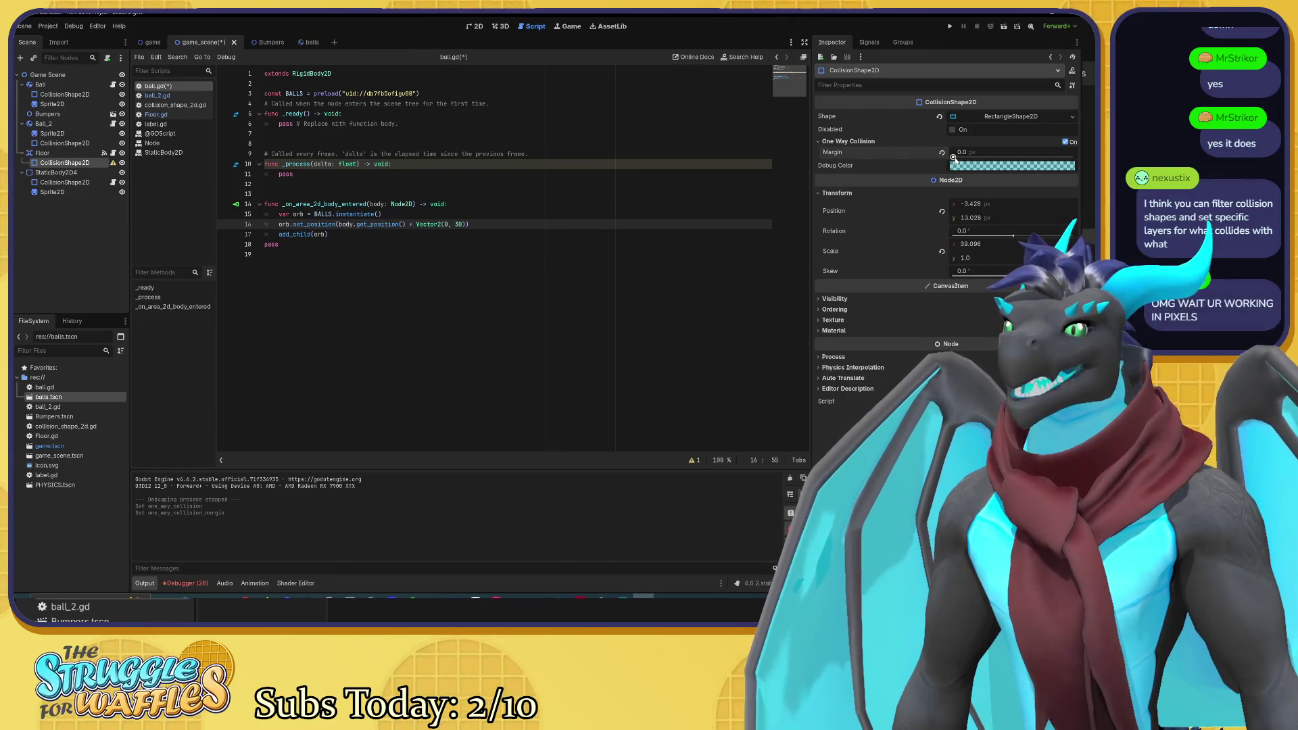
pyautogui.moveTo(953, 157); pyautogui.dragTo(955, 158)
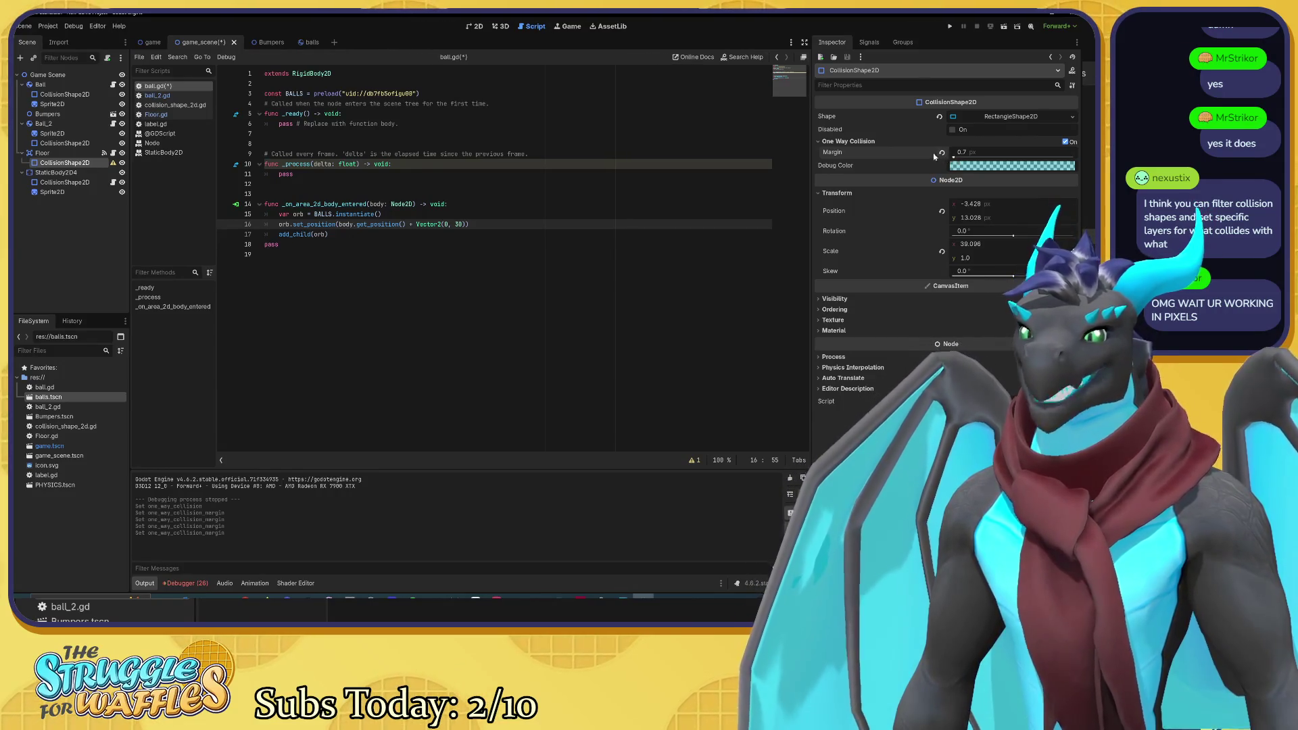
pyautogui.moveTo(895, 152)
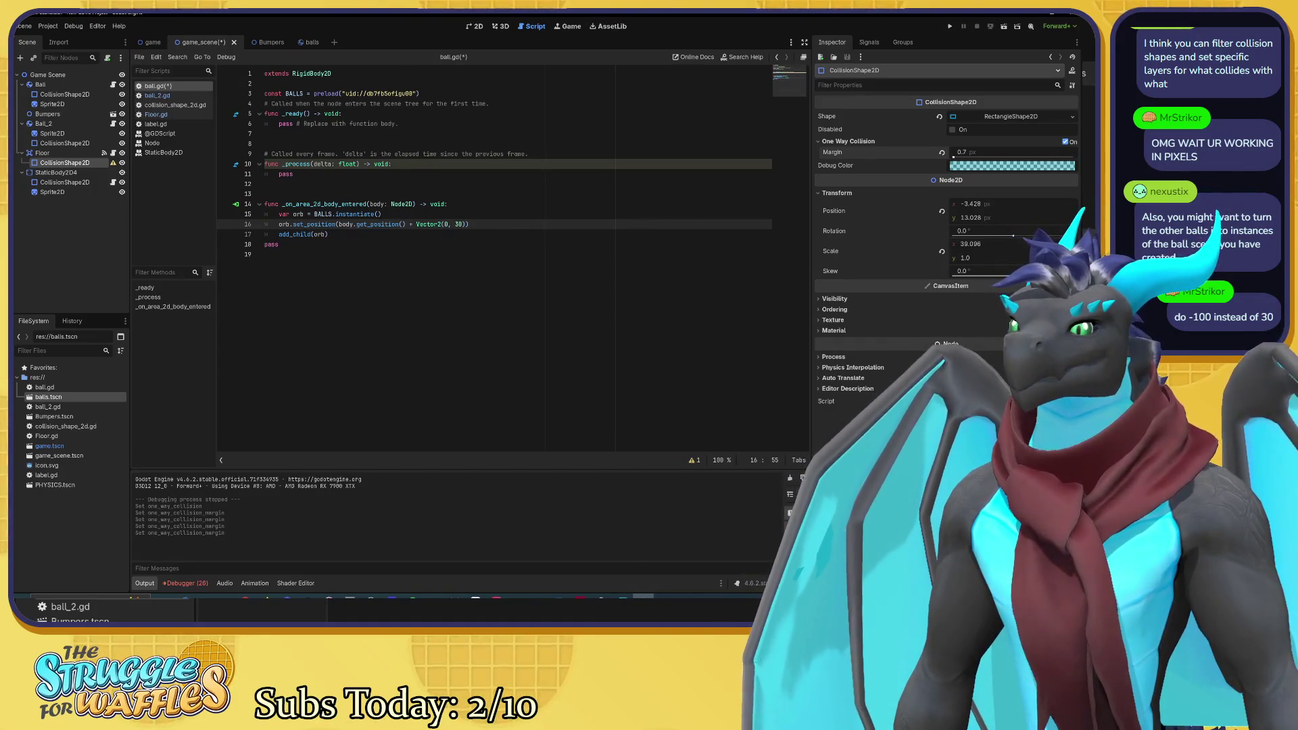
# - Save the project, turn One Way Collision off, and select the root node
pyautogui.hotkey('ctrl', 's')
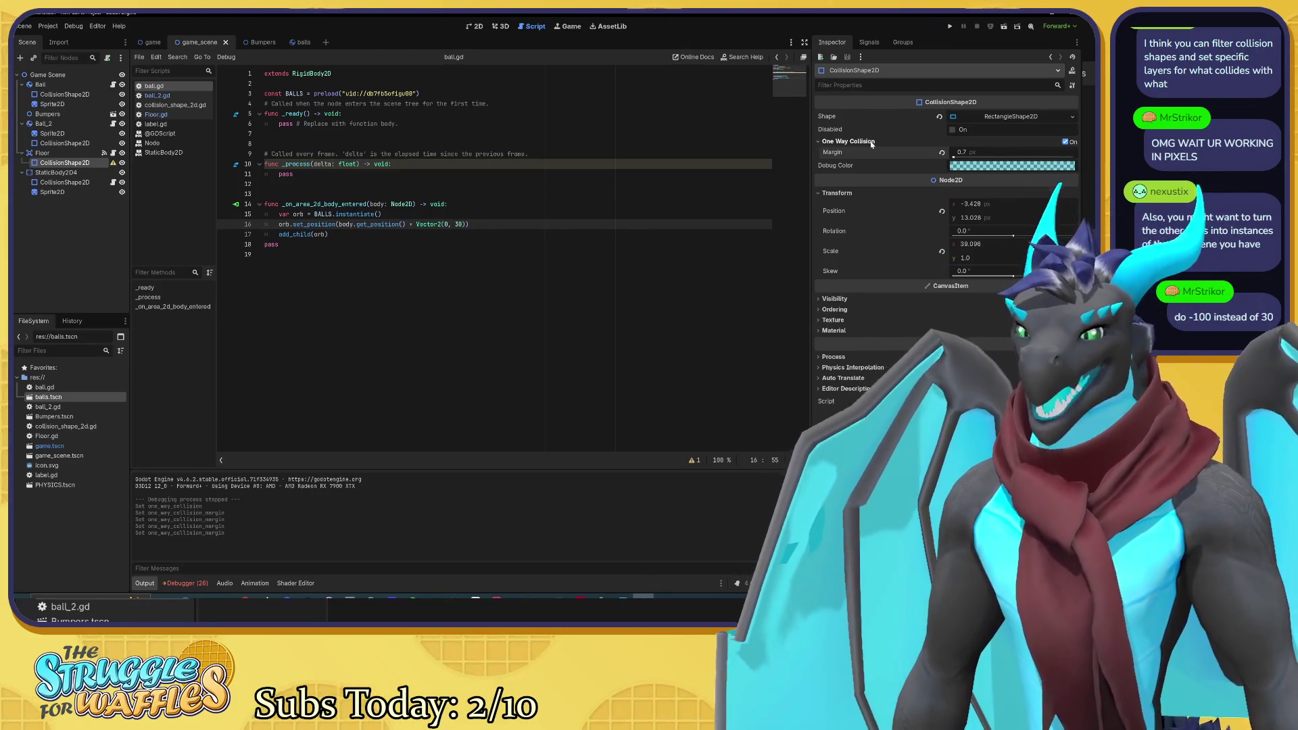
pyautogui.click(1060, 143)
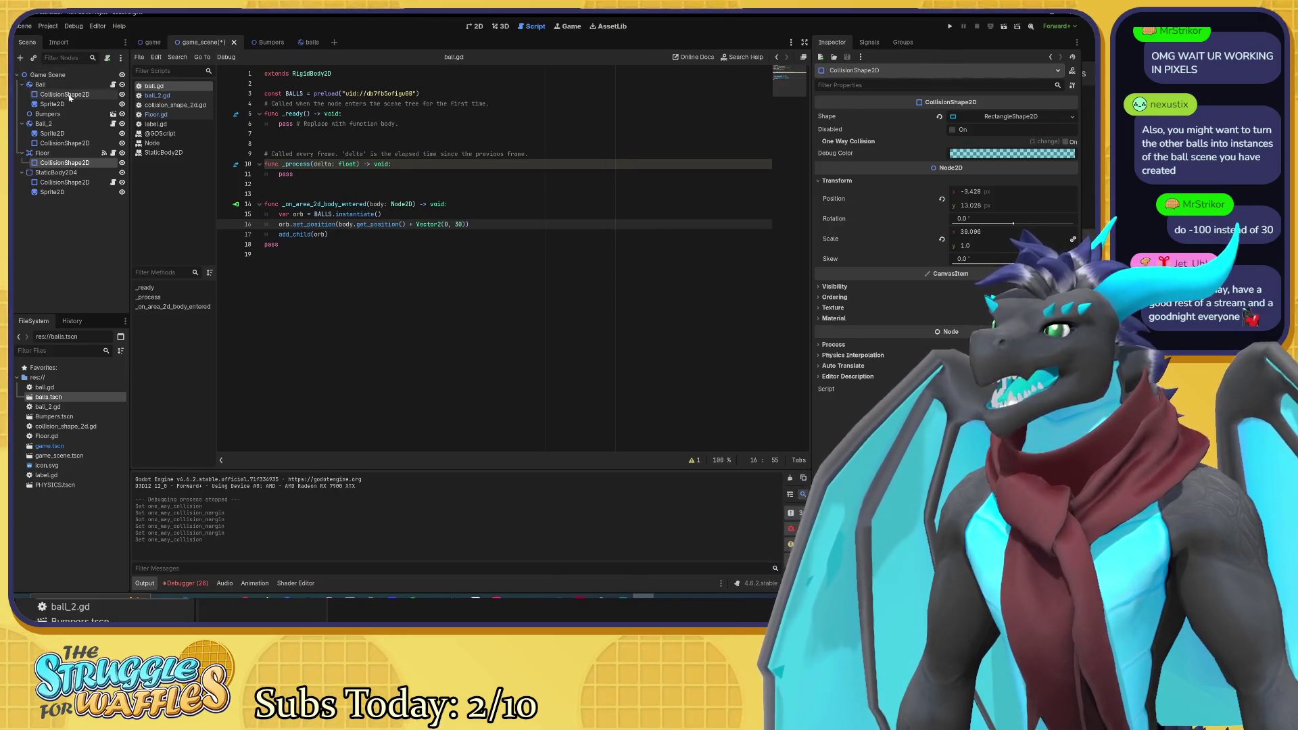
pyautogui.click(47, 74)
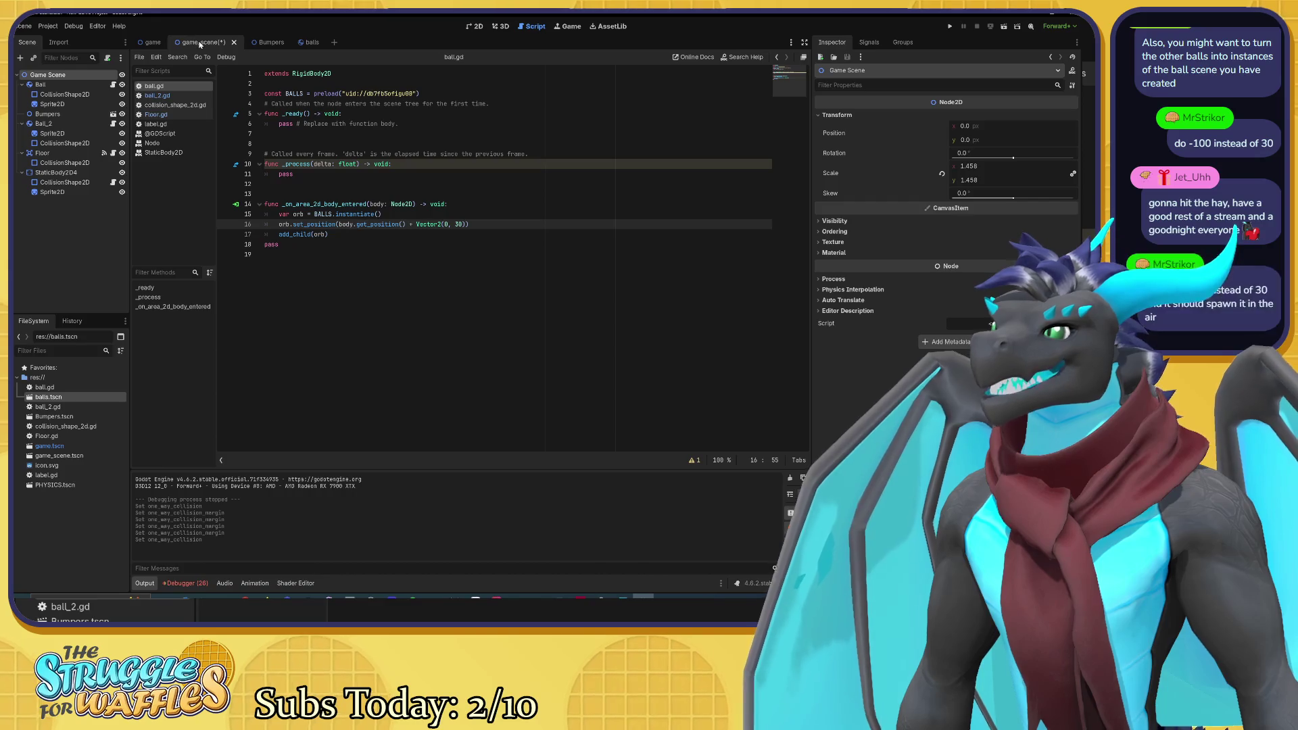
# - Edit line 16 to Vector2(0, -100), save, and run the game to test it
pyautogui.click(473, 26)
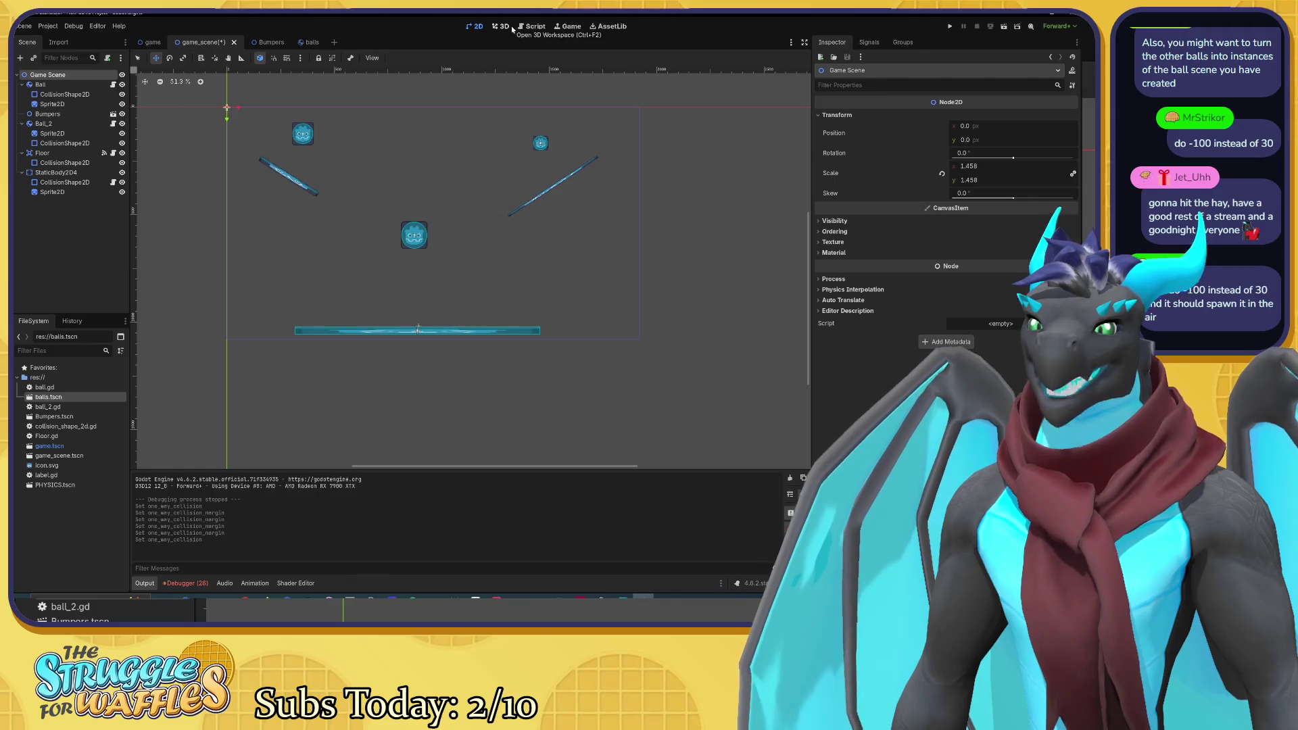
pyautogui.click(533, 27)
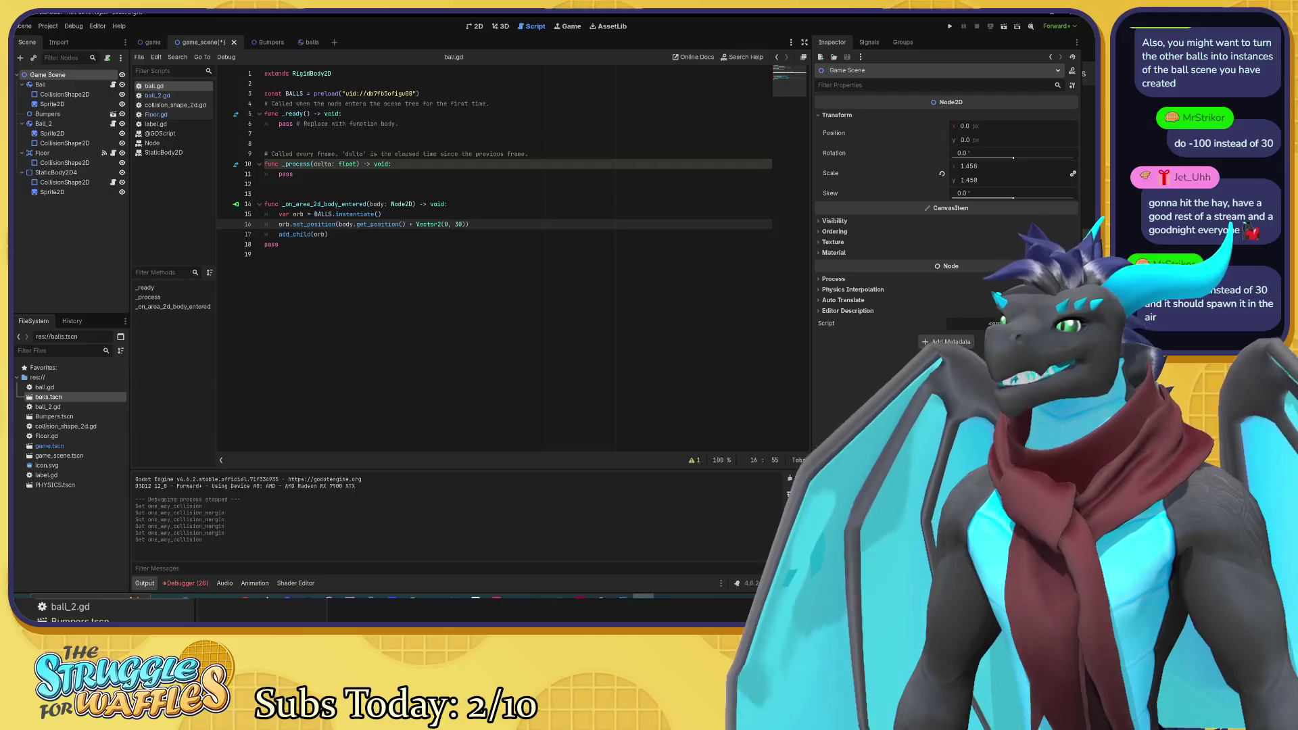
pyautogui.write('-')
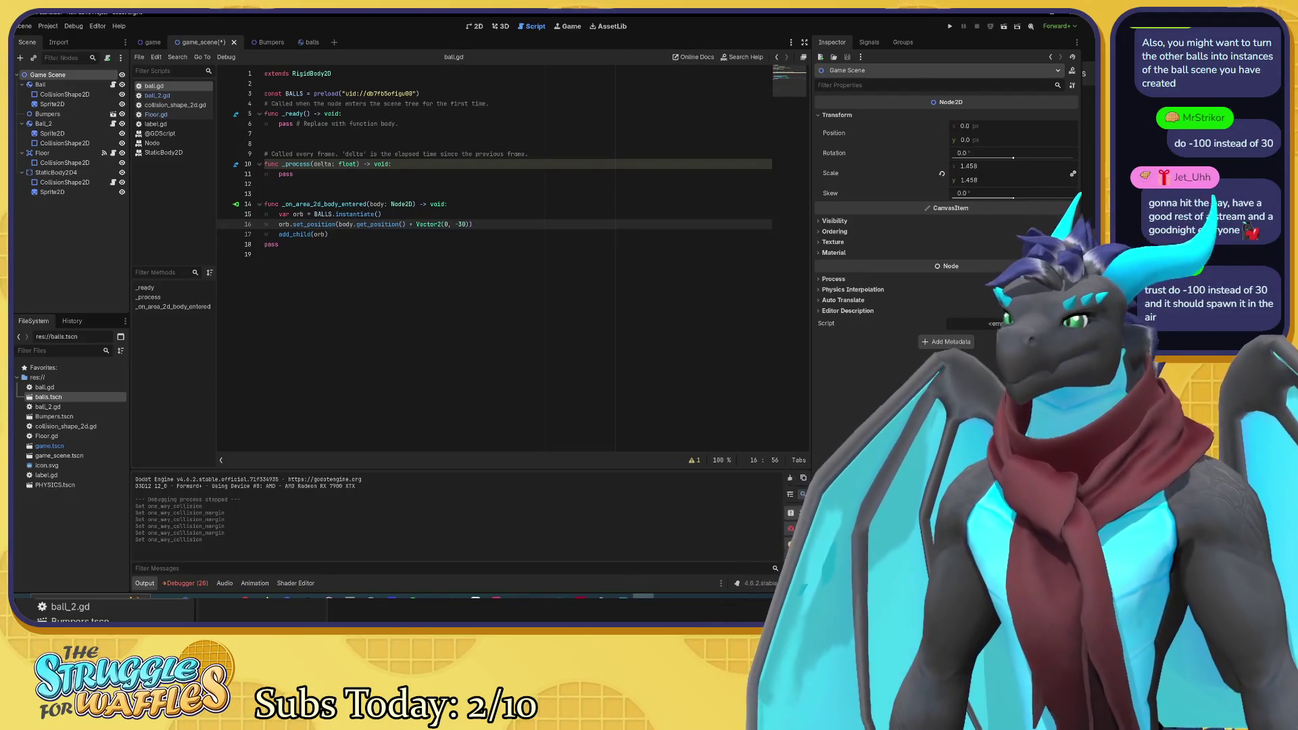
pyautogui.write('10')
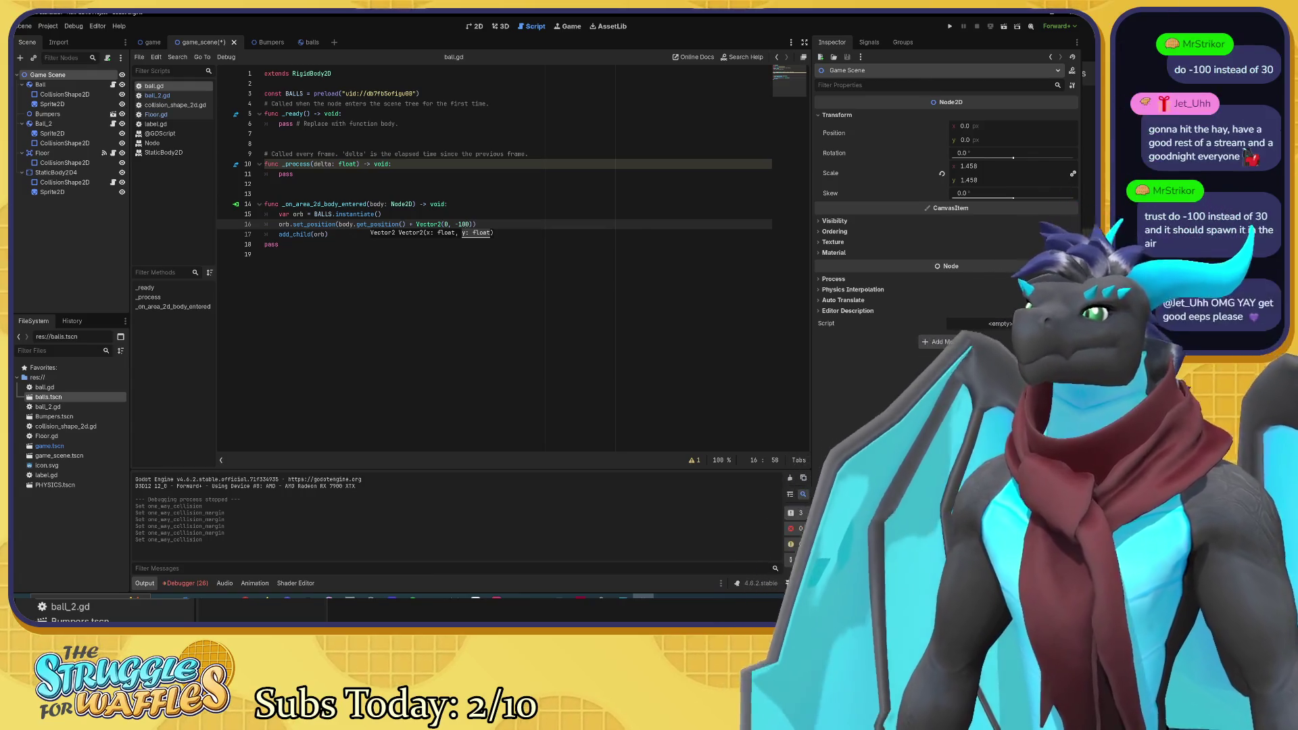
pyautogui.hotkey('ctrl', 's')
pyautogui.write('0')
pyautogui.press('End')
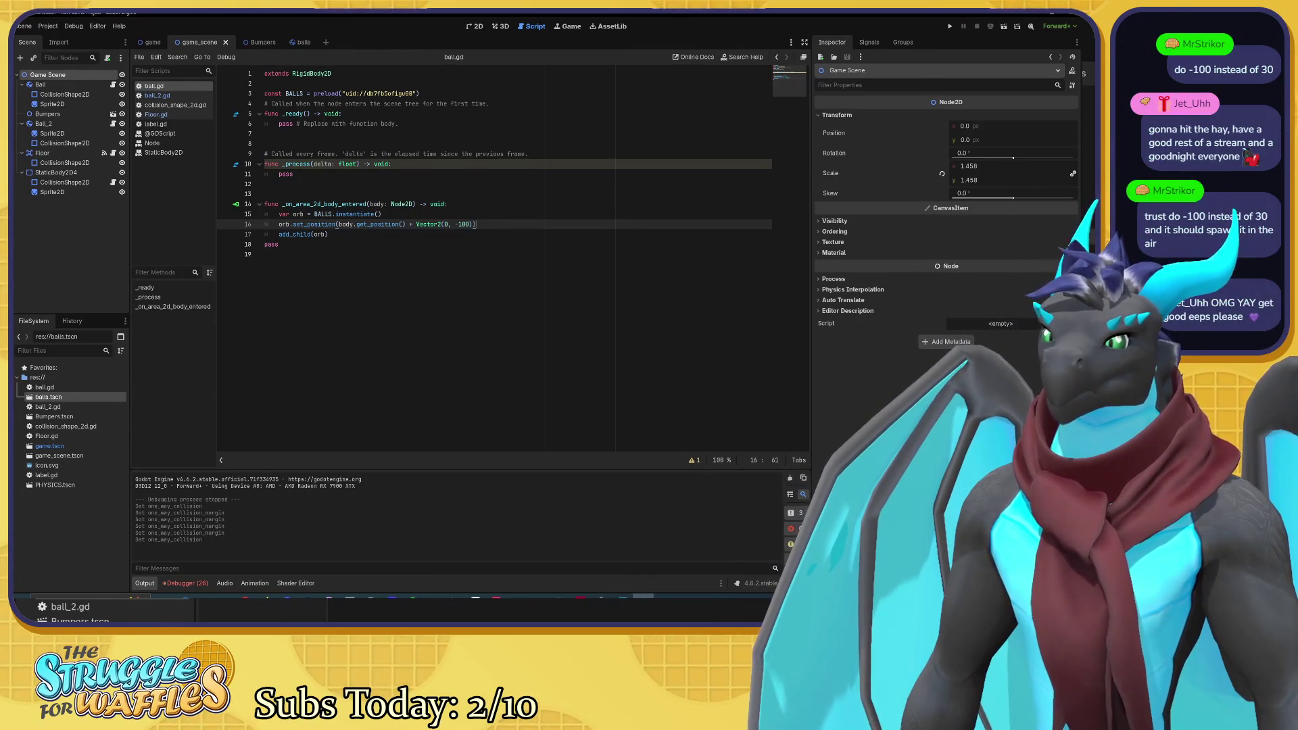
pyautogui.press('F5')
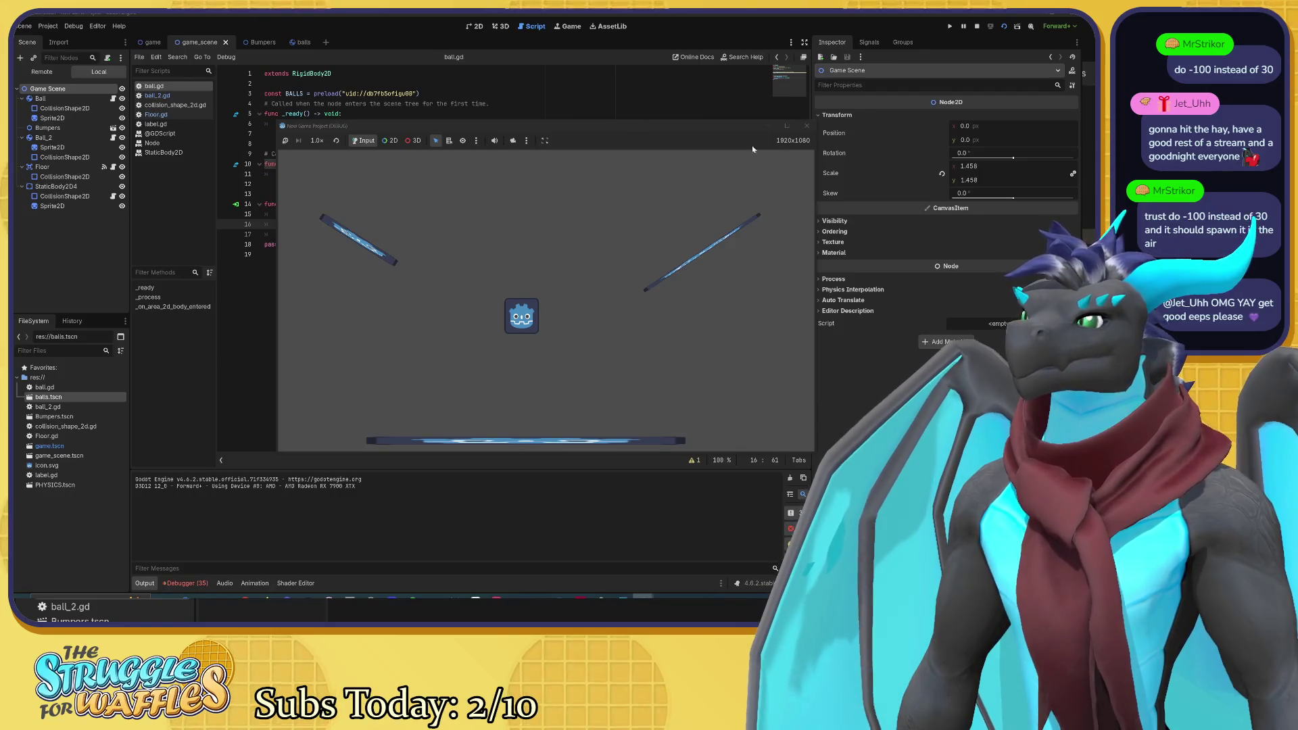
# - Stop the game, review the 2D scene layout, and return to ball.gd
pyautogui.click(808, 125)
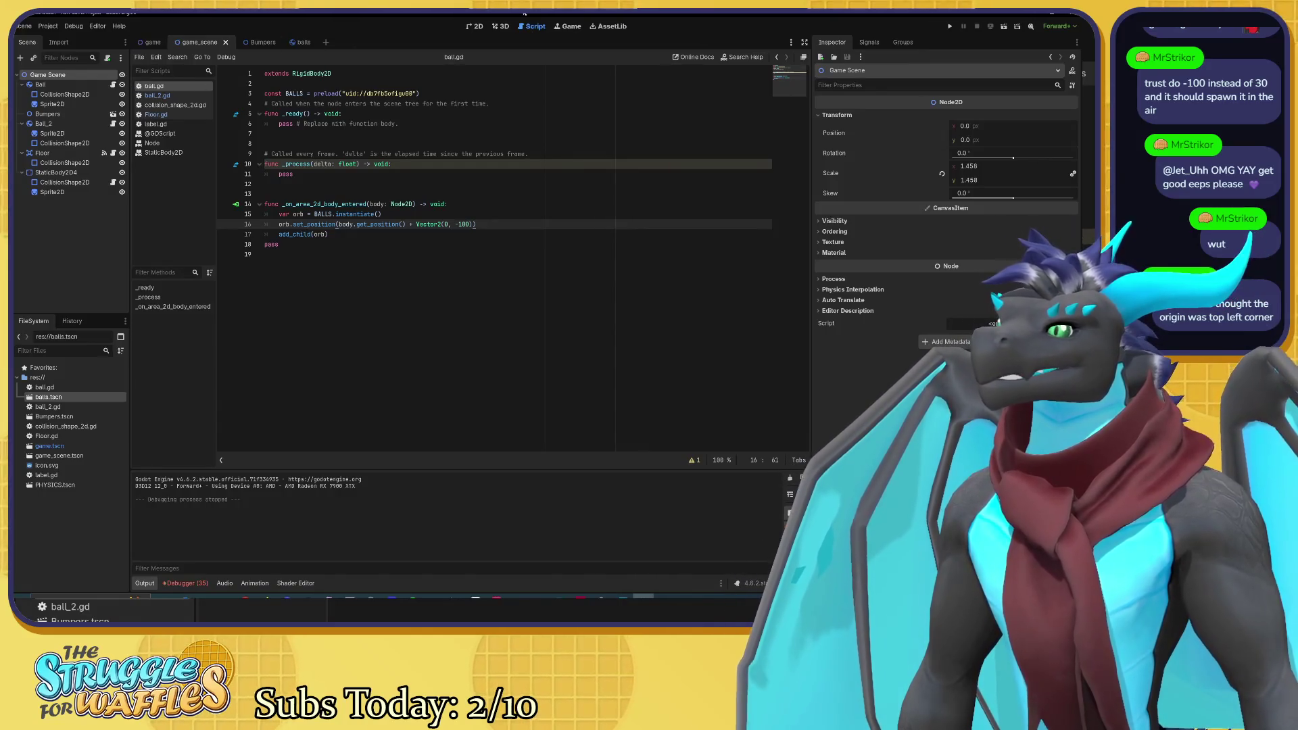
pyautogui.hotkey('ctrl', 'F1')
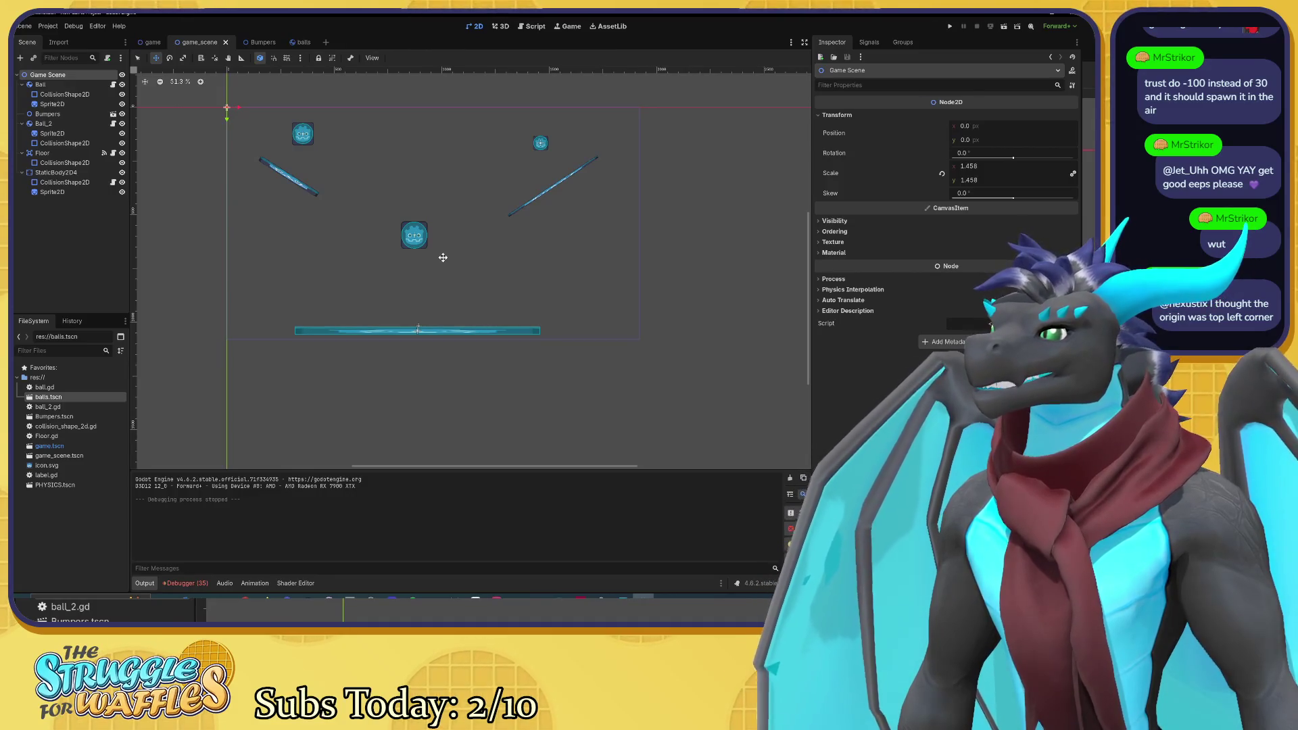
pyautogui.click(521, 27)
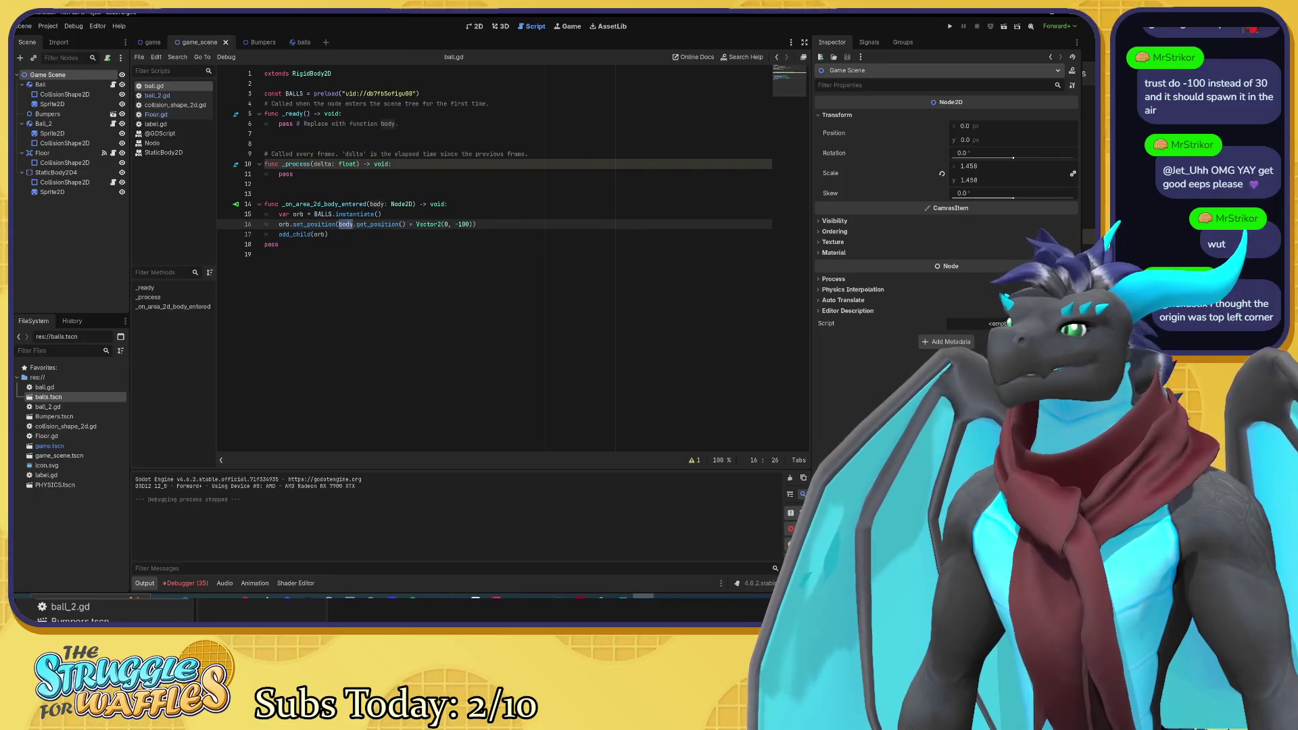
# - Inspect body.get_position() on line 16, then run the game to watch the -100 offset spawning
pyautogui.click(406, 224)
pyautogui.moveTo(425, 223)
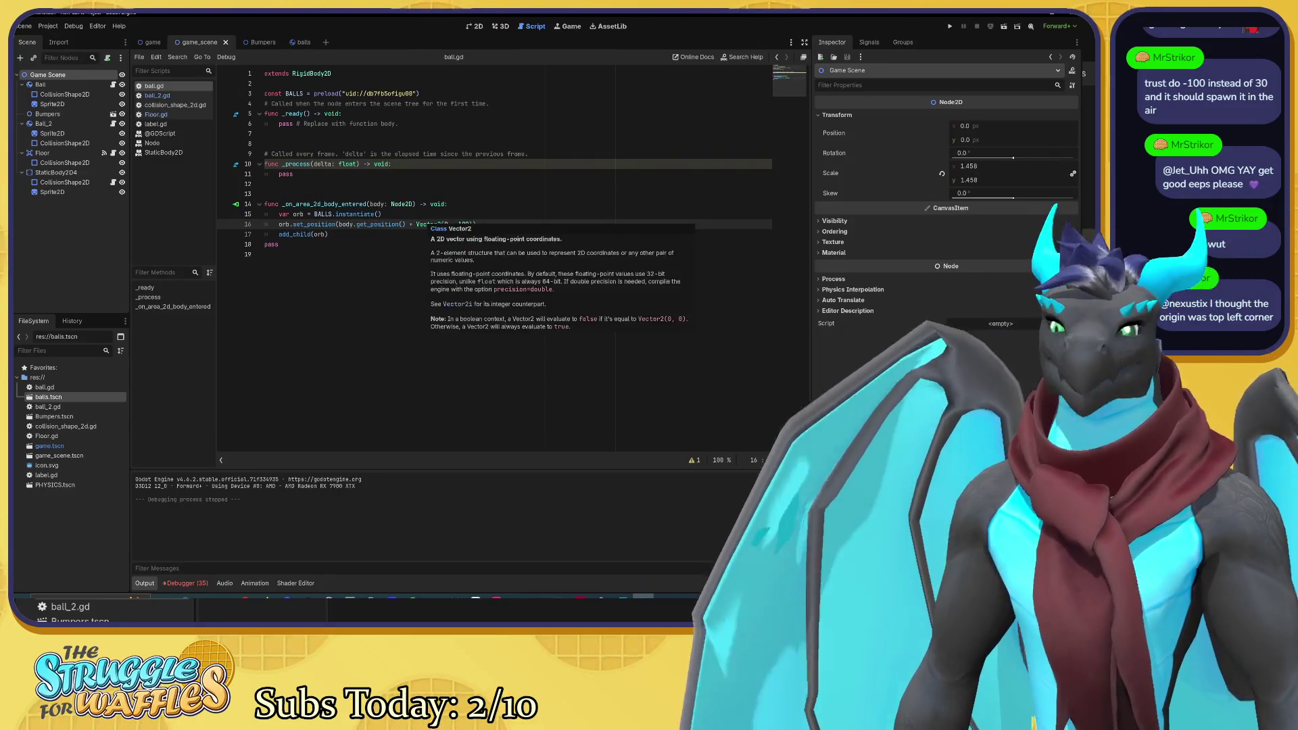
pyautogui.moveTo(408, 223); pyautogui.dragTo(339, 223)
pyautogui.moveTo(341, 223)
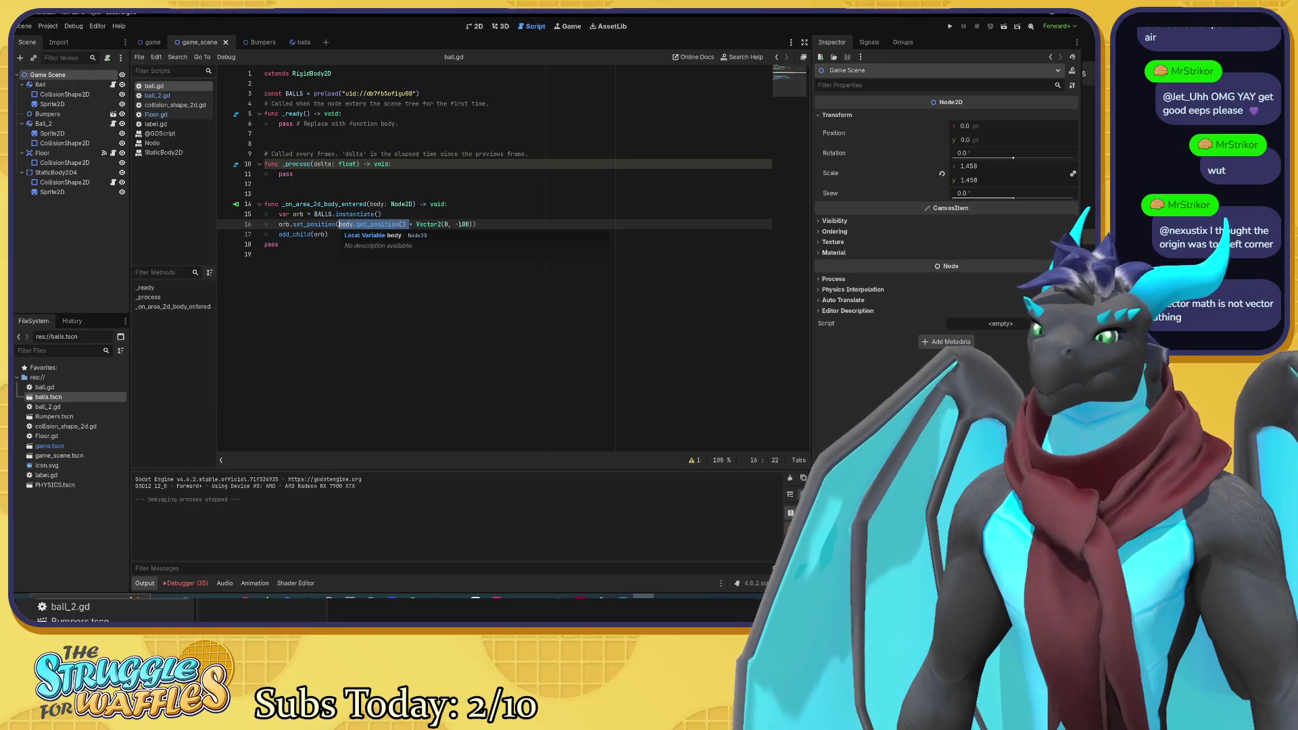
pyautogui.click(423, 224)
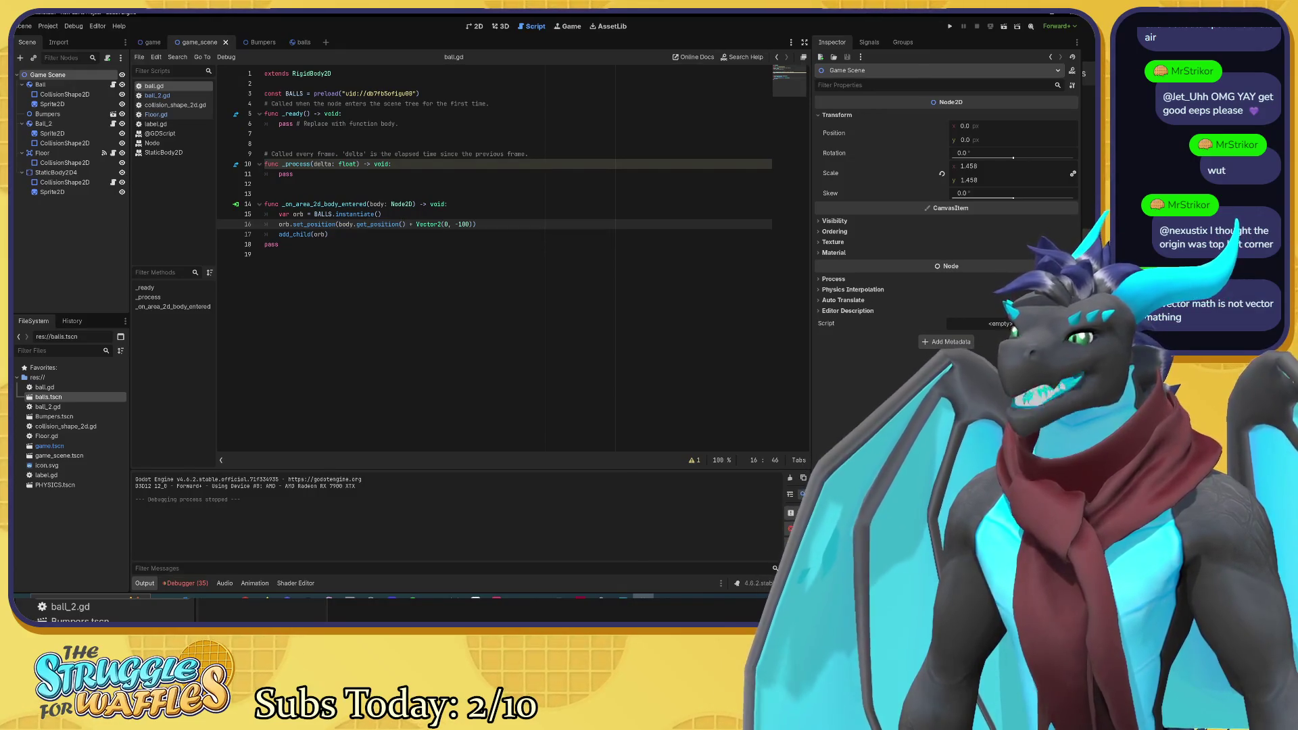
pyautogui.moveTo(392, 223)
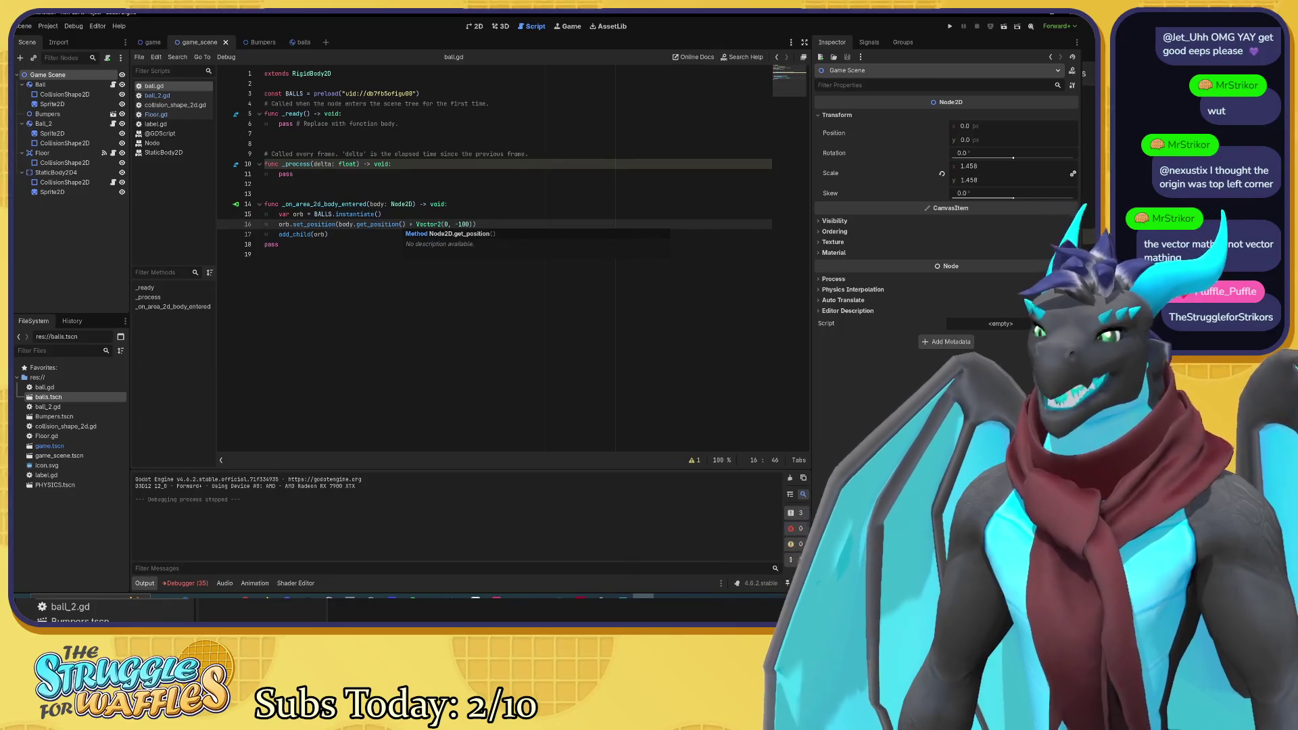
pyautogui.moveTo(412, 224); pyautogui.dragTo(474, 224)
pyautogui.click(476, 224)
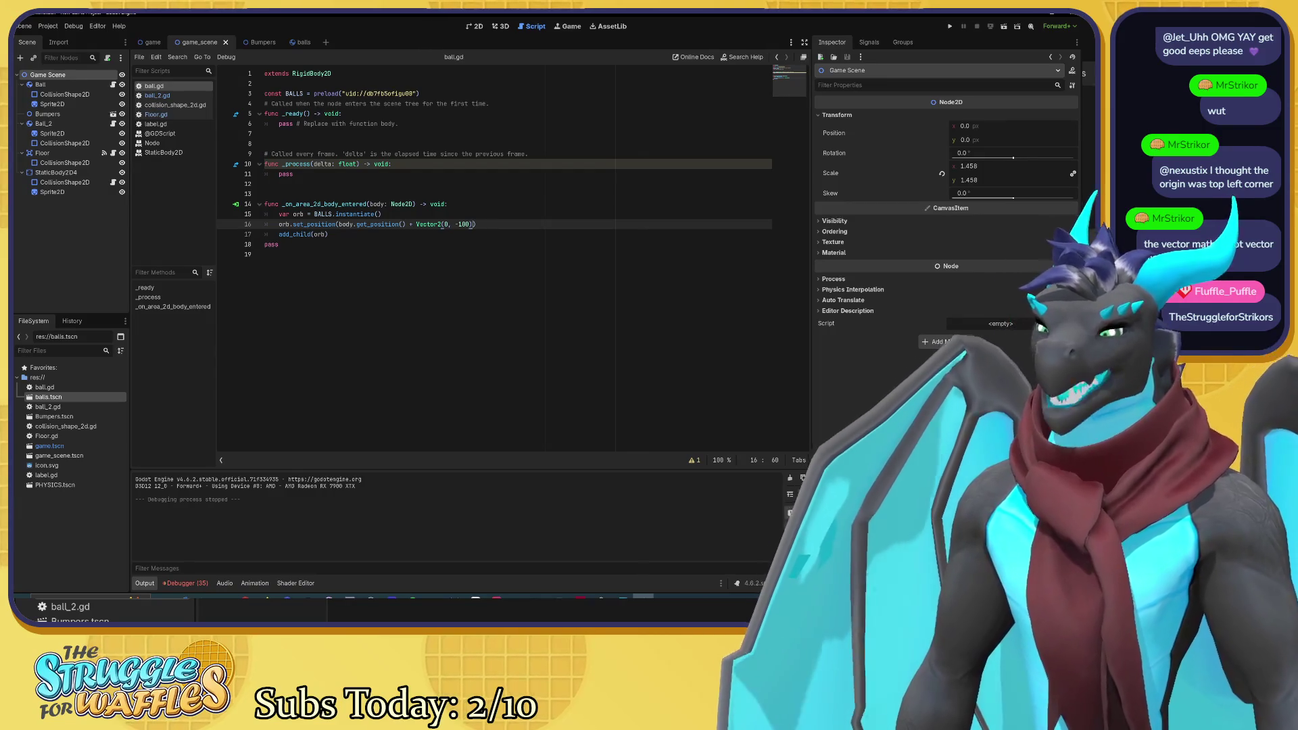
pyautogui.press('F5')
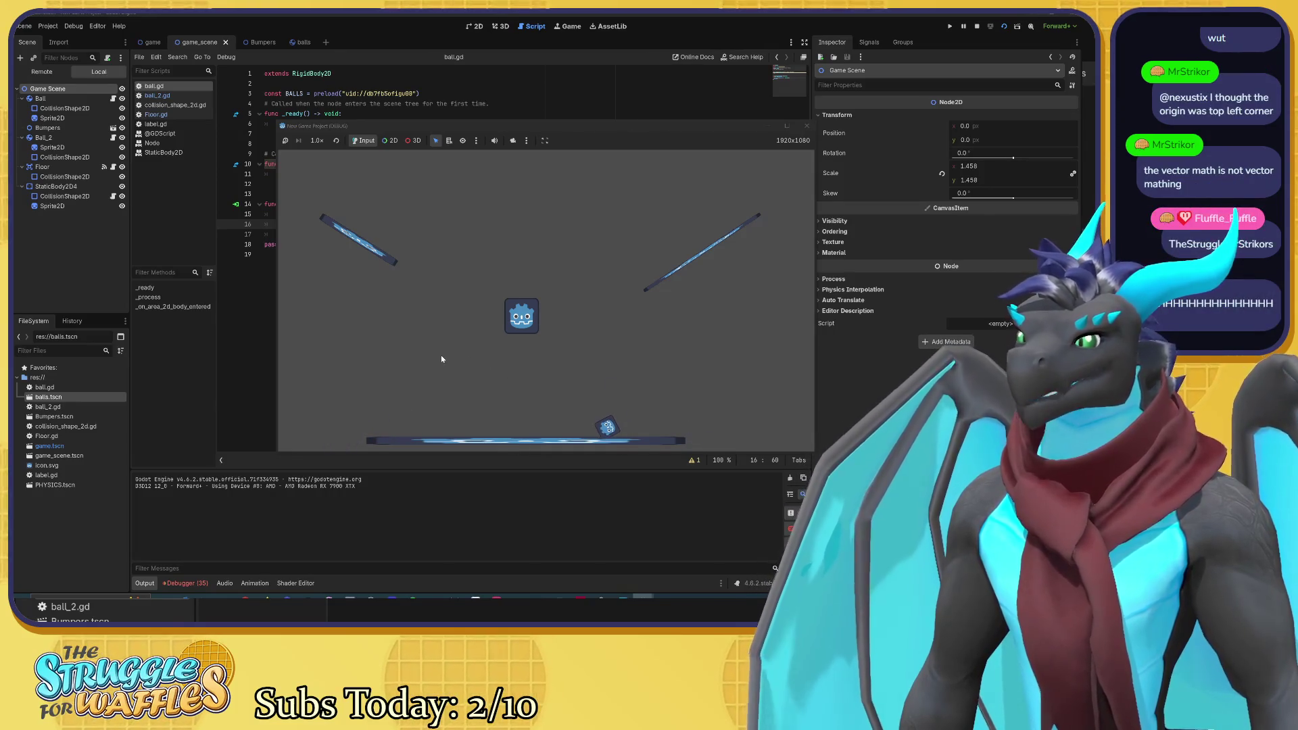
# - Stop the game, relaunch it with F6 to watch spawning again, and stop it
pyautogui.click(806, 126)
pyautogui.press('F6')
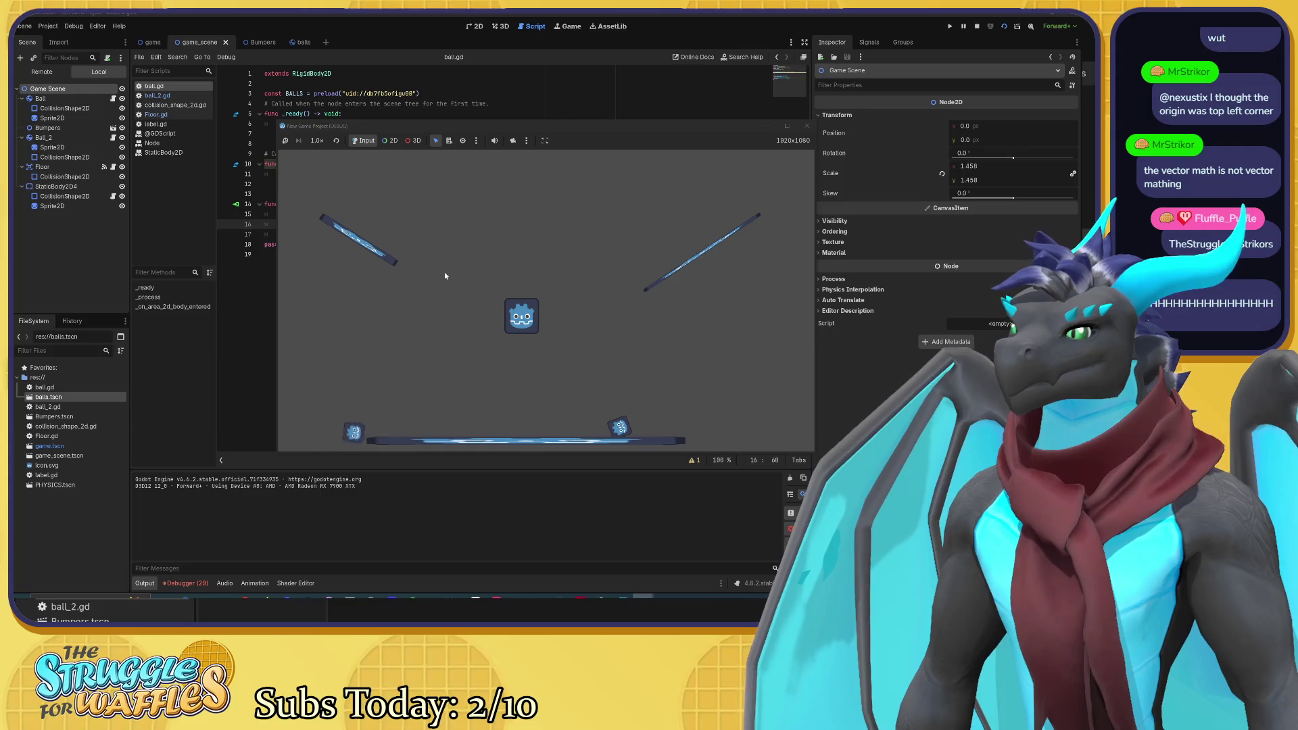
pyautogui.click(802, 129)
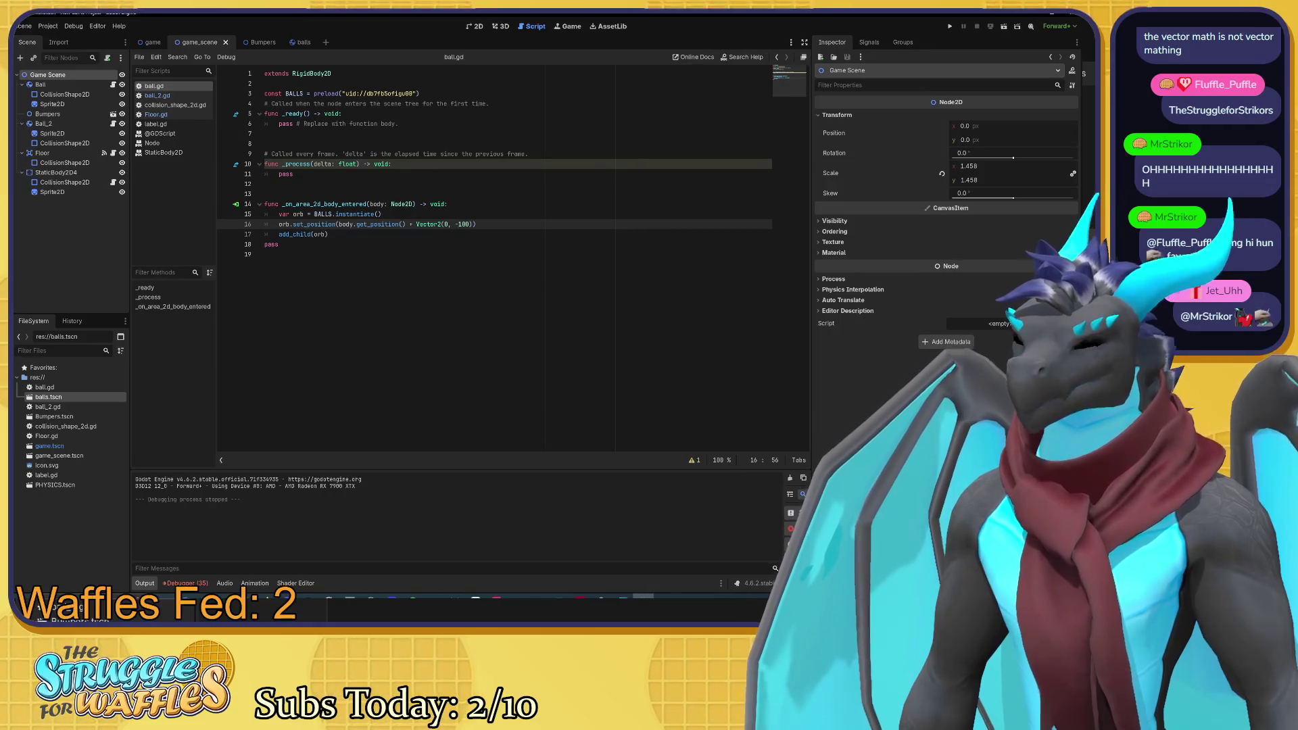
# - Remove the minus sign for Vector2(0, 100), save ball.gd, and test-run the game once
pyautogui.press('BackSpace')
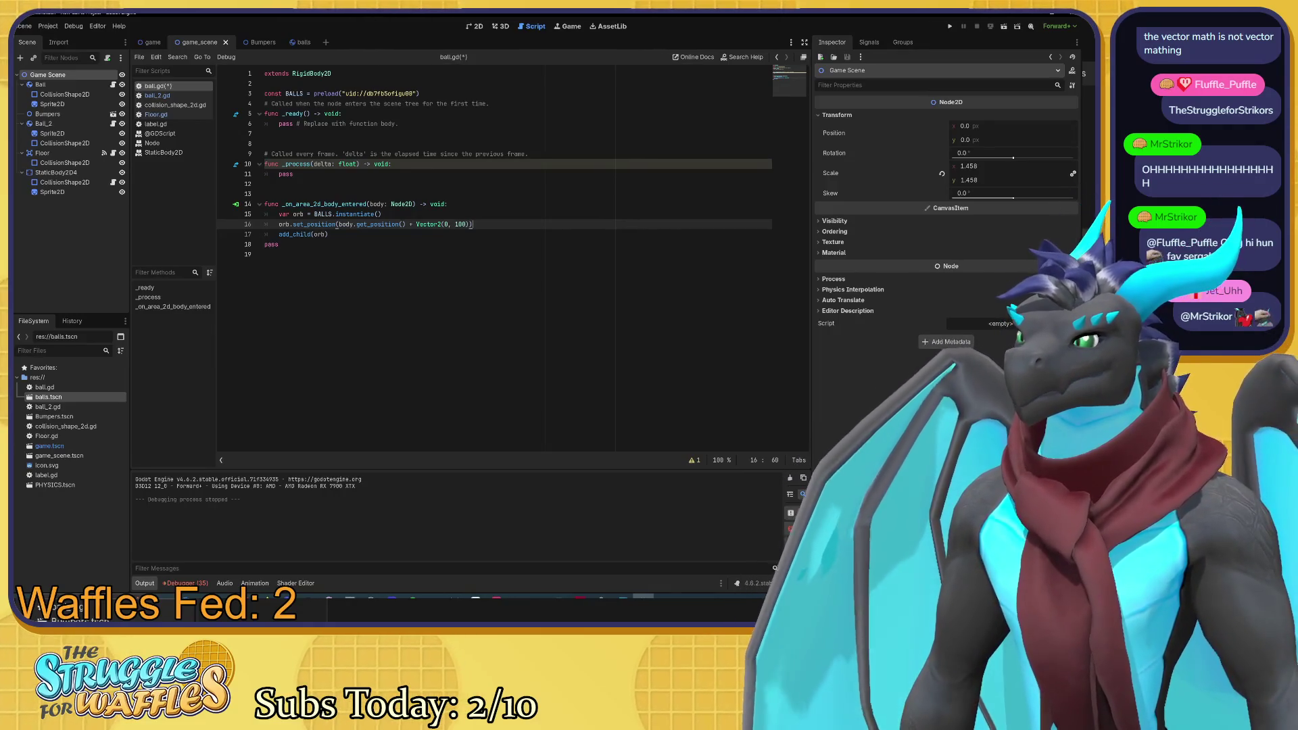
pyautogui.hotkey('ctrl', 's')
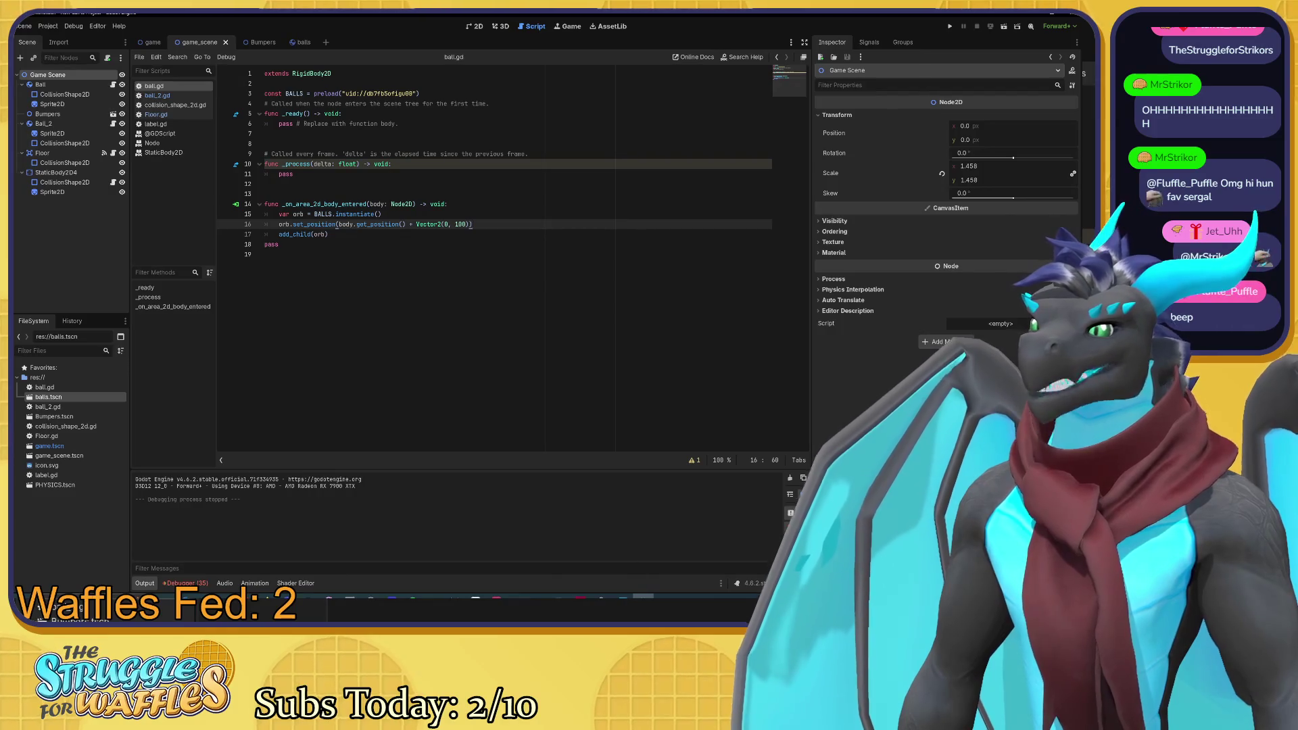
pyautogui.press('F5')
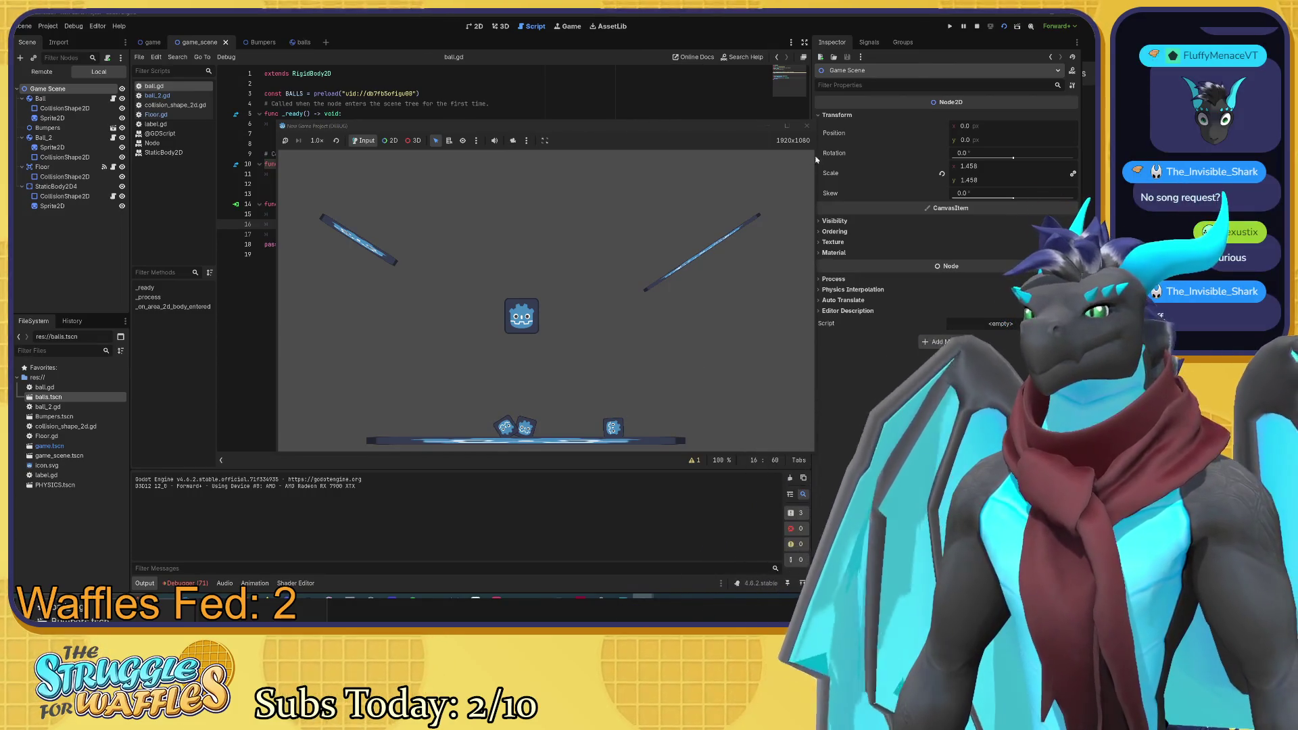
pyautogui.click(807, 126)
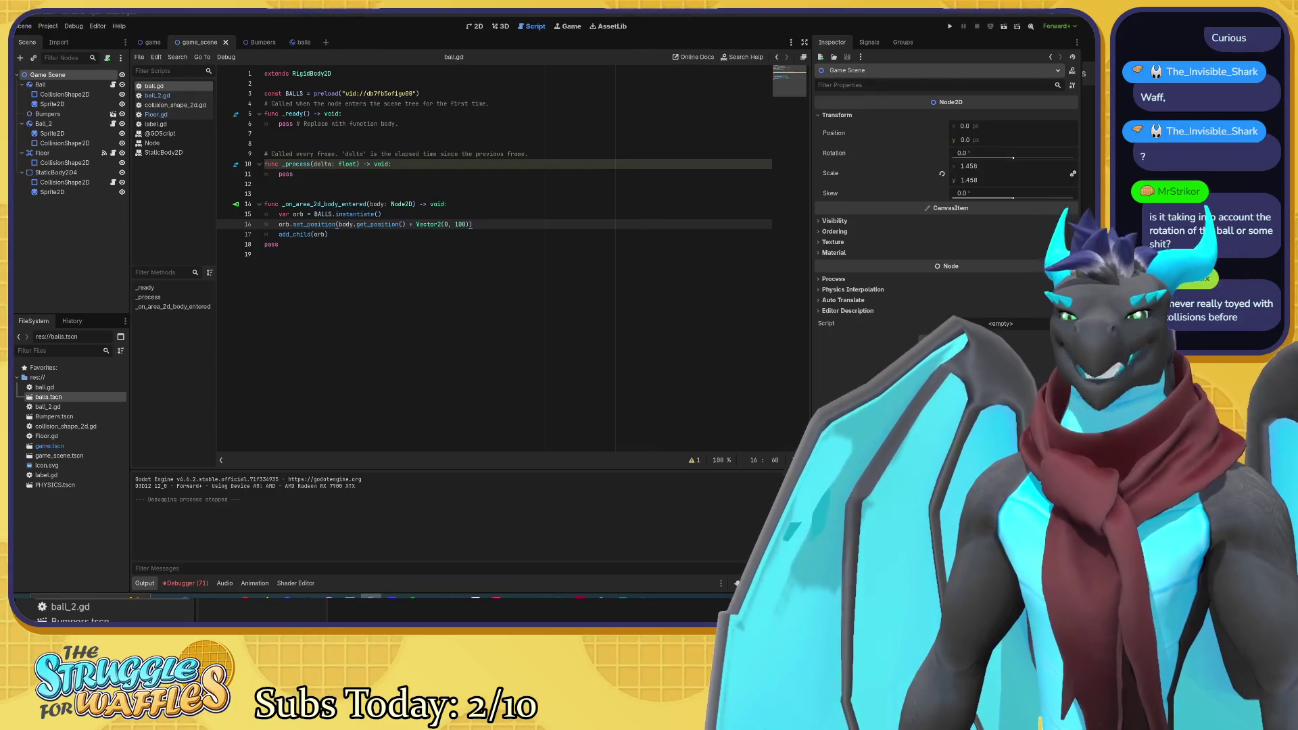
# - Inspect the spawn-position line 16 in ball.gd, checking the body argument and Vector2
pyautogui.click(436, 223)
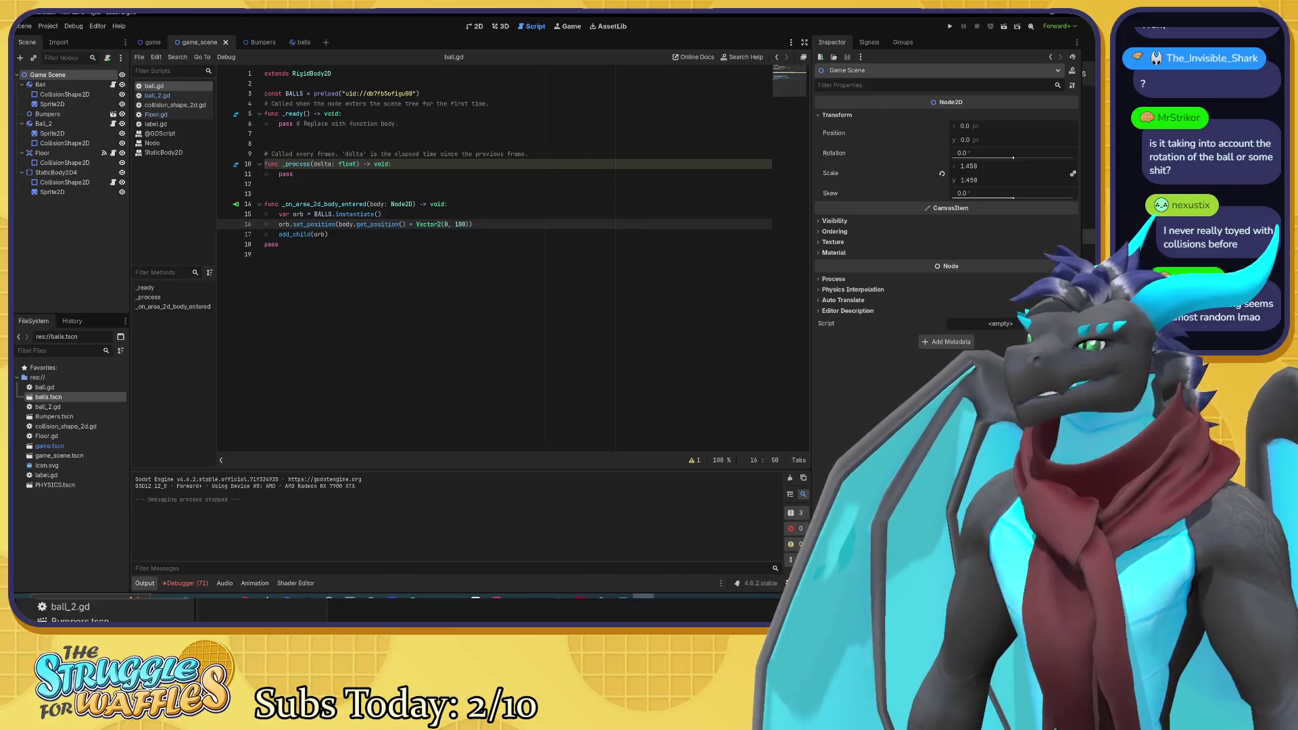
pyautogui.click(377, 224)
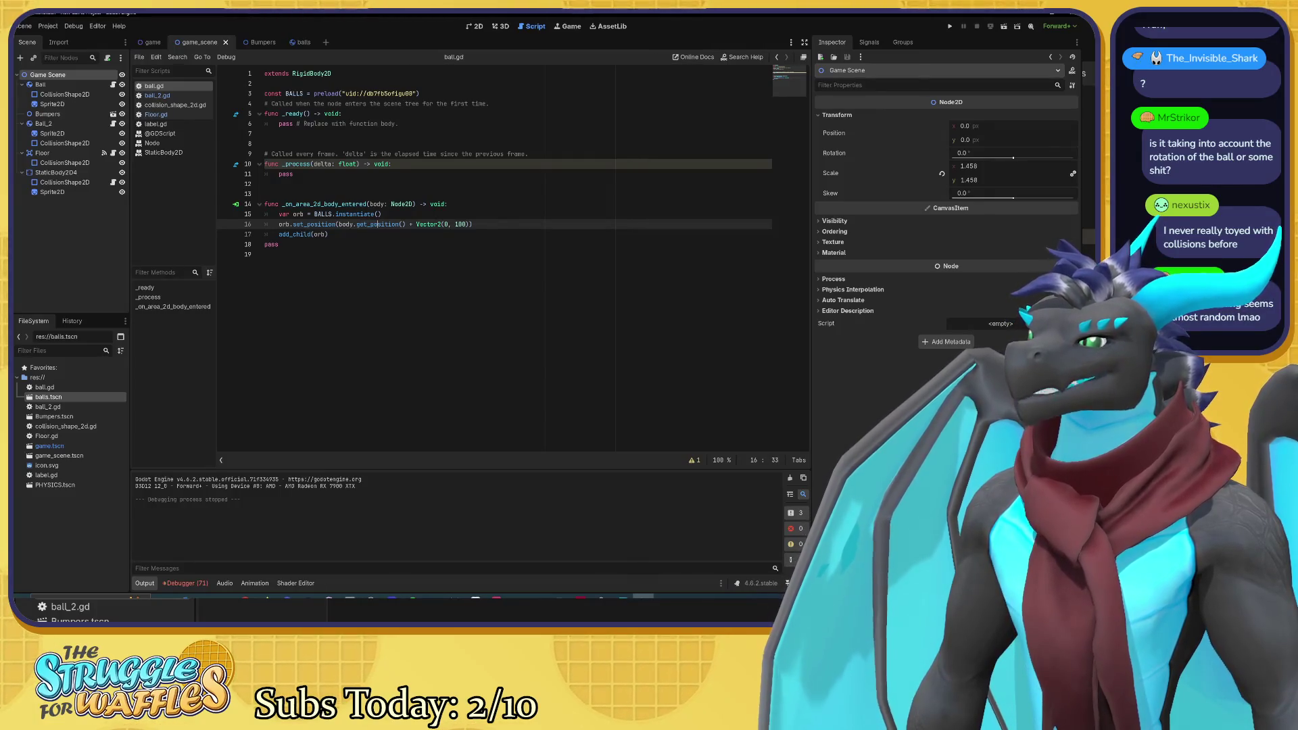
pyautogui.moveTo(344, 224)
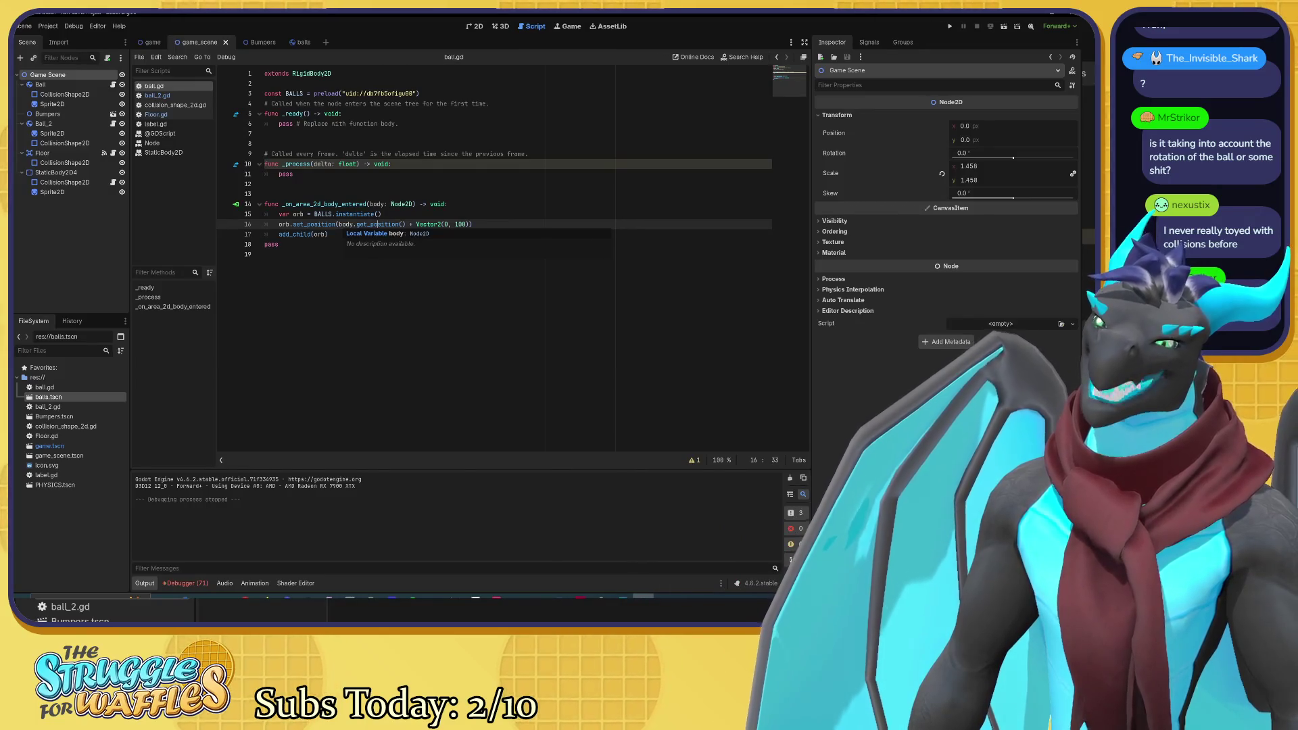
pyautogui.click(415, 224)
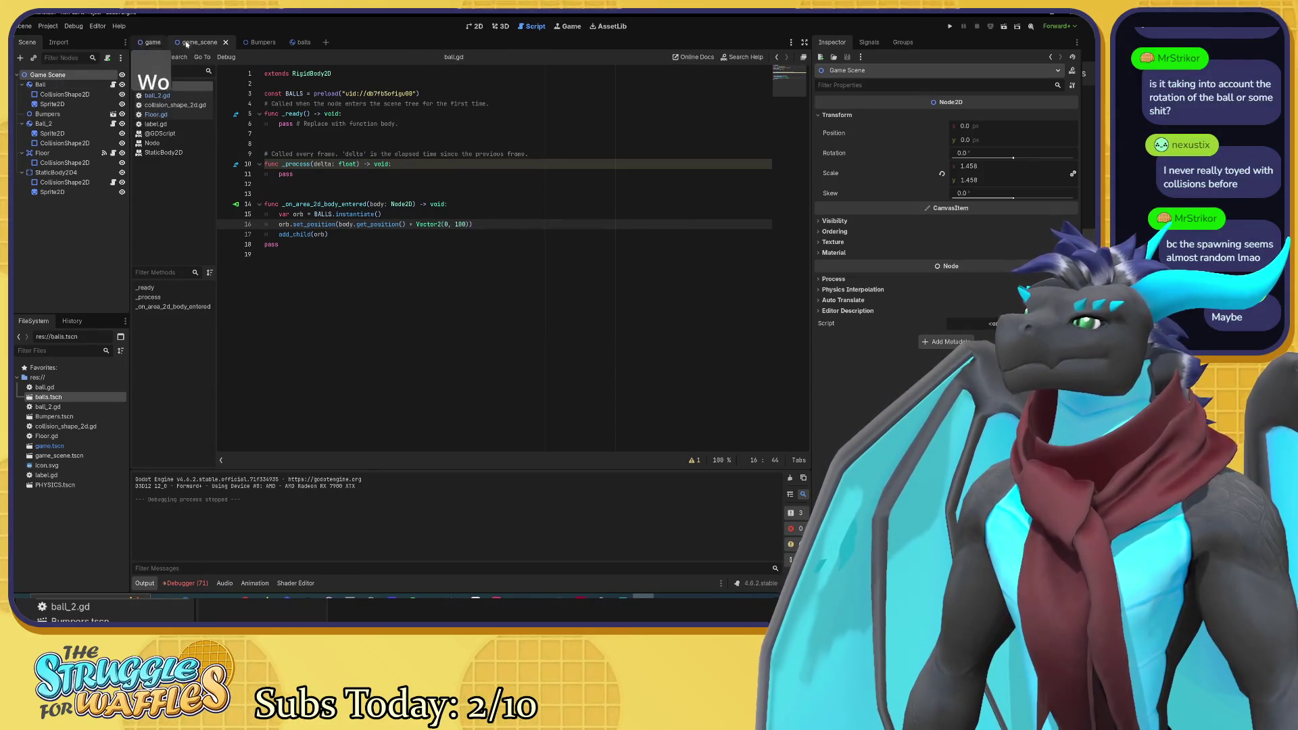
# - Pan the 2D scene to see all objects, then bring up ball_2.gd from the script list
pyautogui.click(475, 26)
pyautogui.moveTo(479, 274)
pyautogui.mouseDown()
pyautogui.moveTo(536, 327)
pyautogui.moveTo(556, 318)
pyautogui.mouseUp()
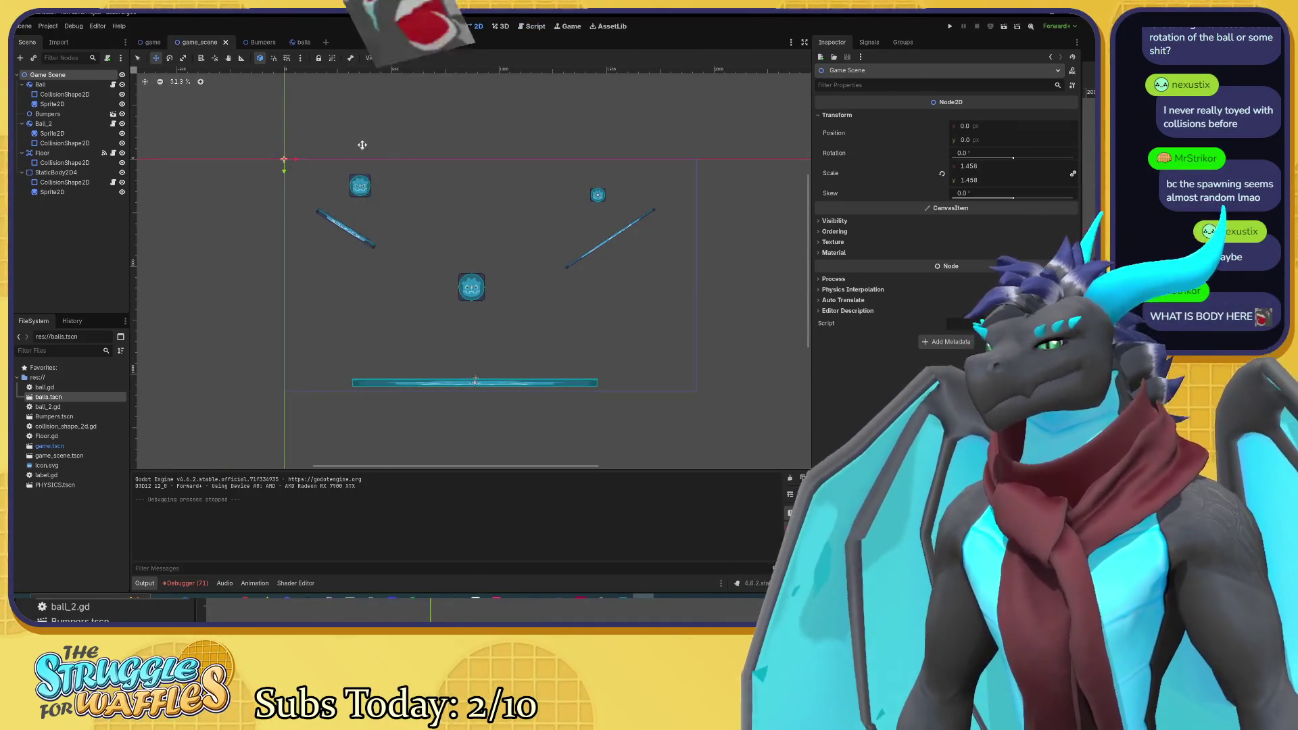
pyautogui.click(531, 27)
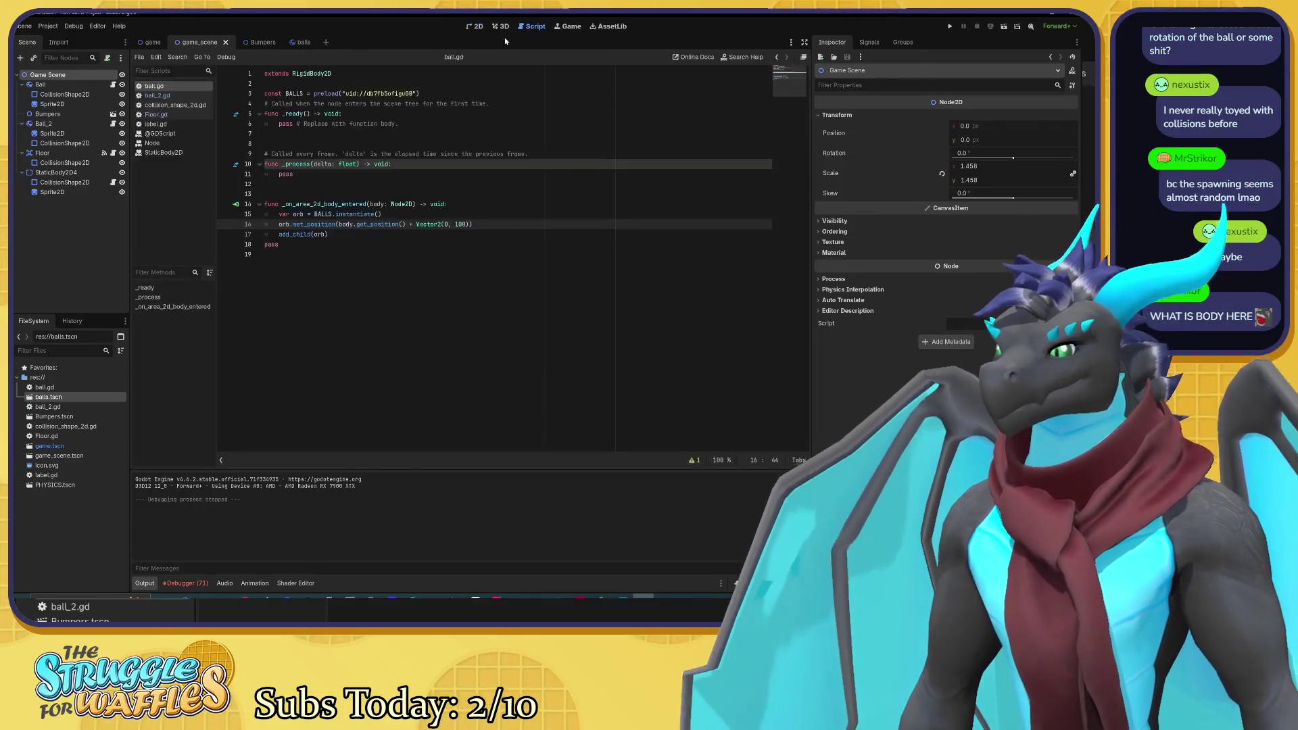
pyautogui.click(176, 97)
pyautogui.click(162, 86)
pyautogui.click(164, 96)
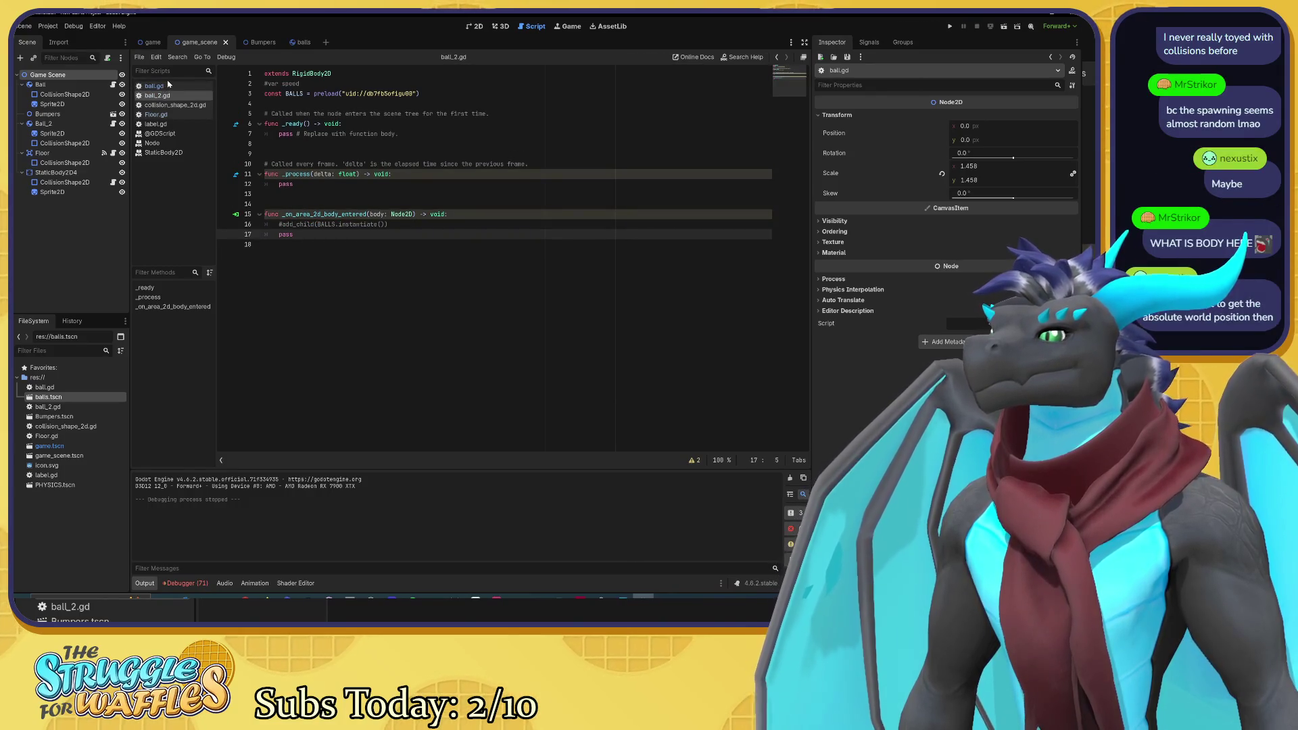
# - Open collision_shape_2d.gd in the script editor after briefly checking Floor.gd
pyautogui.click(174, 86)
pyautogui.click(176, 105)
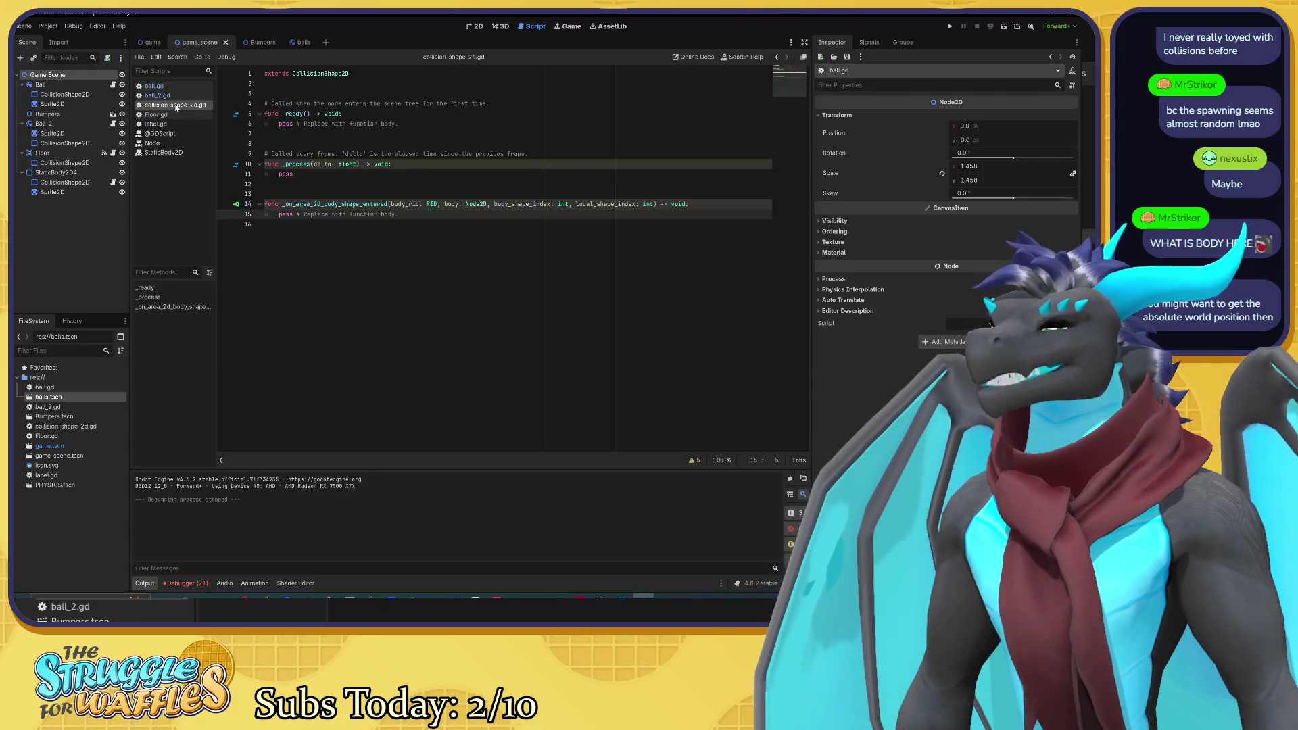
pyautogui.click(175, 115)
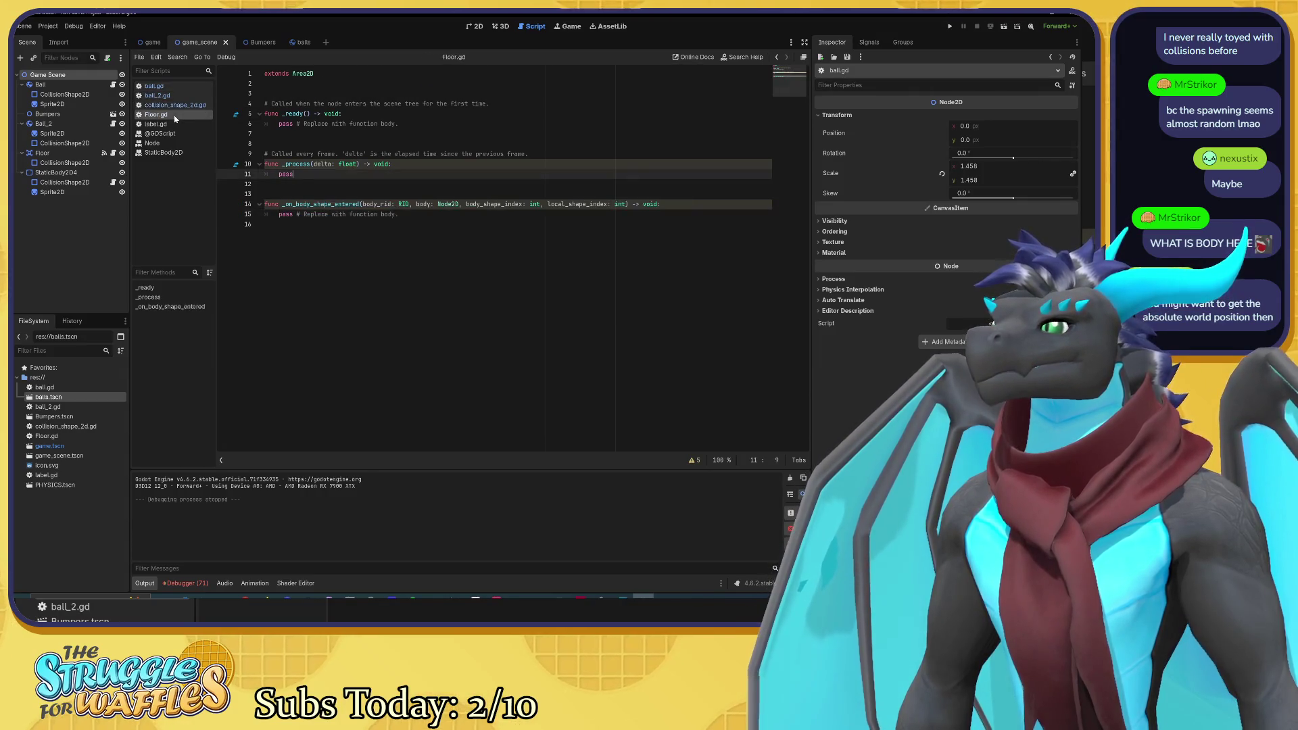
pyautogui.click(171, 107)
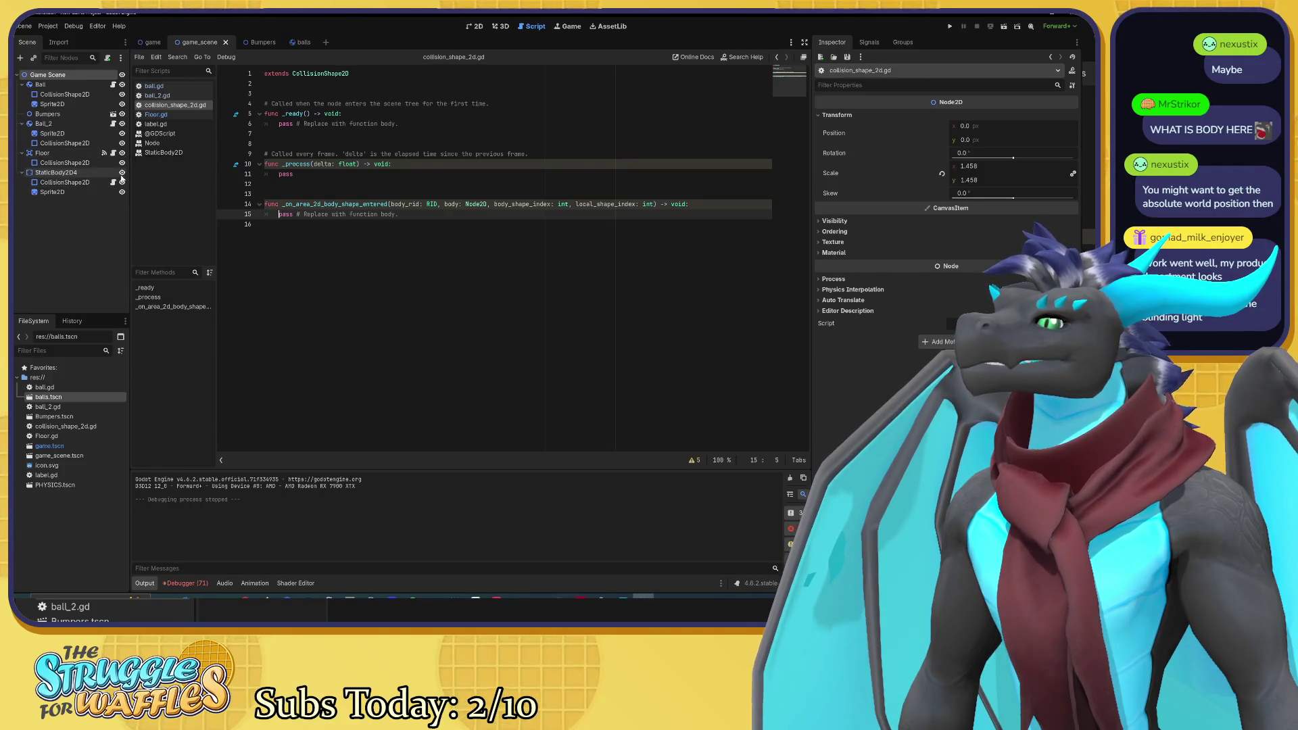
# - Show the node's Signals list beside the body-shape-entered function, then go back to ball.gd
pyautogui.click(868, 42)
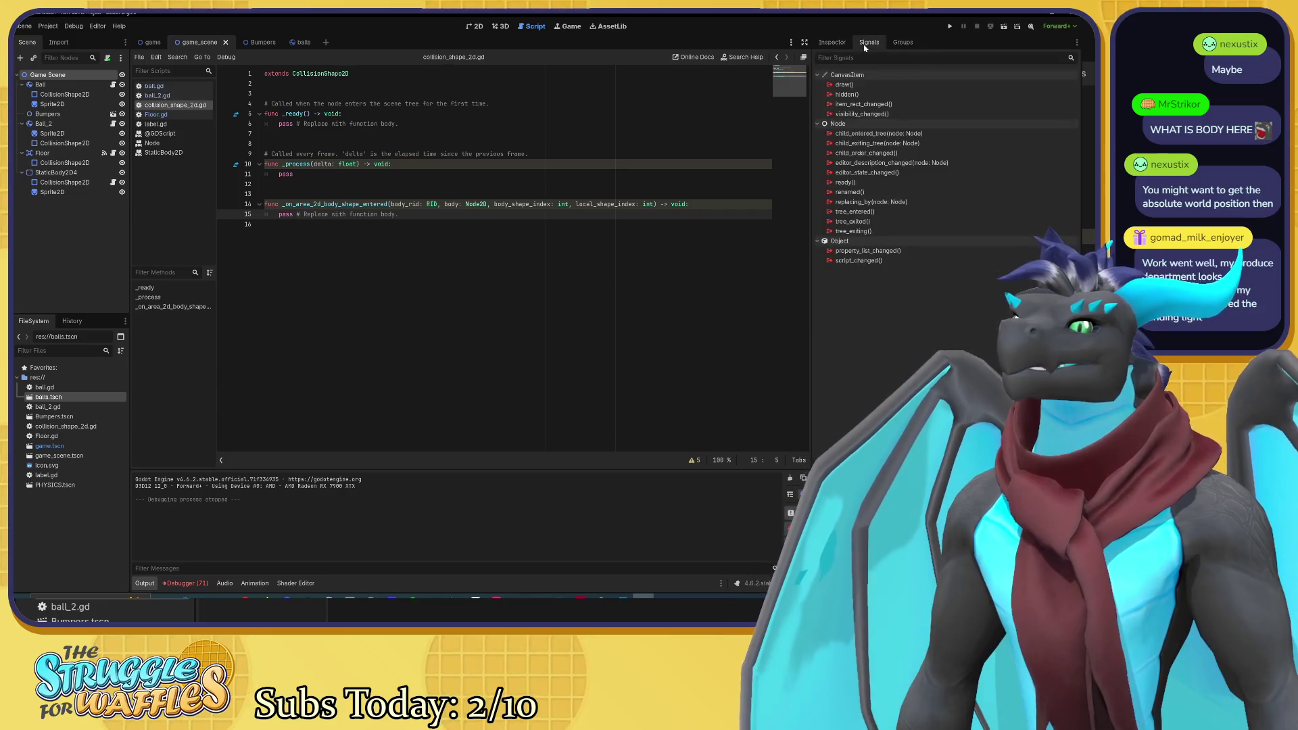
pyautogui.click(305, 203)
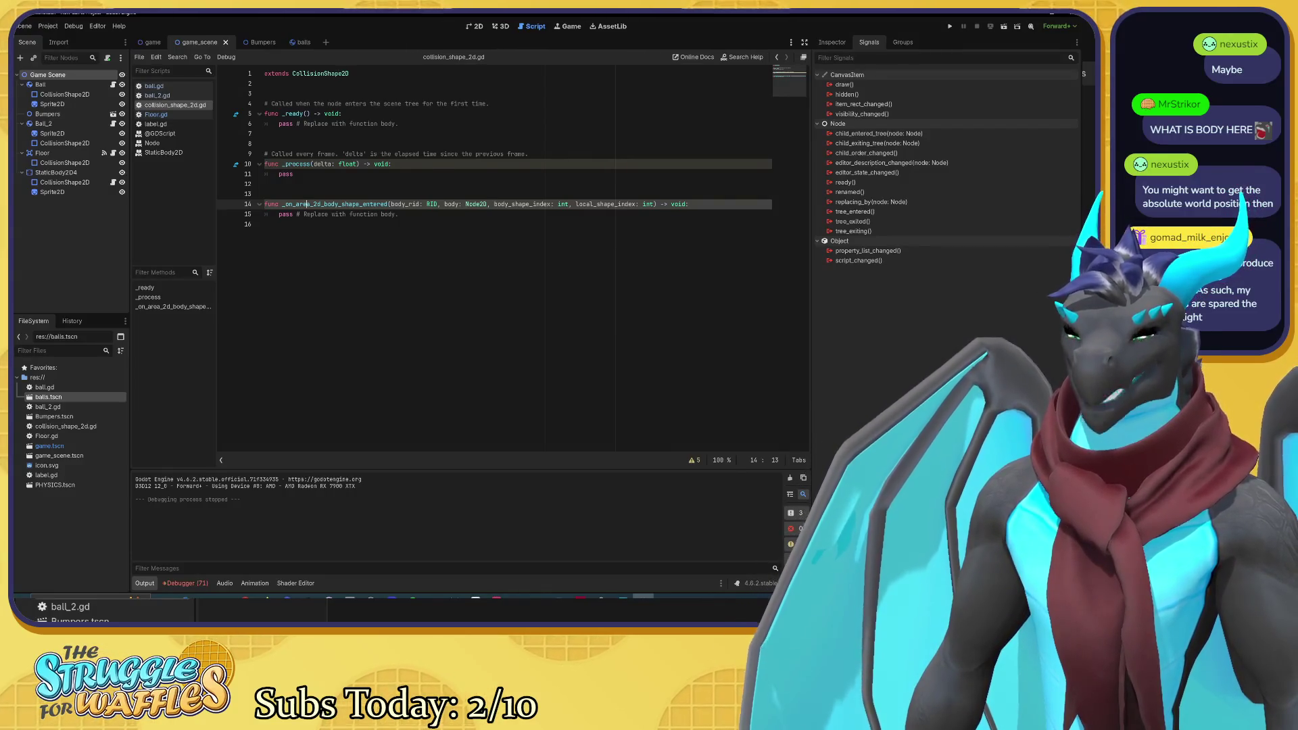
pyautogui.click(154, 86)
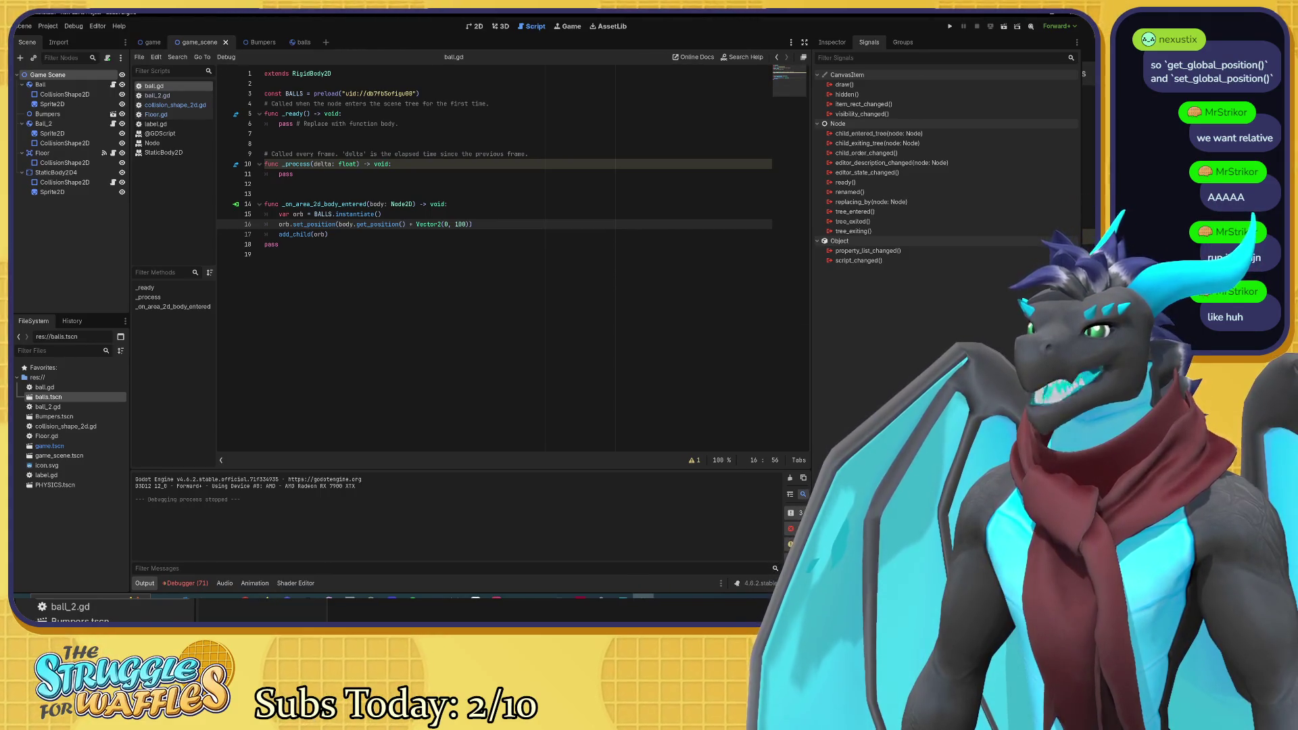
# - Select part of the 100 value in the Vector2(0, 100) set_position offset
pyautogui.hotkey('ctrl', 'shift', 'Left')
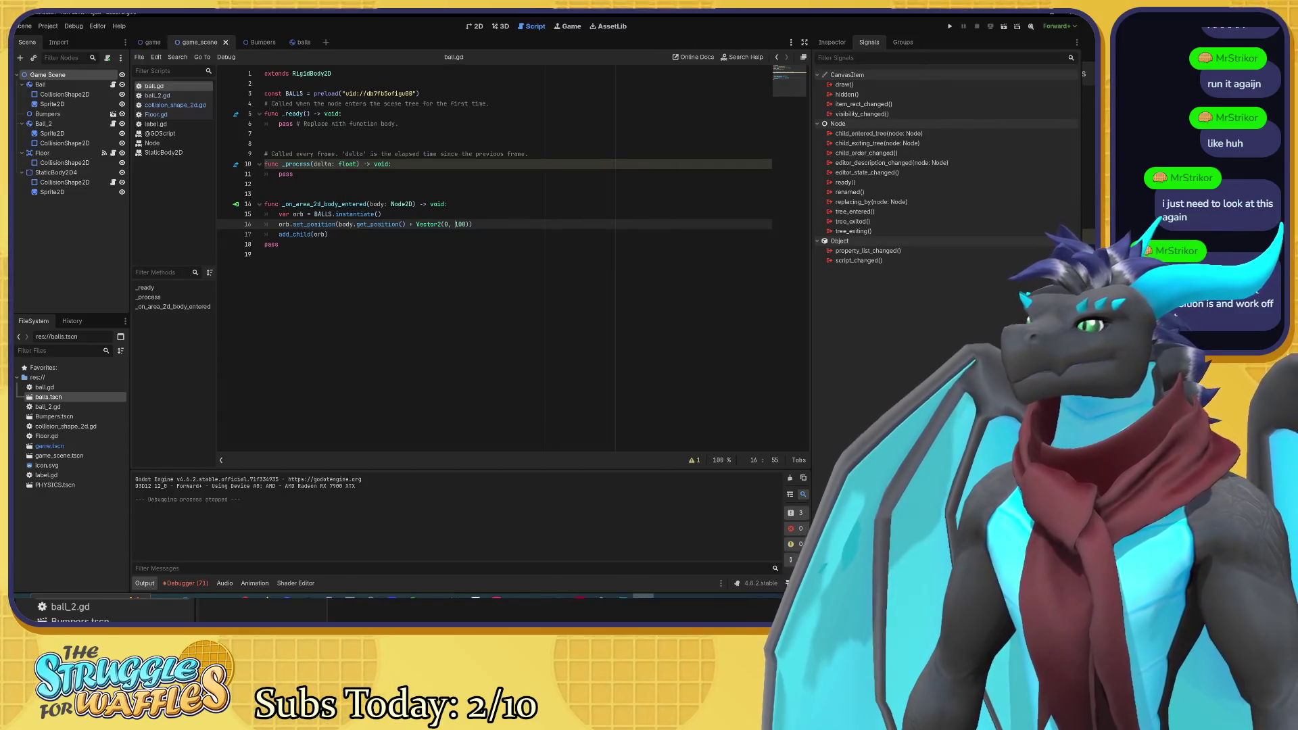
# - Read the Node2D documentation noting that position is relative to the parent node
pyautogui.keyDown('ctrl'); pyautogui.click(382, 225); pyautogui.keyUp('ctrl')
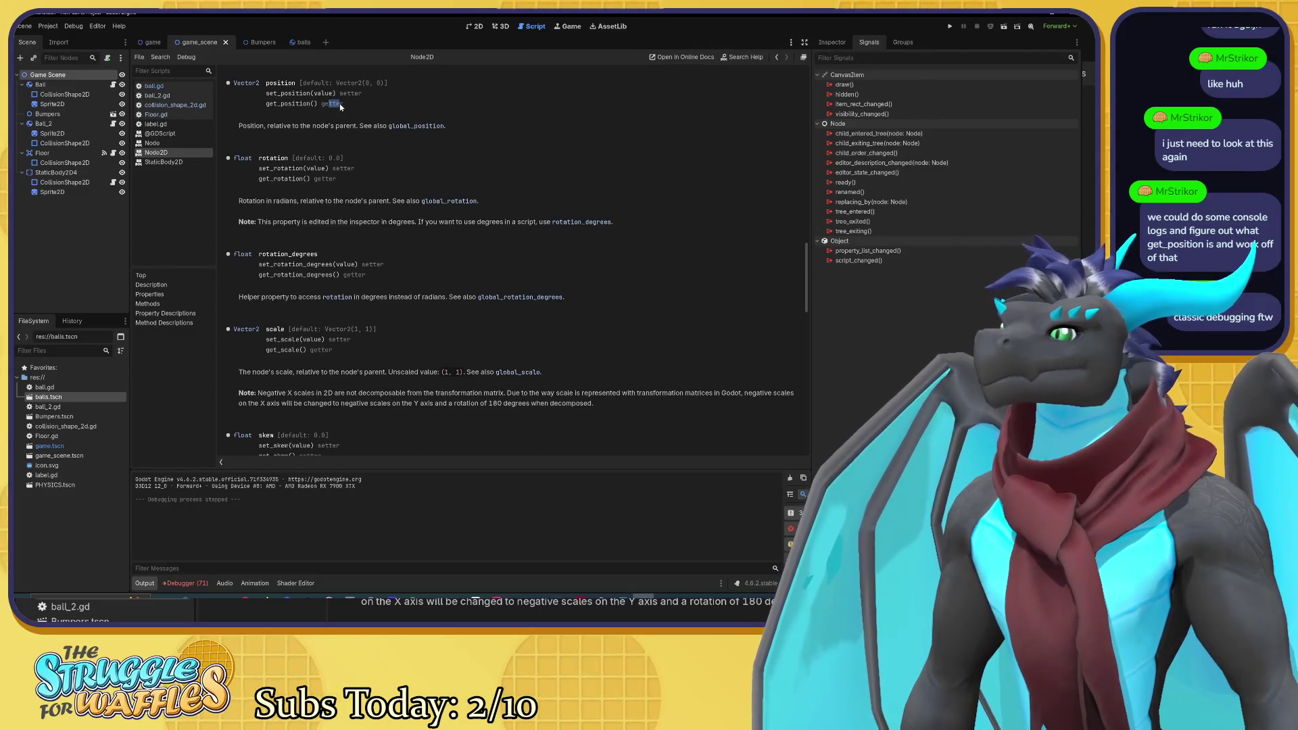
pyautogui.scroll(2, 340, 106)
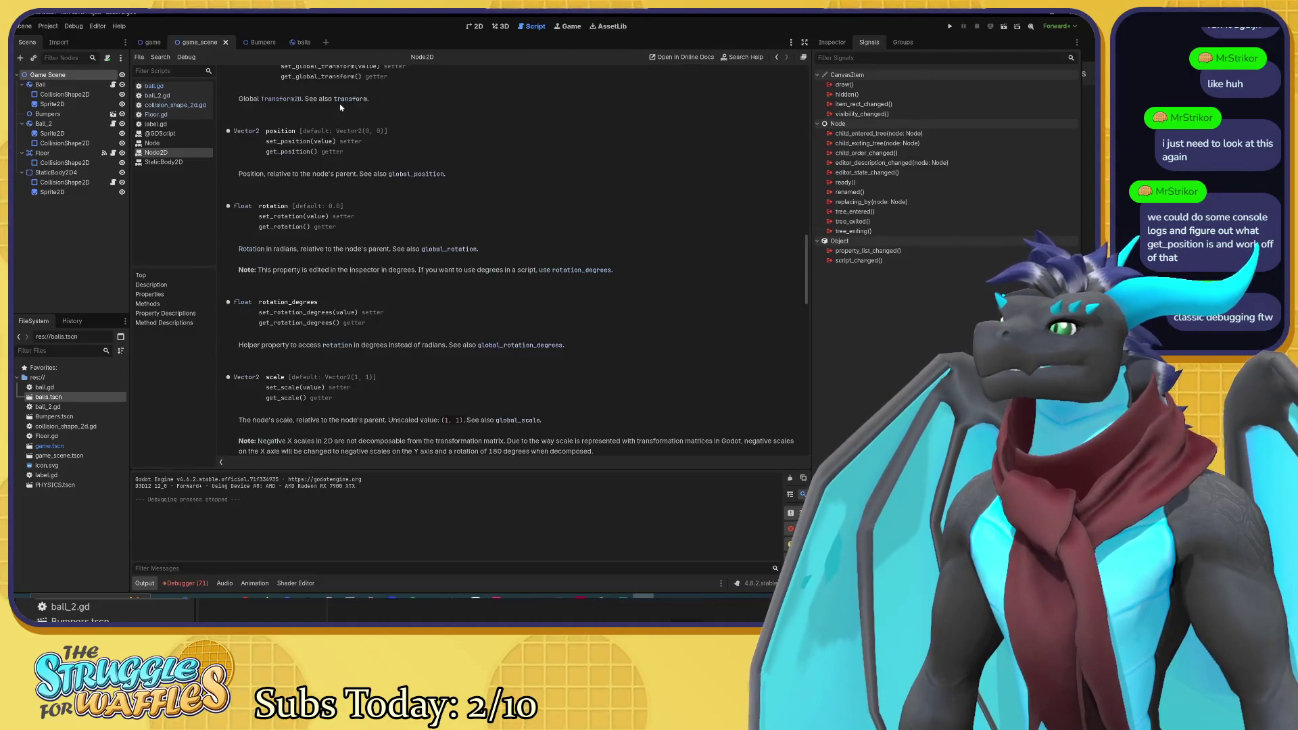
pyautogui.moveTo(243, 173); pyautogui.dragTo(356, 175)
pyautogui.click(357, 175)
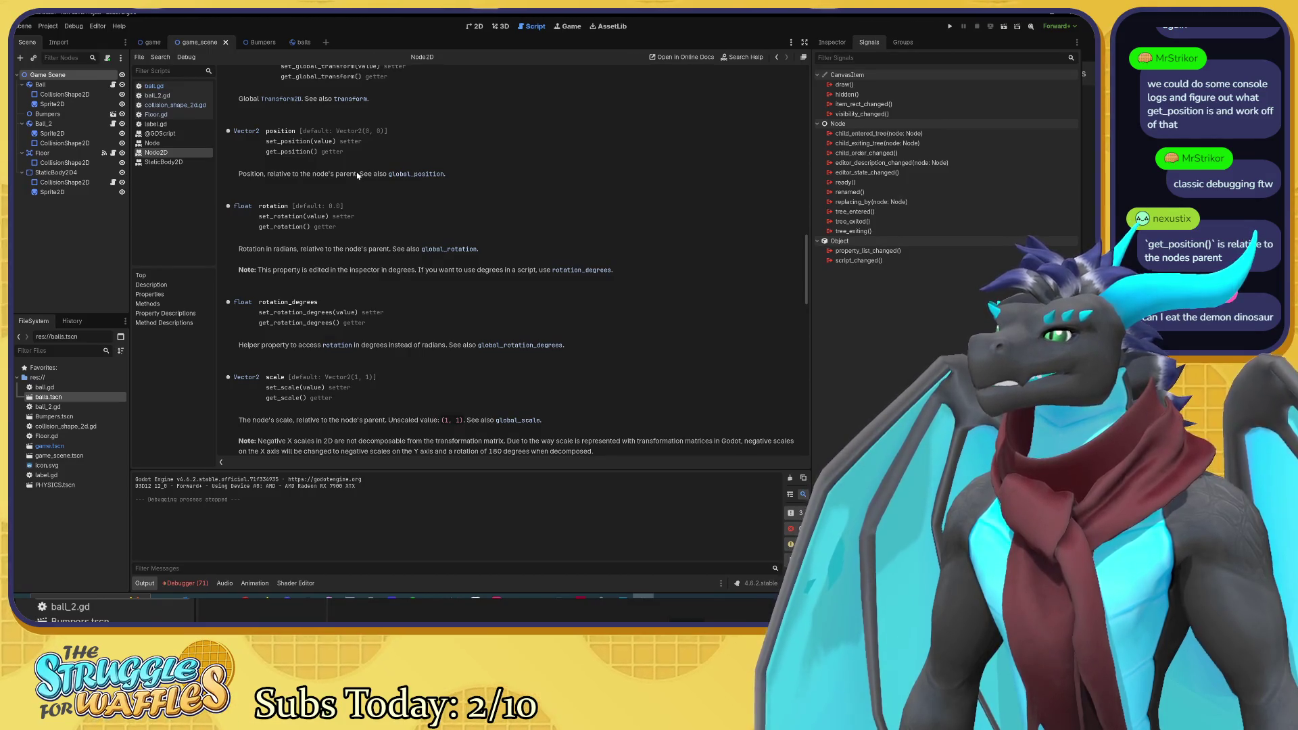
pyautogui.scroll(3, 356, 175)
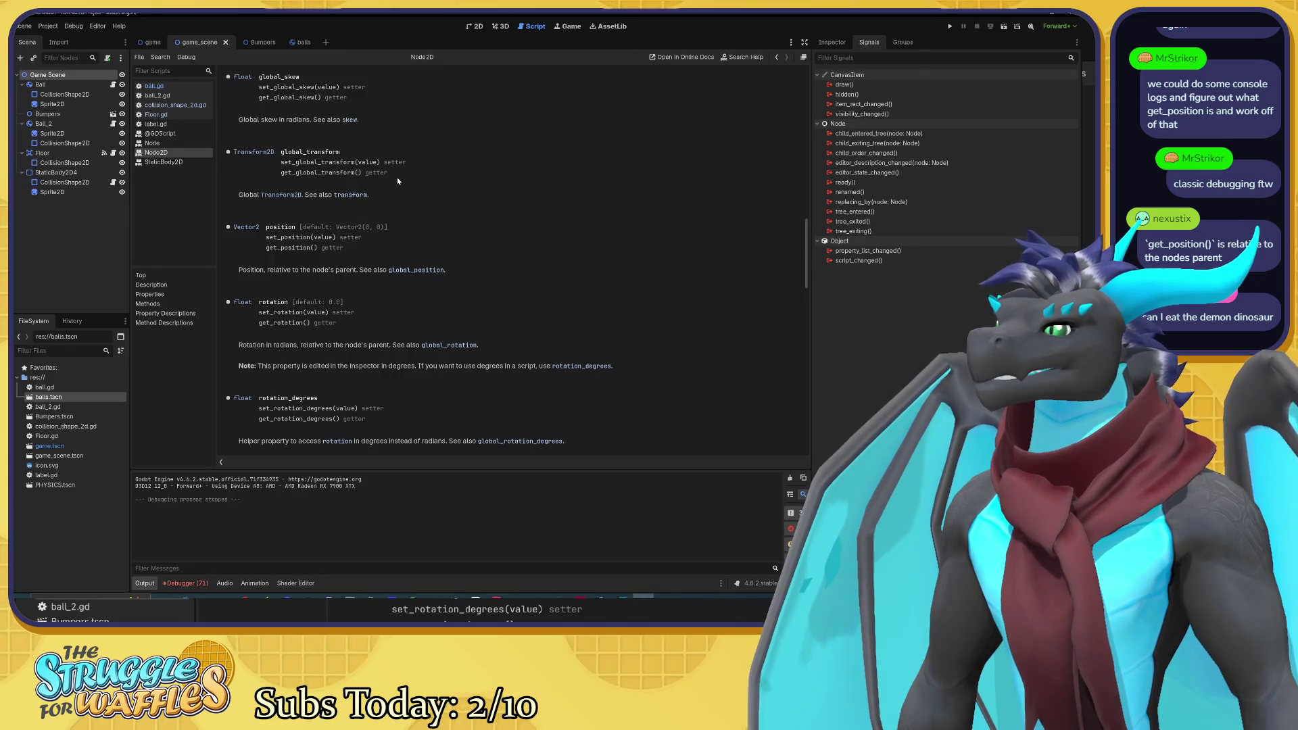
pyautogui.scroll(-2, 398, 181)
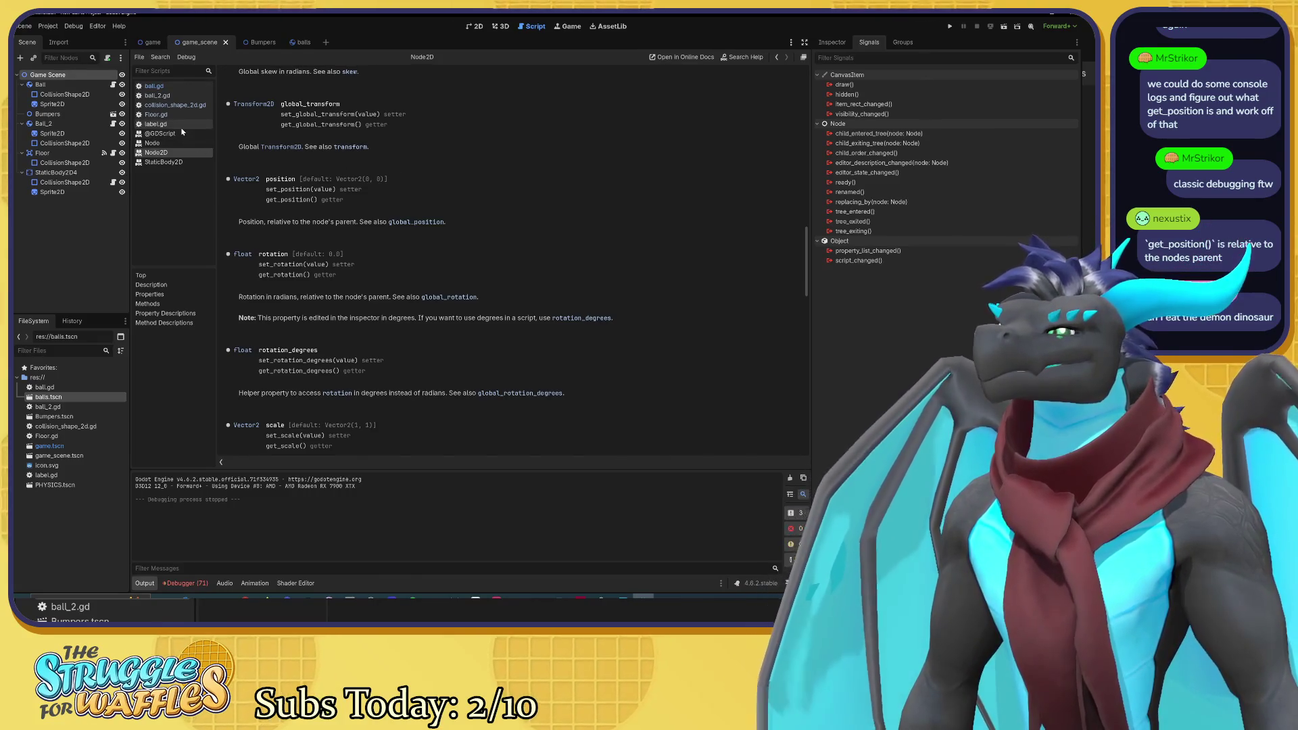
# - Comment out the _on_area_2d_body_shape_entered func line 14 in collision_shape_2d.gd with #
pyautogui.click(155, 85)
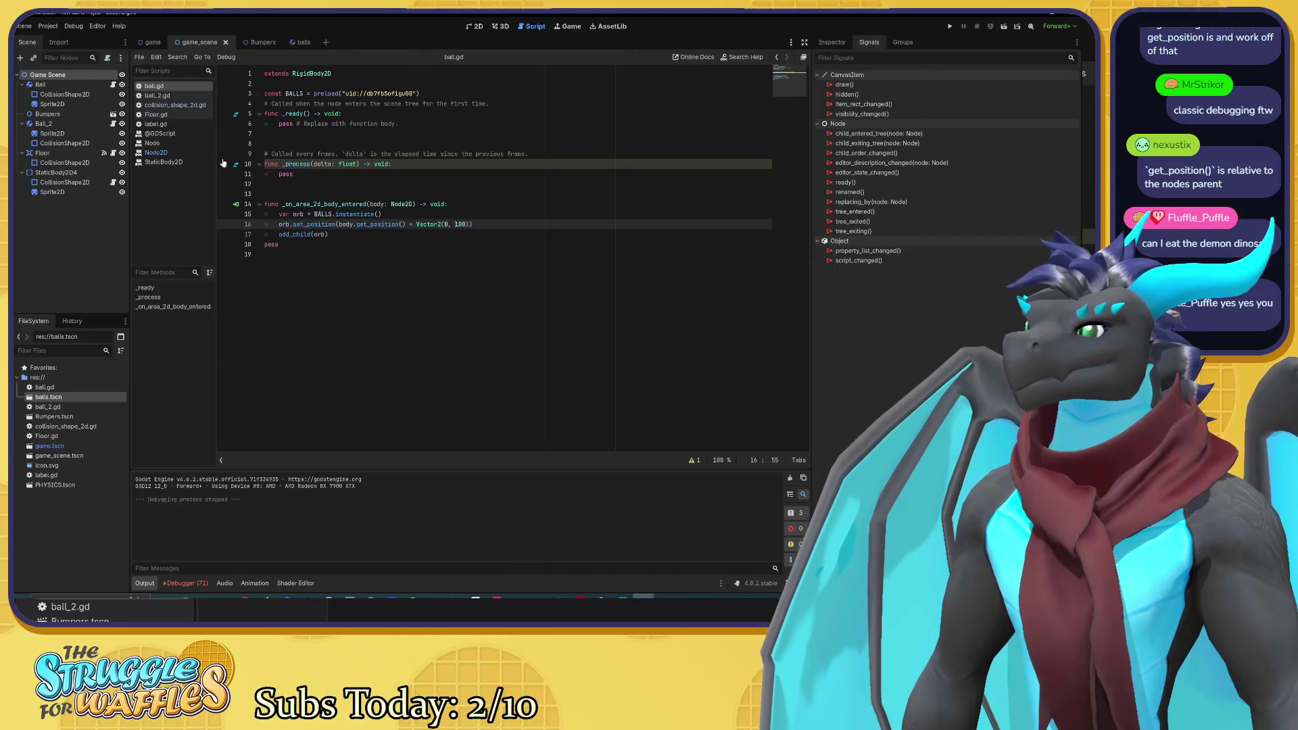
pyautogui.click(174, 105)
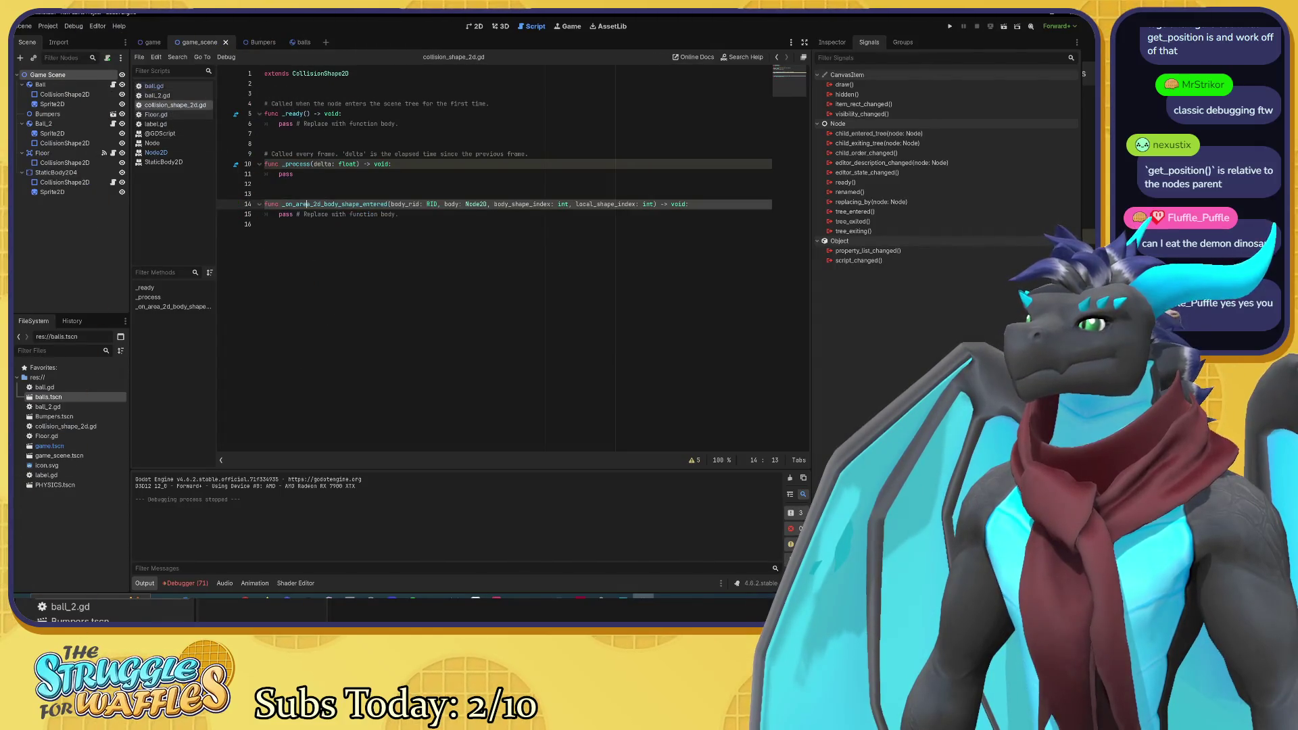
pyautogui.press('Home')
pyautogui.write('#')
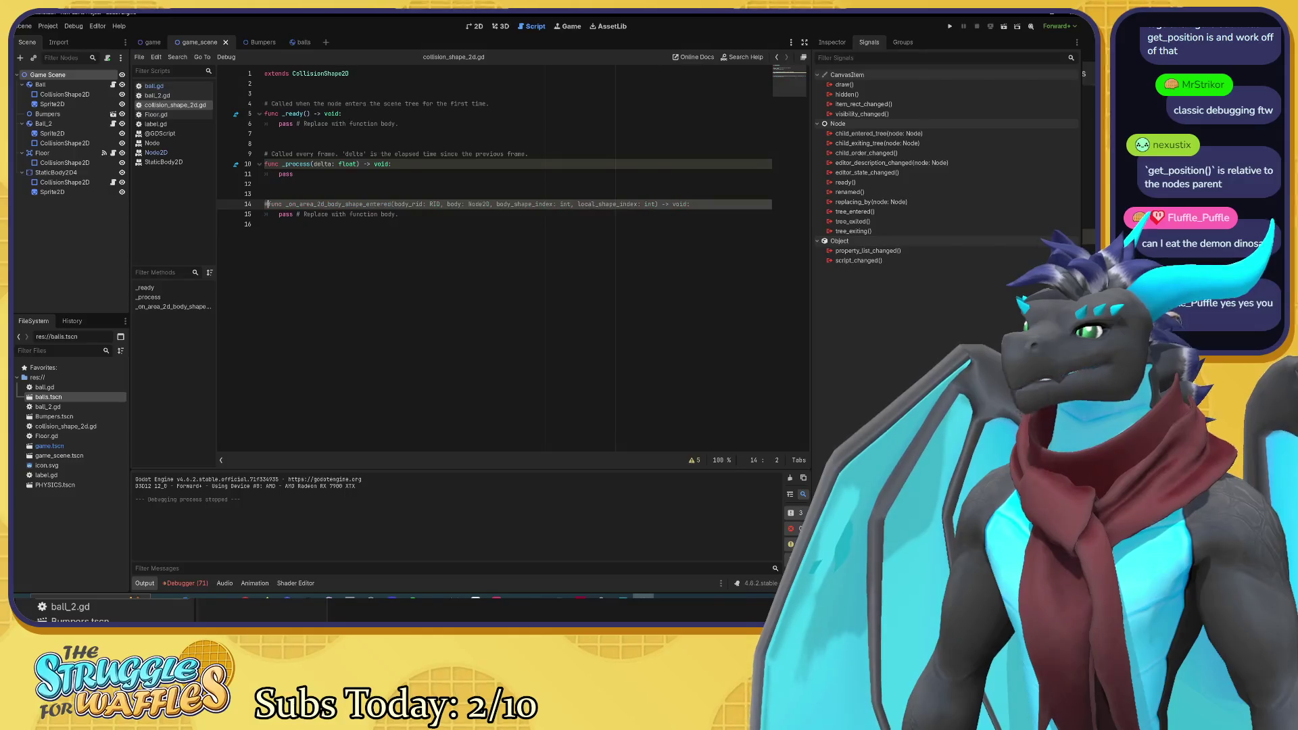